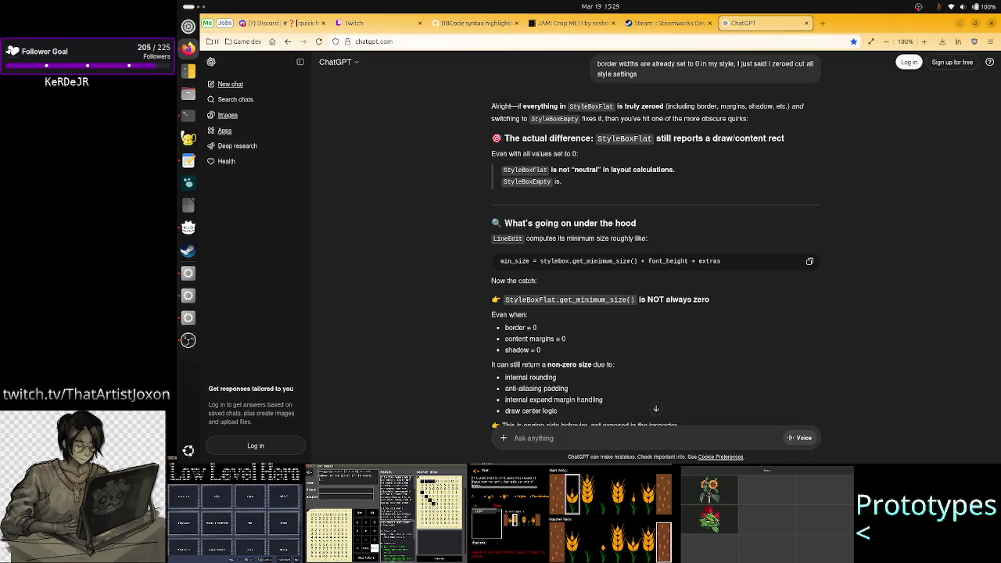
- Read through the documentation and highlight the sentence about wrapping in a container
scroll(656, 243, down, 1)
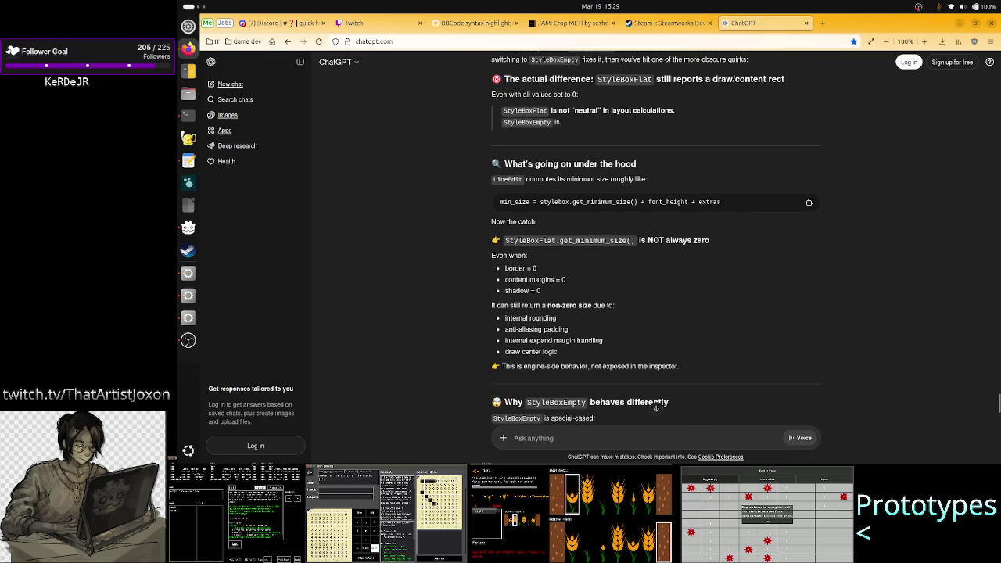
scroll(656, 242, down, 2)
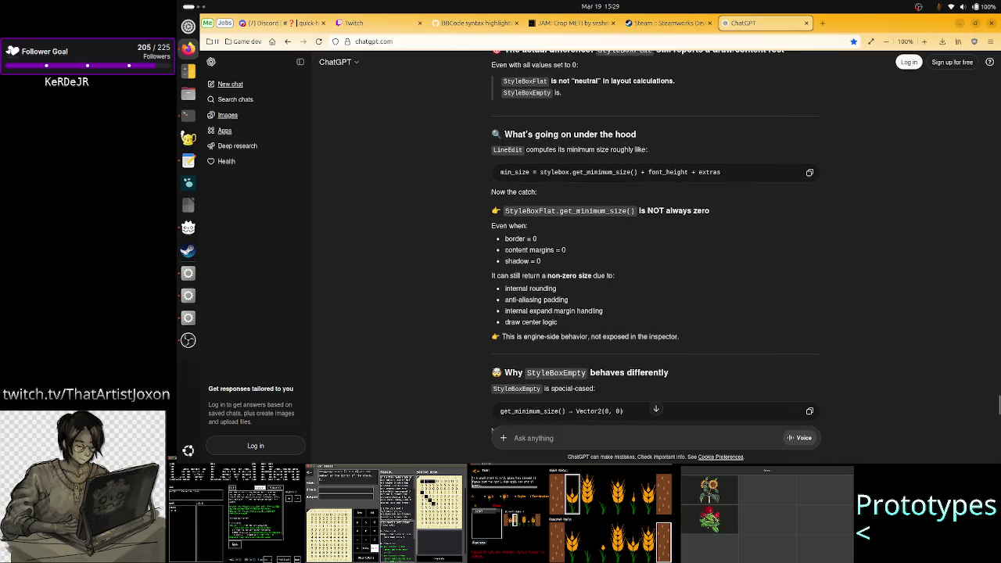
scroll(657, 242, down, 1)
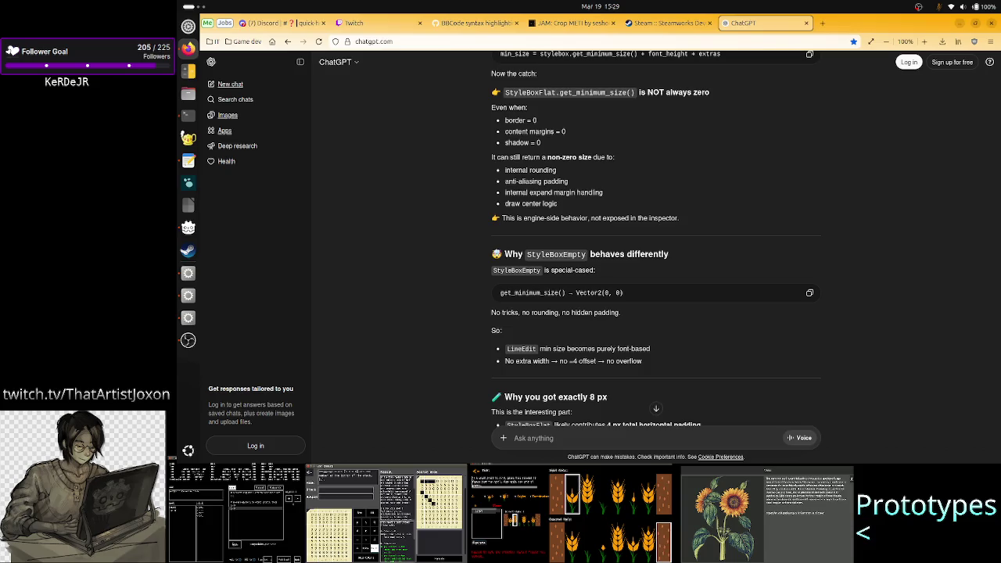
scroll(656, 239, down, 1)
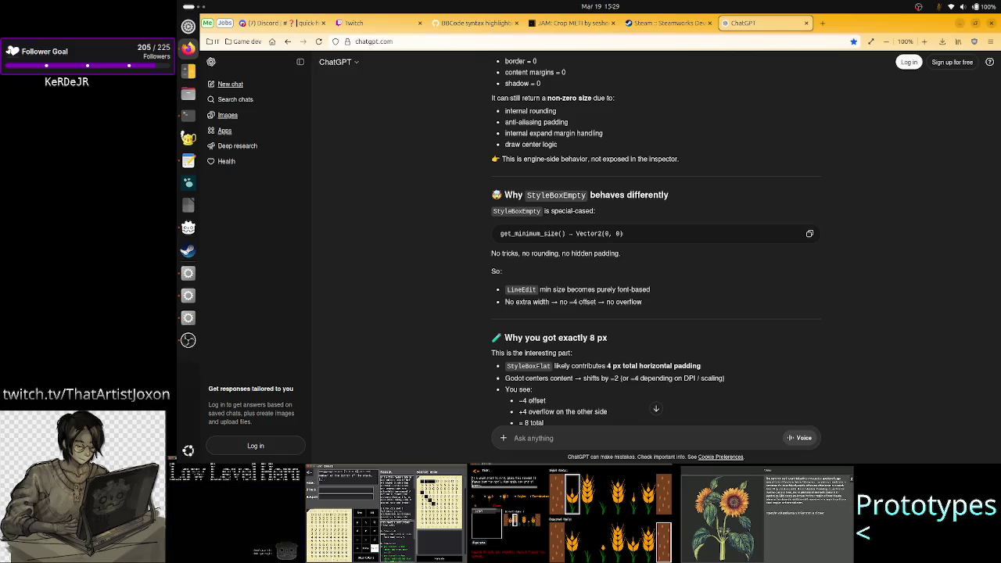
scroll(656, 238, down, 2)
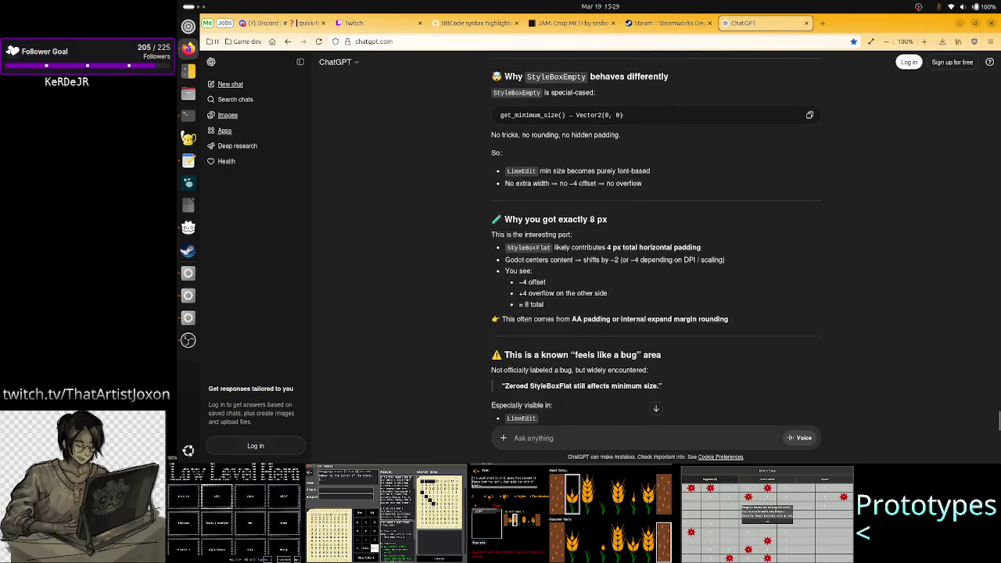
scroll(656, 239, down, 1)
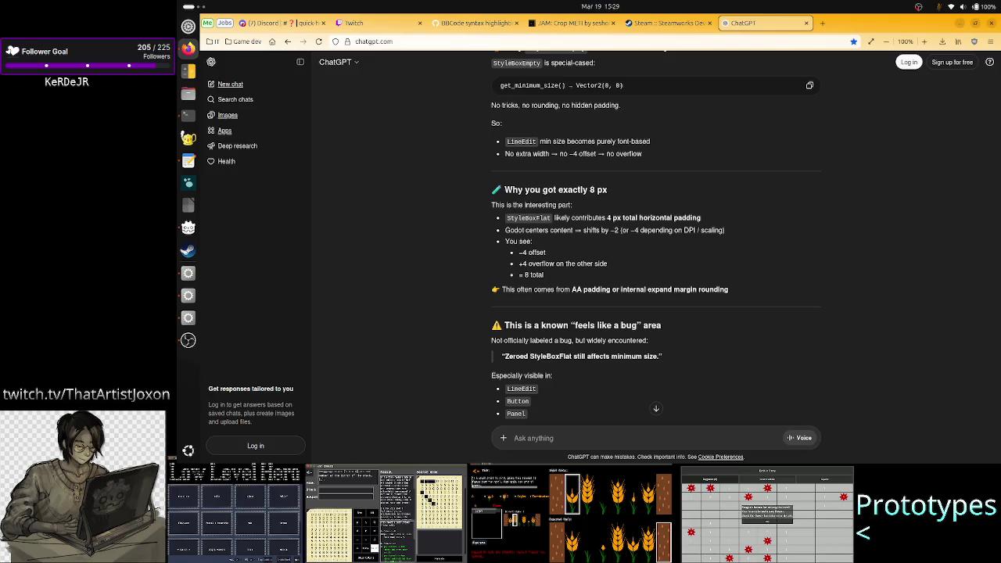
scroll(656, 240, down, 2)
scroll(656, 241, down, 4)
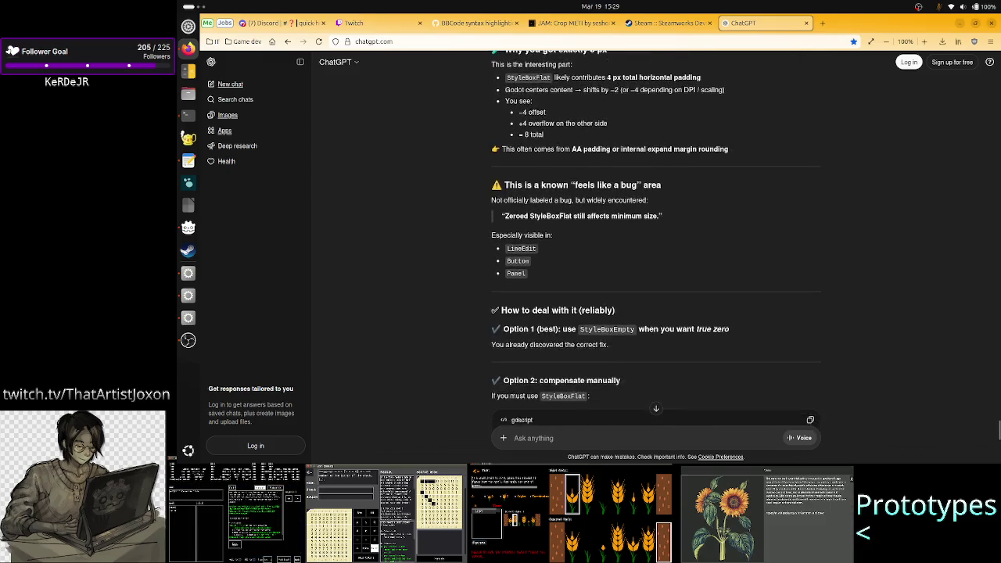
scroll(656, 240, down, 1)
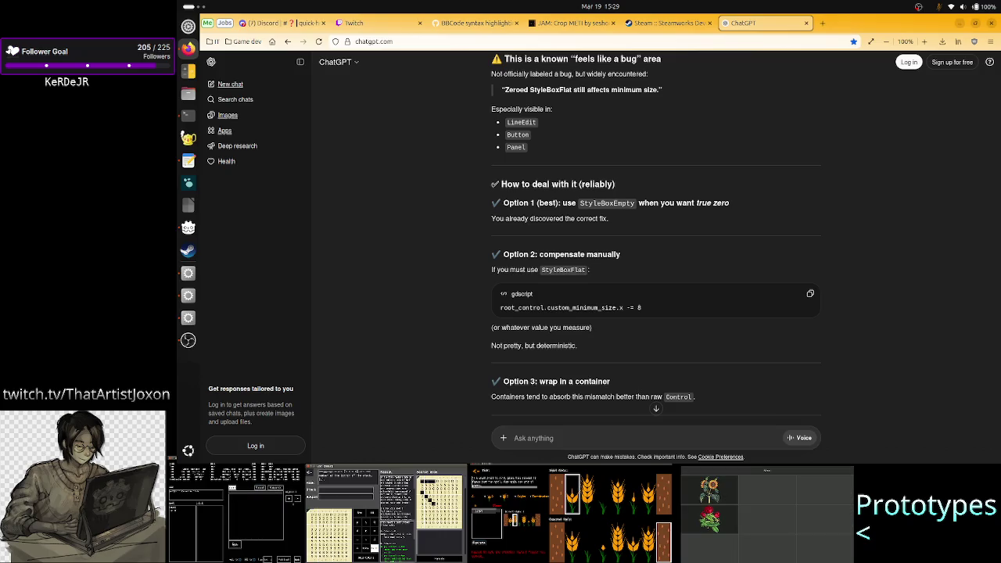
scroll(656, 240, down, 2)
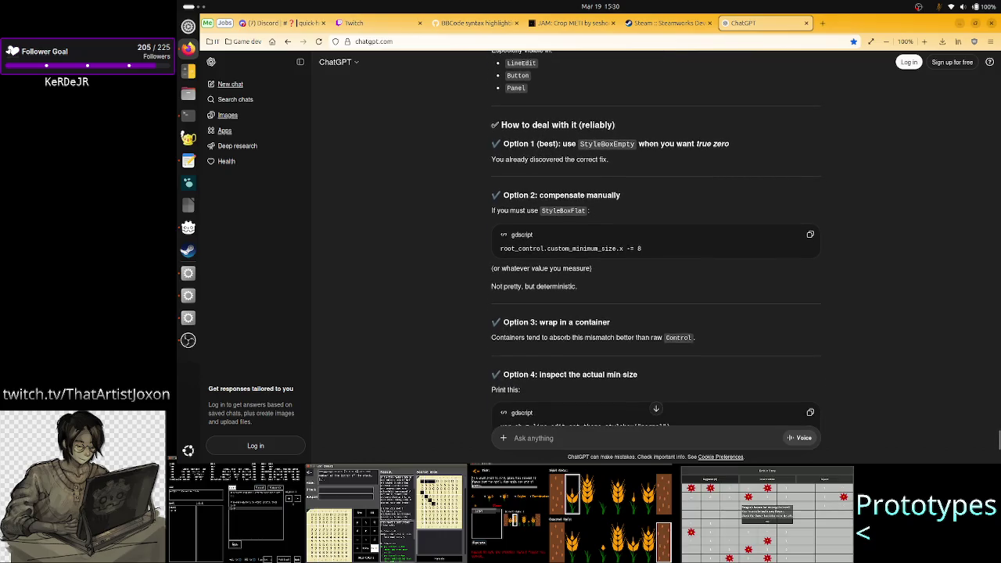
scroll(657, 250, down, 4)
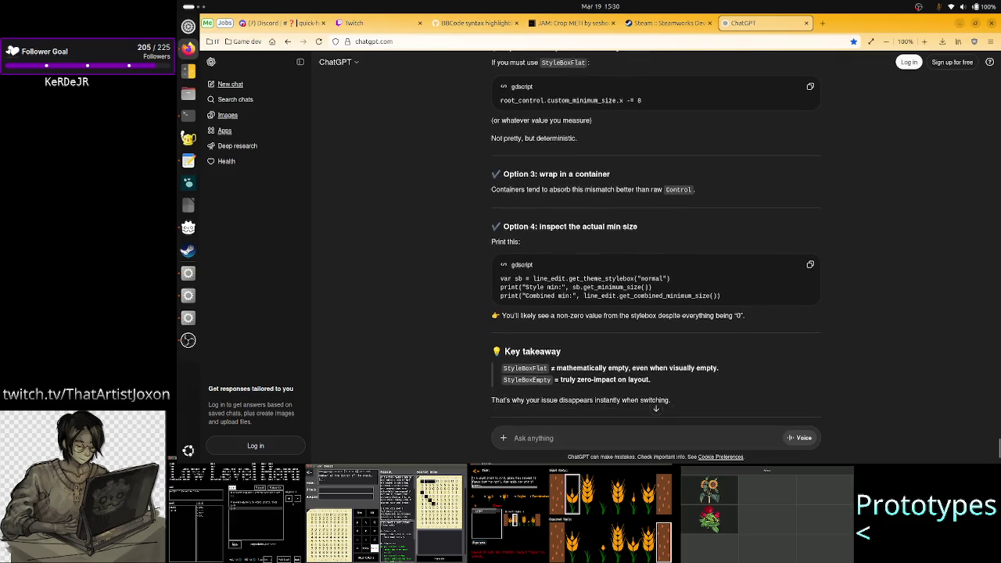
scroll(656, 250, down, 2)
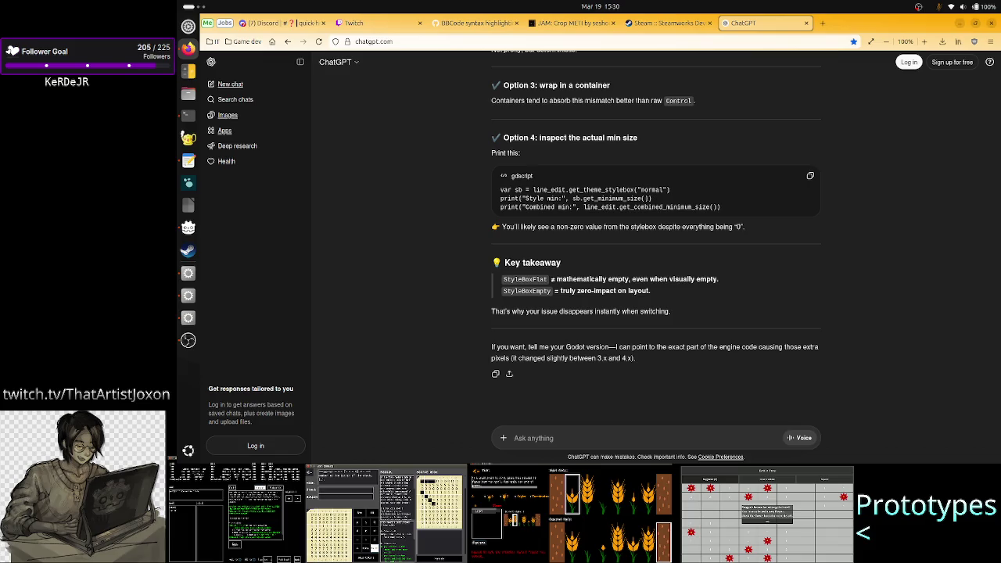
drag(690, 100, 489, 109)
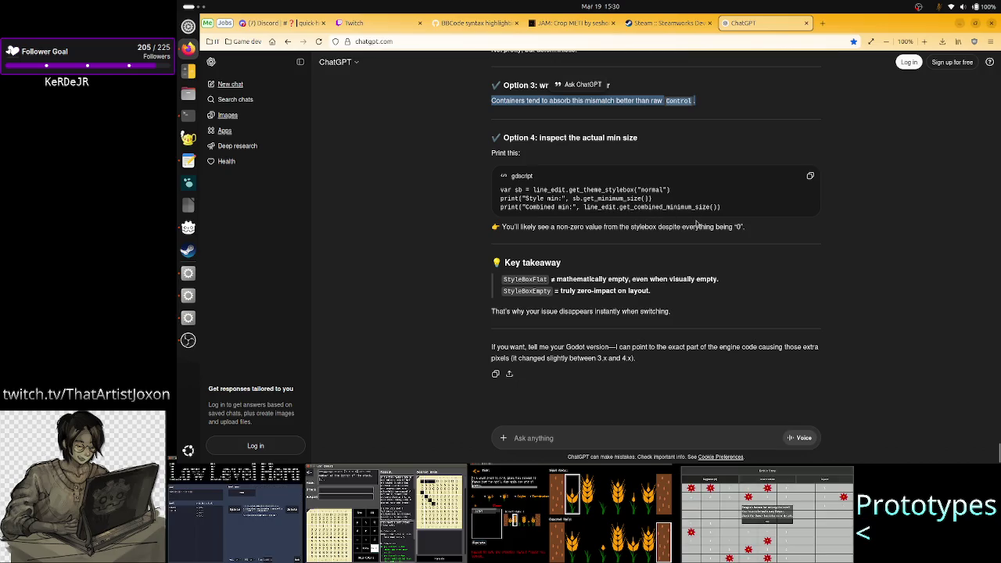
- Back in Godot, review the remote Value LineEdit's Inspector properties and stop the running game
key(alt+Tab)
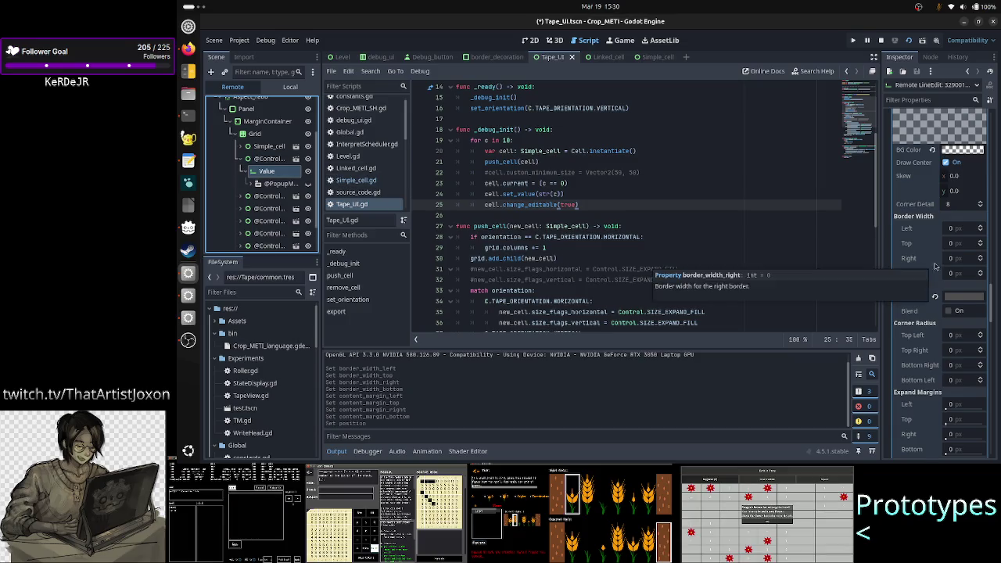
scroll(926, 290, up, 15)
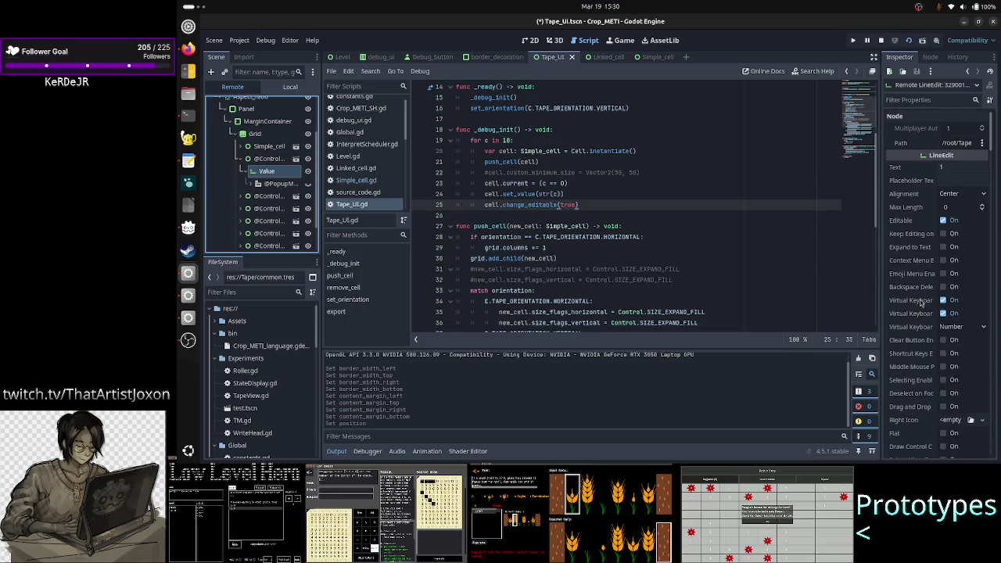
scroll(921, 302, down, 5)
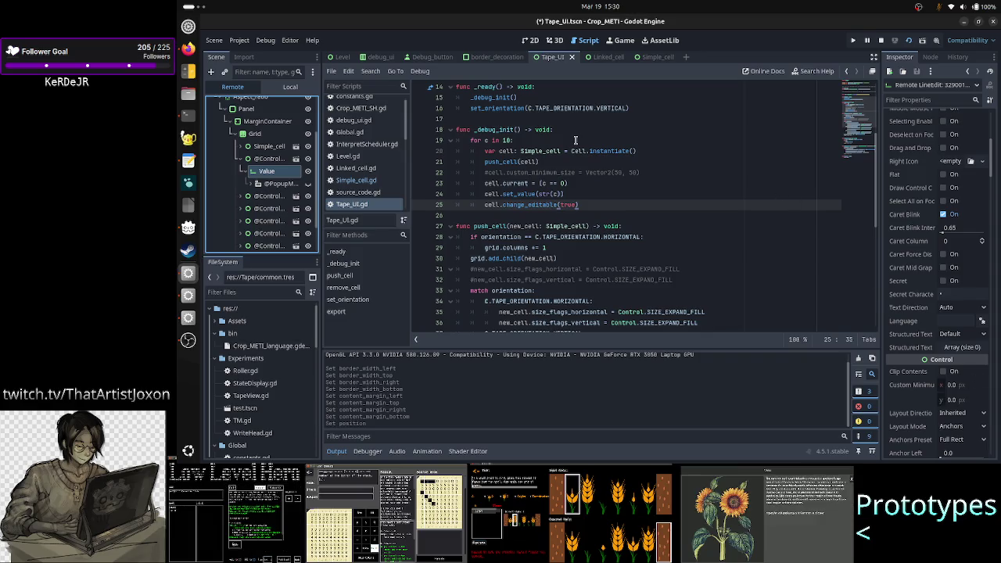
click(881, 40)
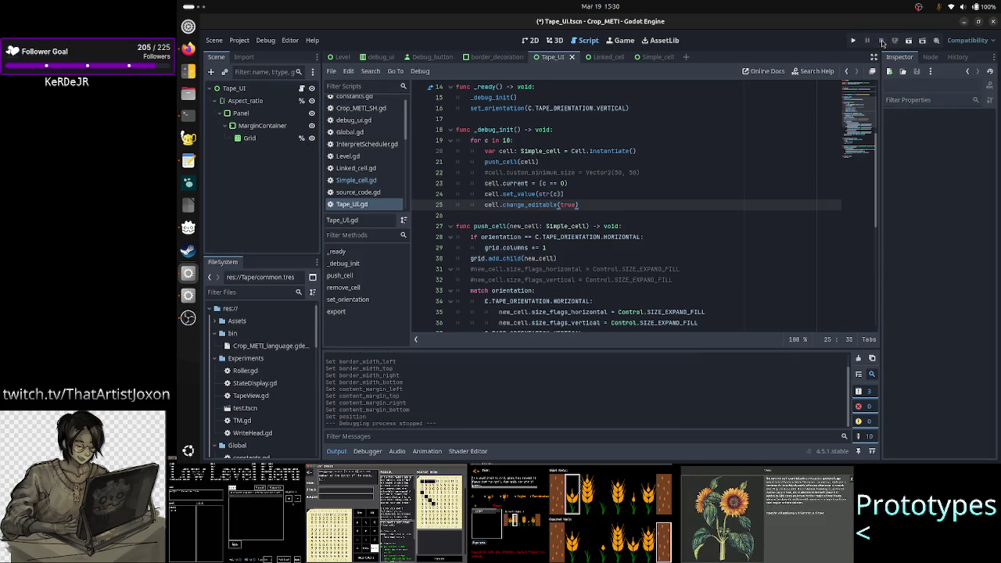
- In the Simple_cell scene's 2D view, add a PanelContainer node under the Simple_cell root
click(659, 57)
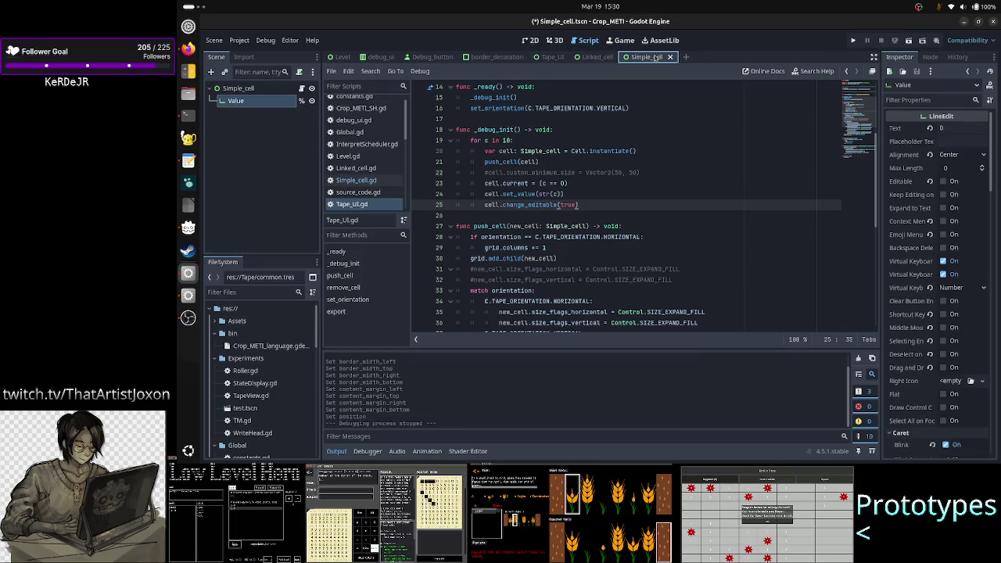
click(530, 40)
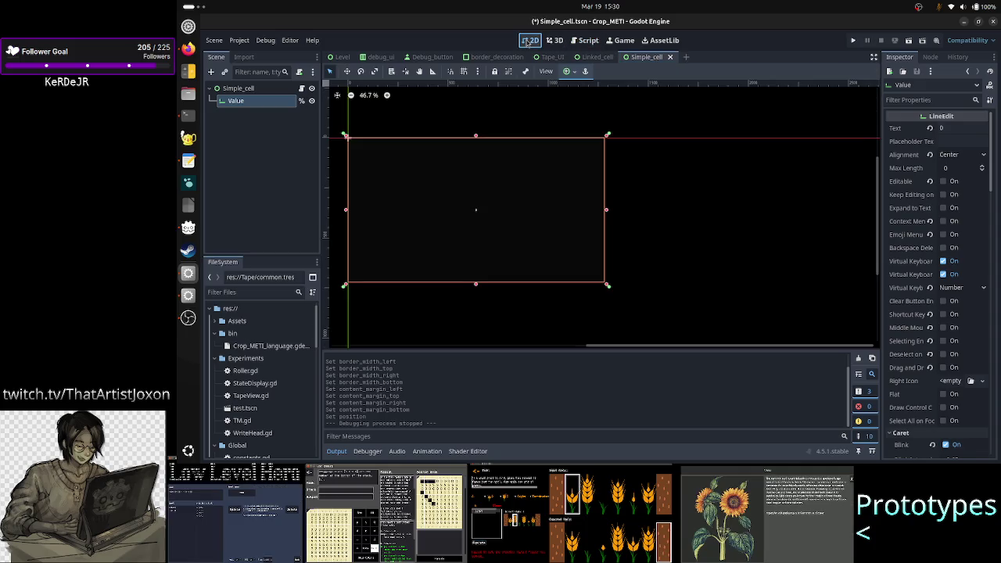
click(248, 91)
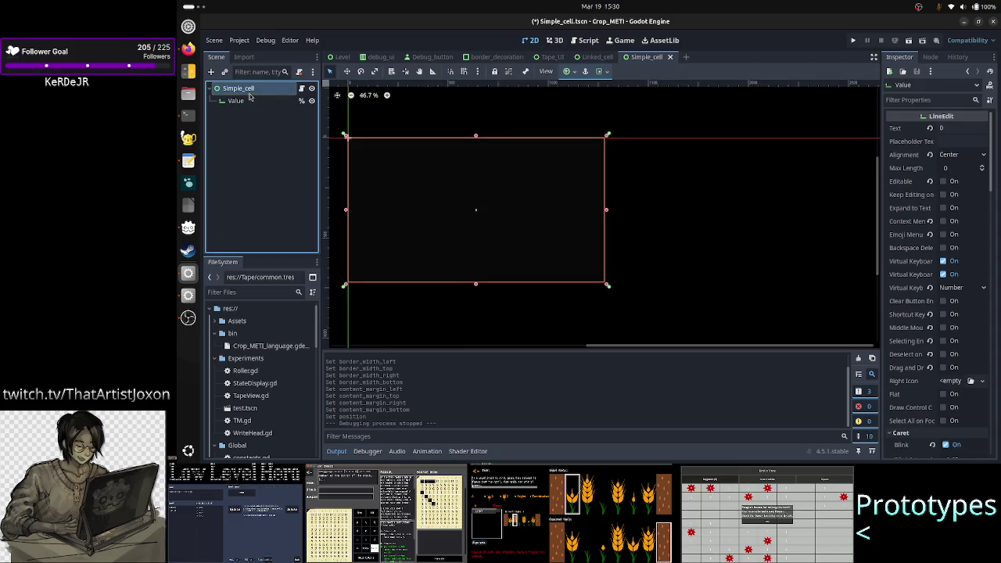
click(211, 72)
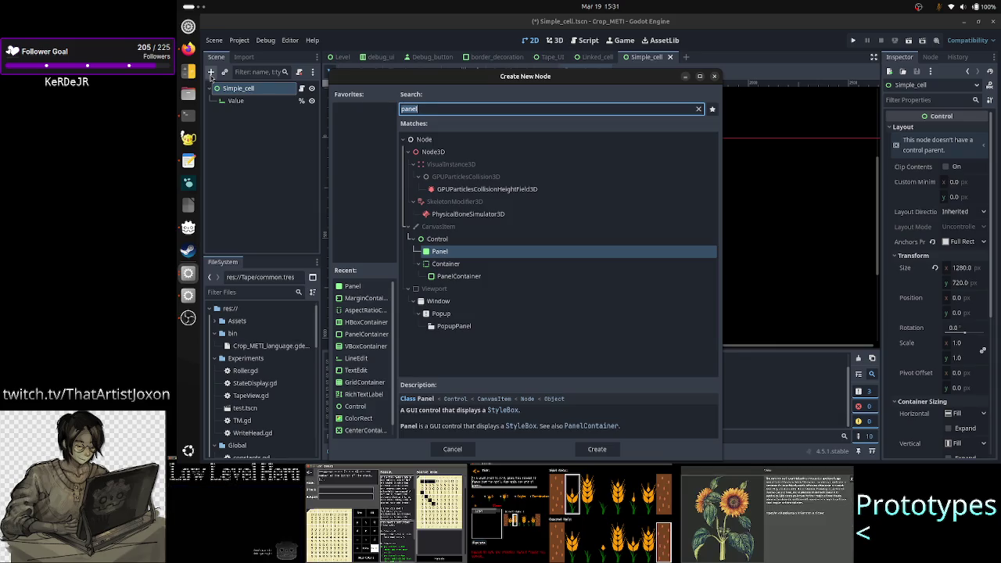
text(m)
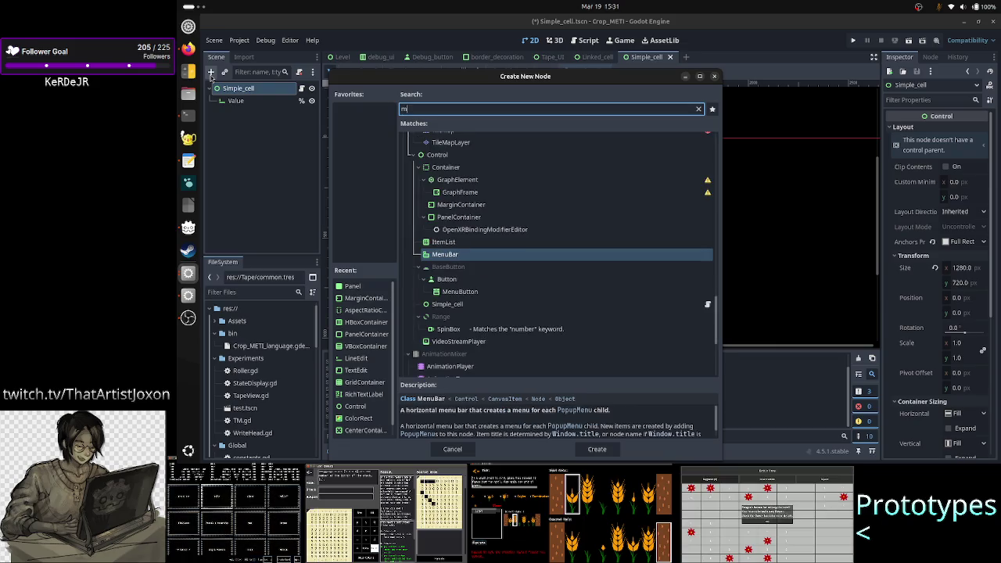
key(BackSpace)
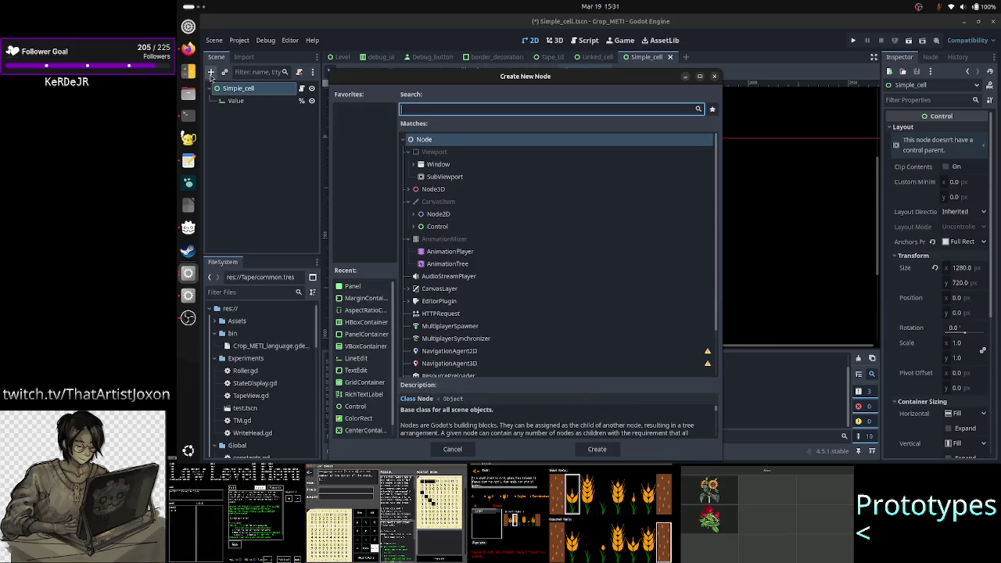
text(panelco)
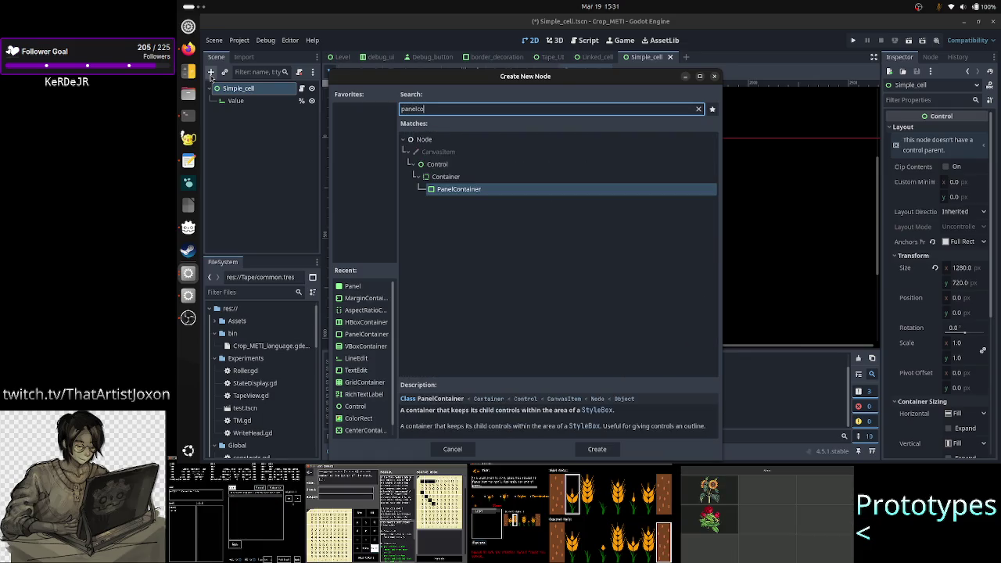
key(Return)
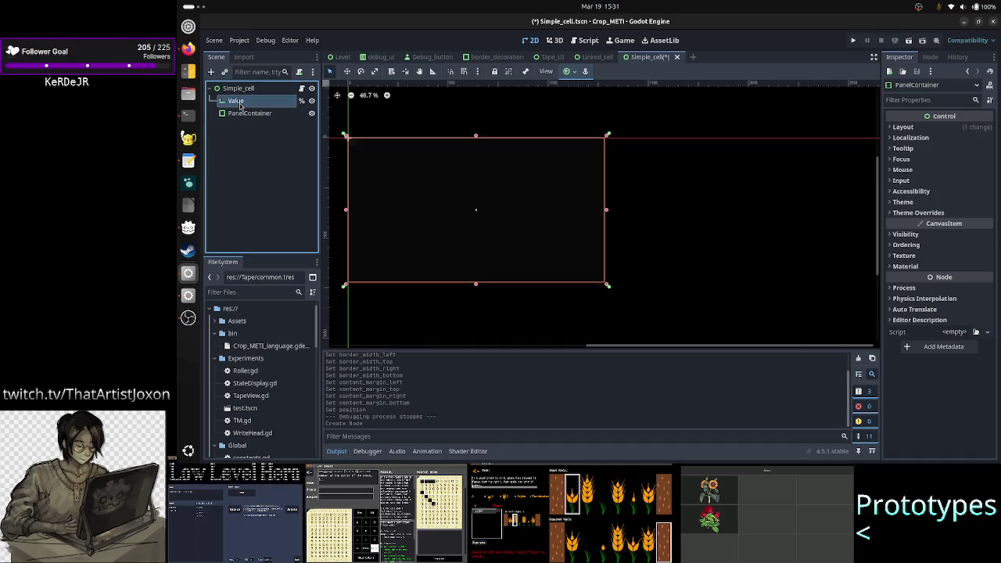
- Nest Value inside the PanelContainer and set the container's anchor preset to Full Rect
drag(240, 103, 262, 113)
click(250, 101)
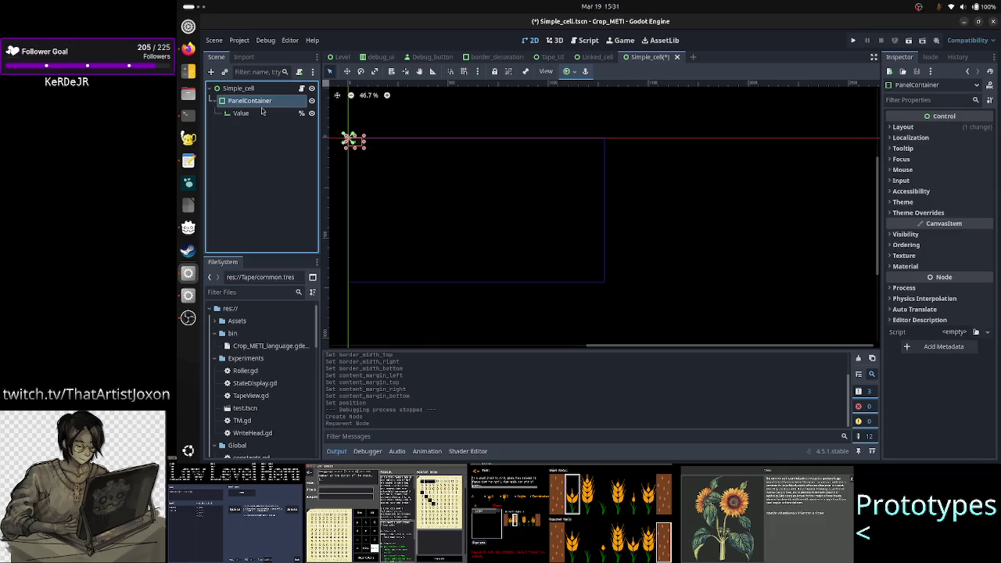
click(572, 71)
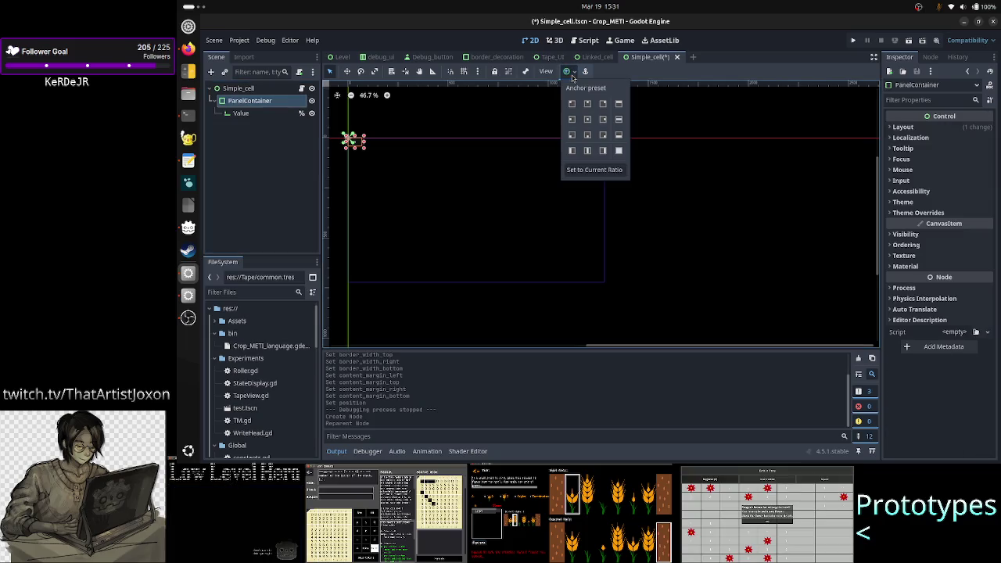
click(618, 151)
click(251, 156)
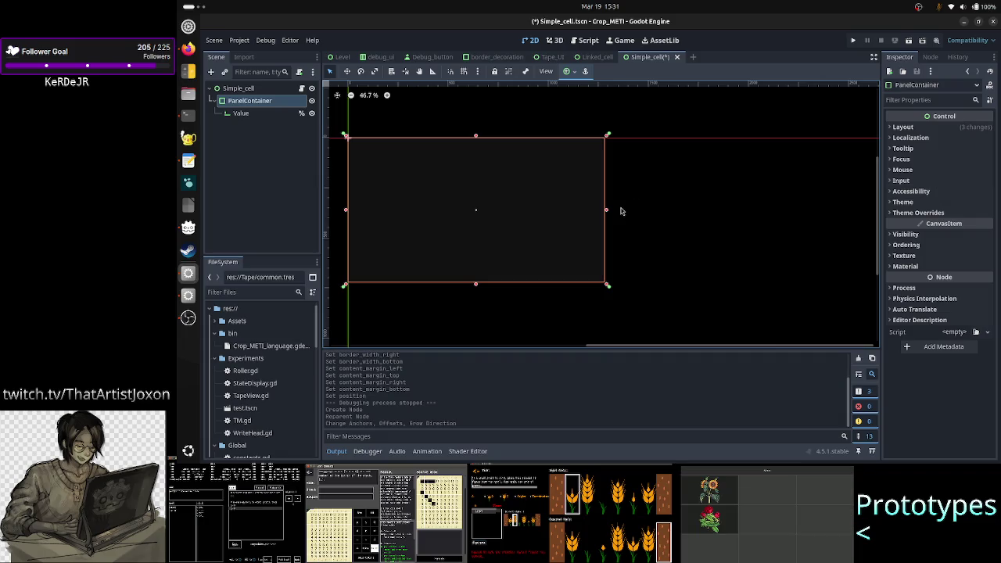
- Delete the PanelContainer, leaving Value as Simple_cell's only child
right_click(269, 107)
click(239, 130)
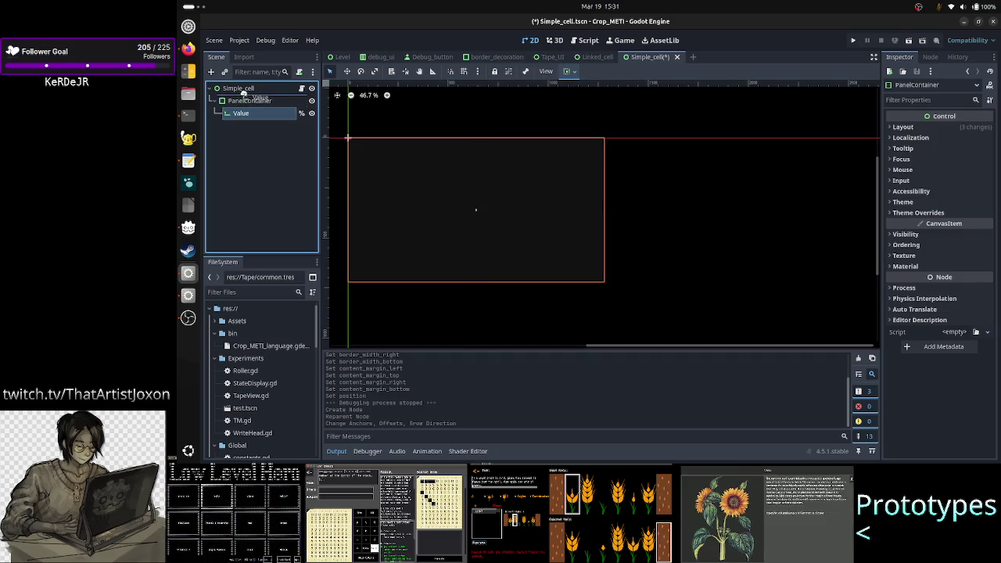
click(243, 113)
key(Up)
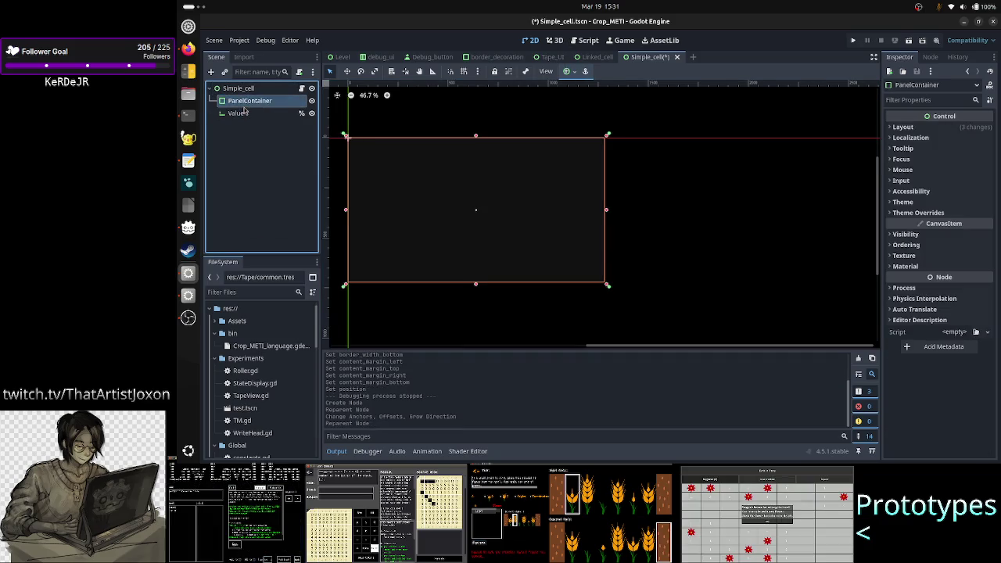
key(Delete)
key(Return)
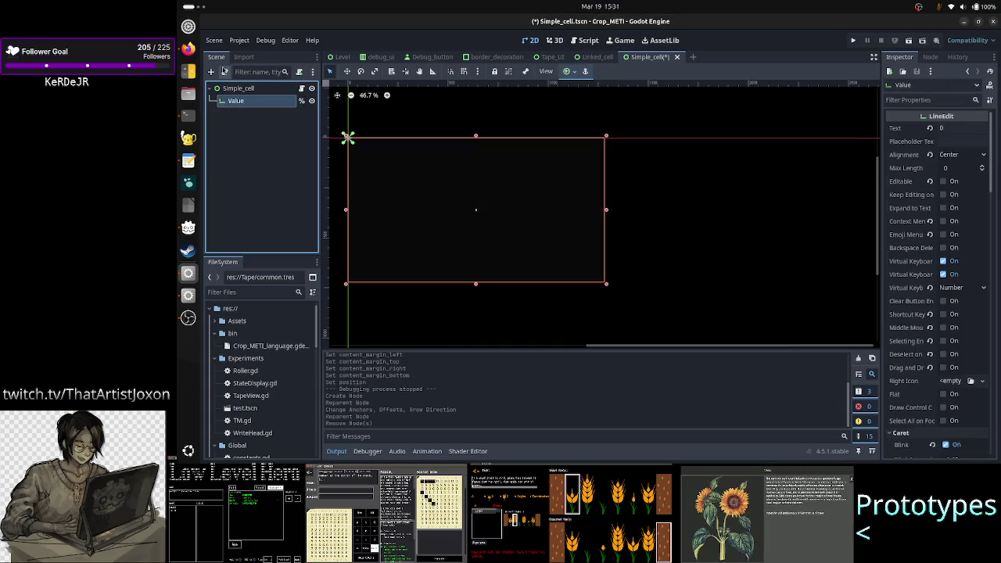
- Add a VBoxContainer directly under Simple_cell, anchor it to Full Rect, and select Value
click(210, 71)
text(vbox)
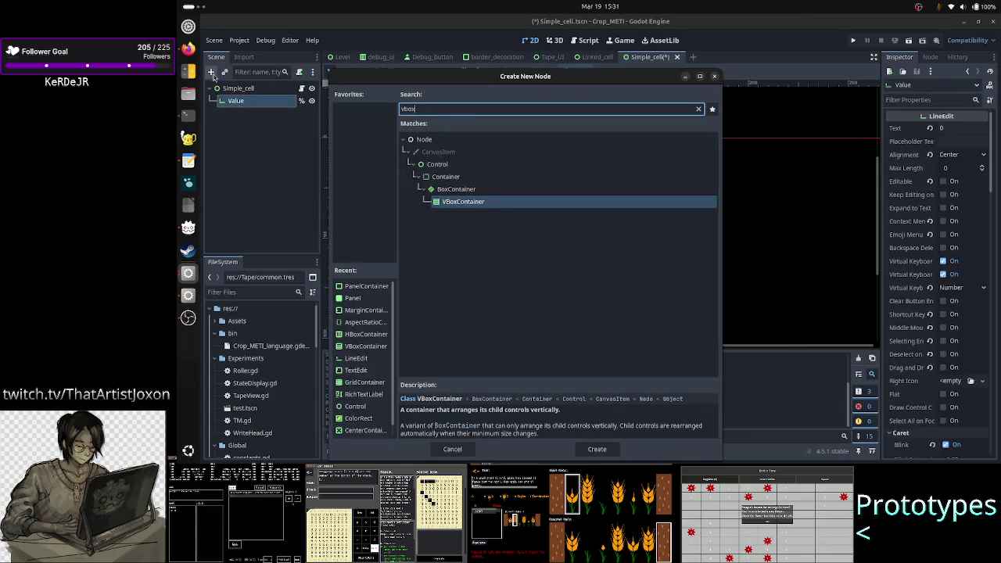
text(co)
key(Return)
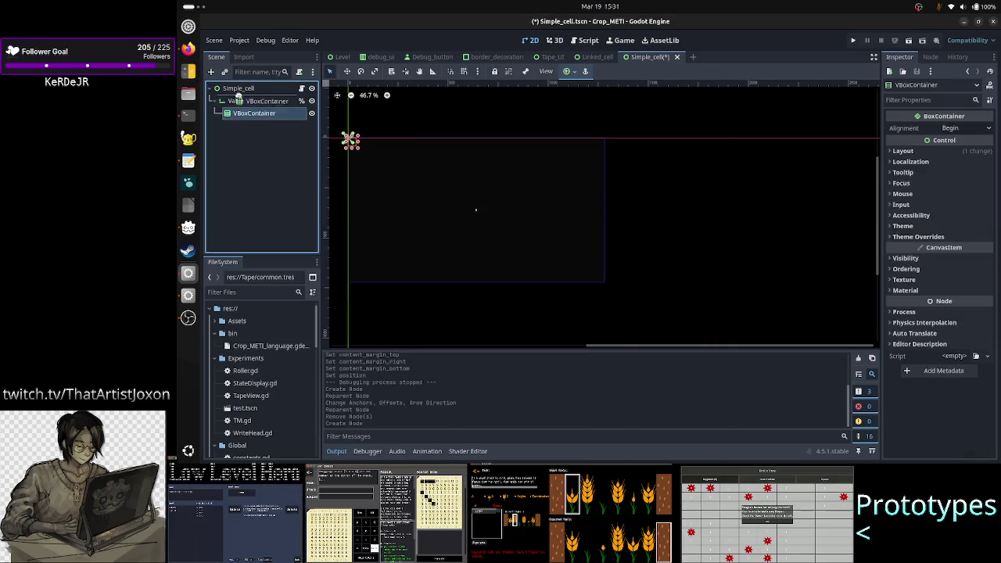
mouse_move(235, 113)
mouse_down()
mouse_move(242, 105)
mouse_move(262, 114)
mouse_up()
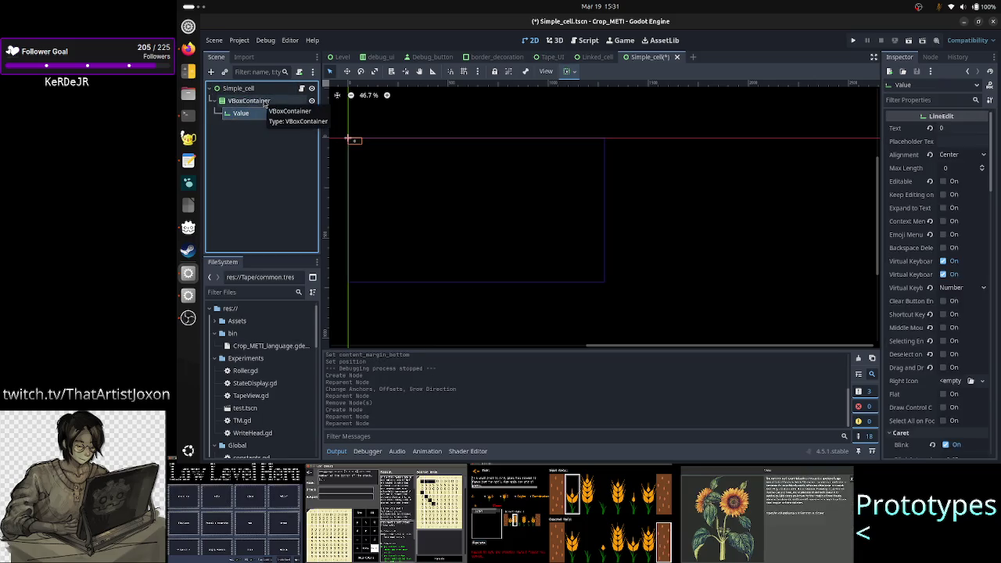
click(264, 102)
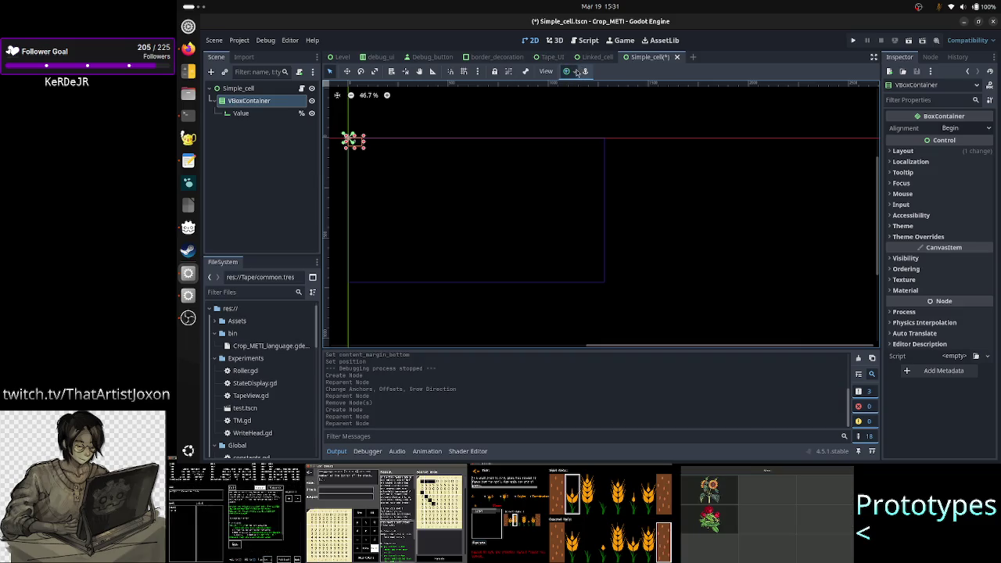
click(568, 71)
click(618, 151)
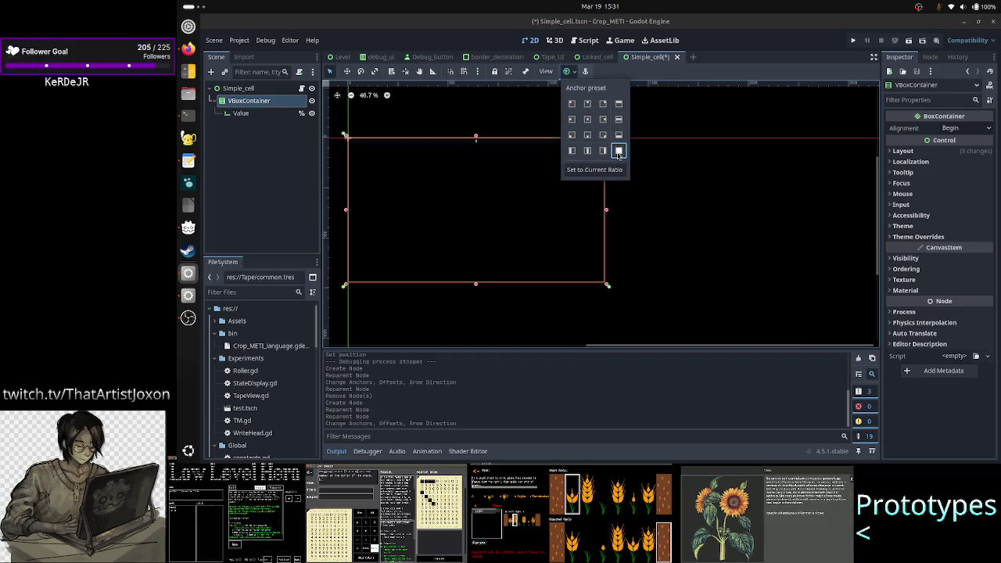
click(245, 134)
click(244, 113)
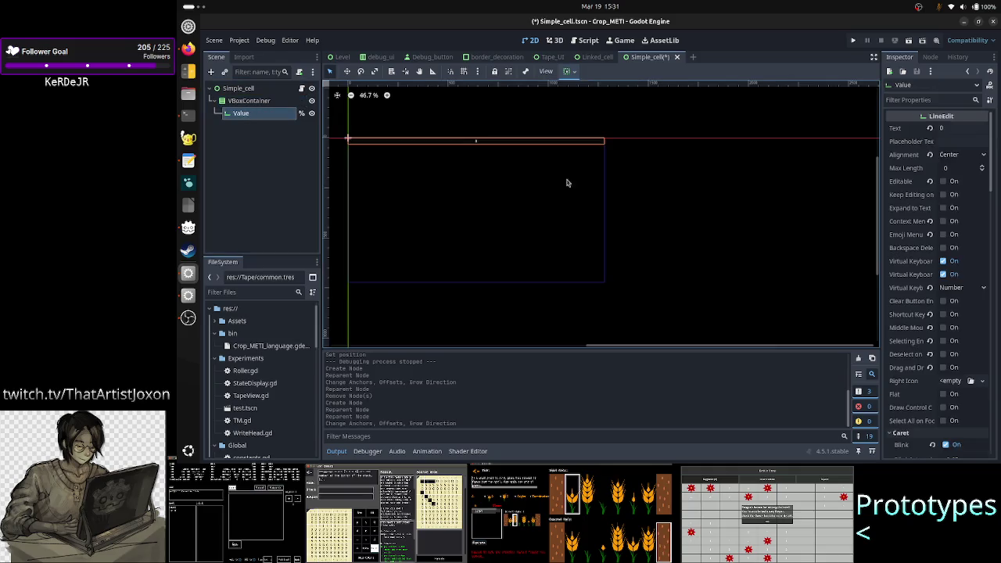
- Tick Vertical Expand in Value's Container Sizing, then check the VBoxContainer's Layout settings
scroll(944, 237, down, 6)
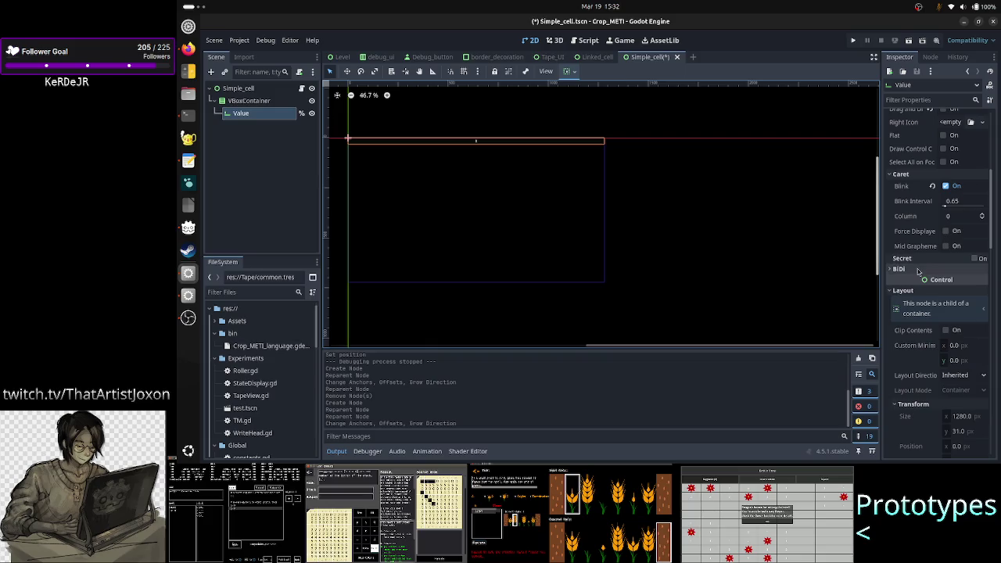
scroll(934, 223, down, 4)
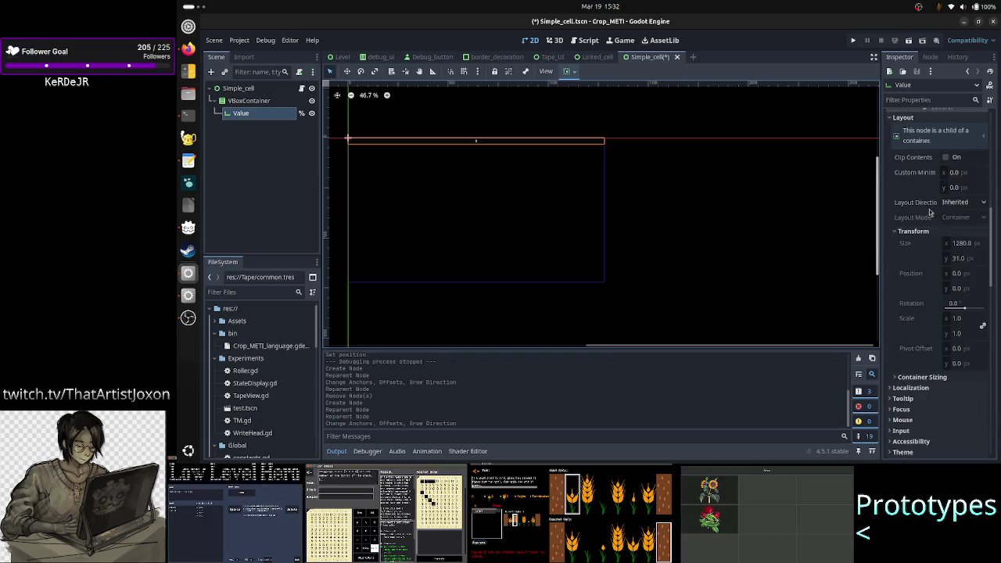
scroll(930, 213, down, 5)
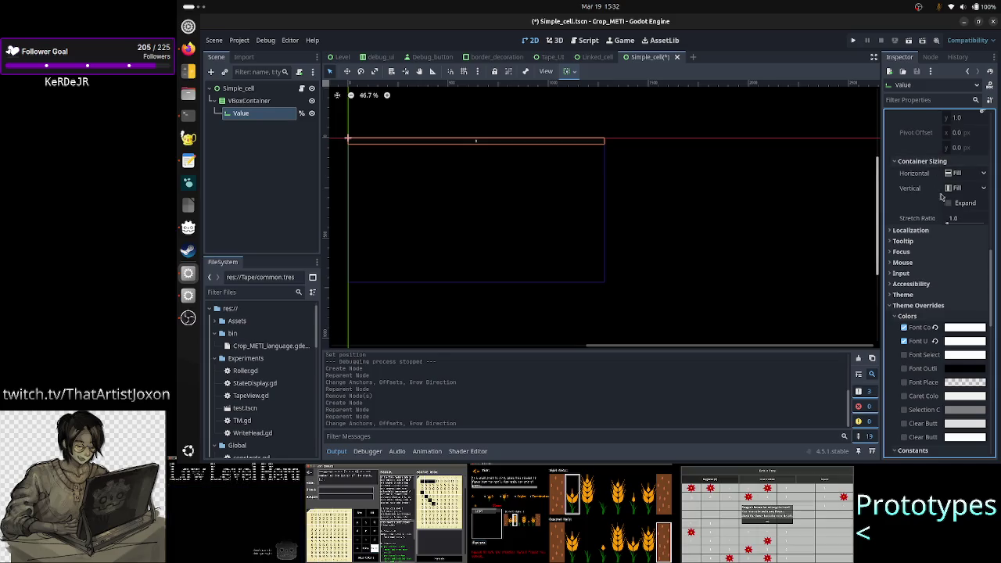
click(949, 203)
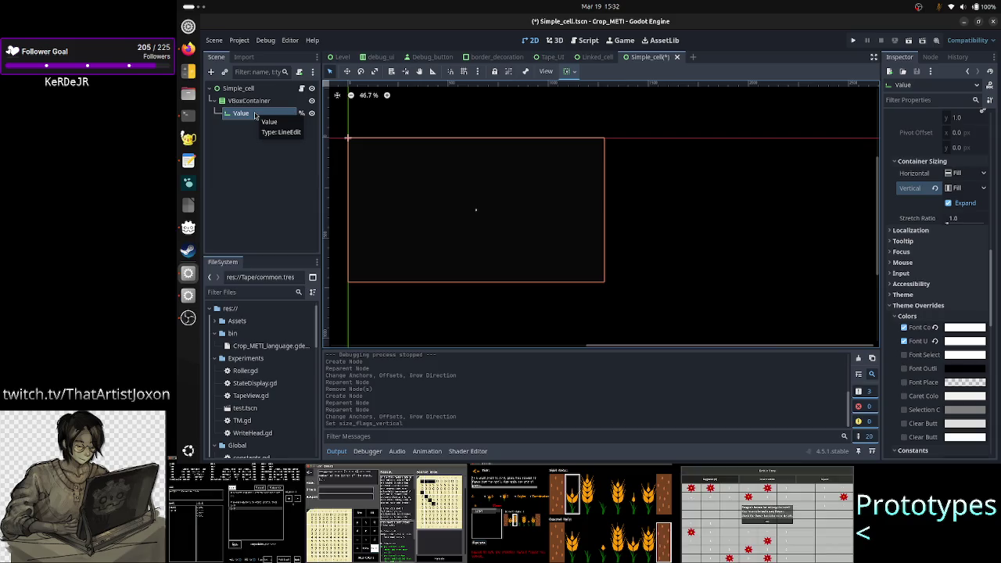
click(264, 103)
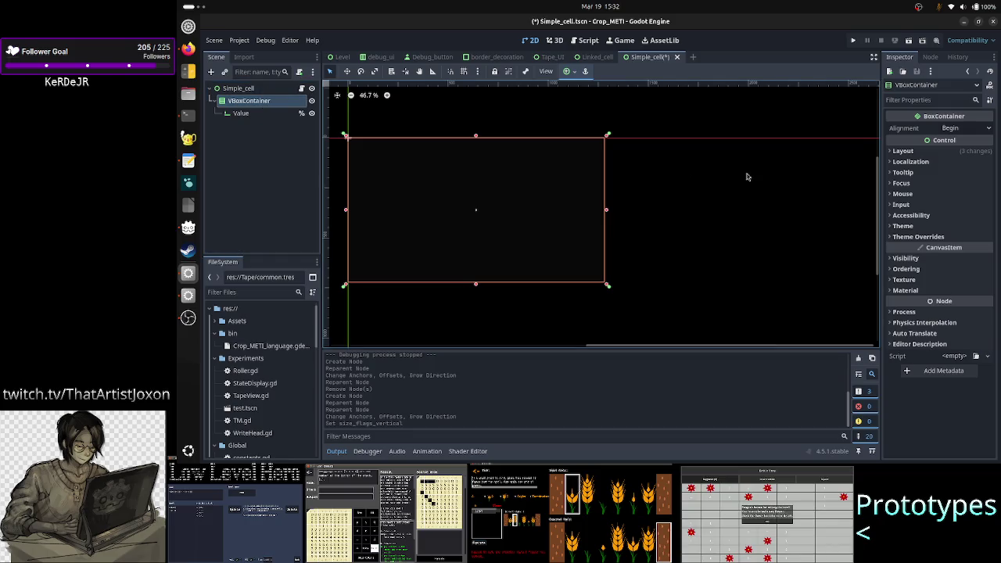
click(923, 154)
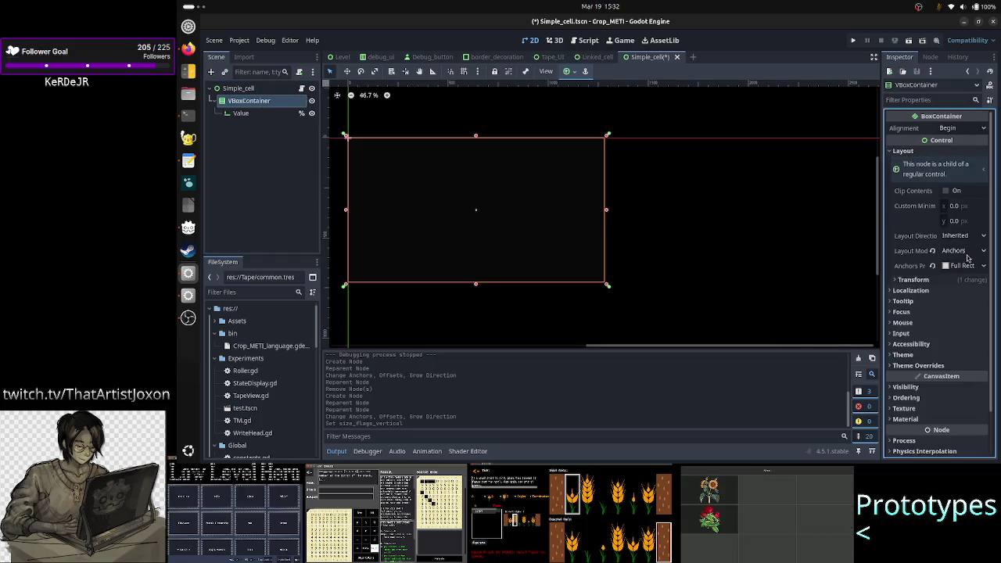
- Override the VBoxContainer's Separation theme constant to 0
click(255, 115)
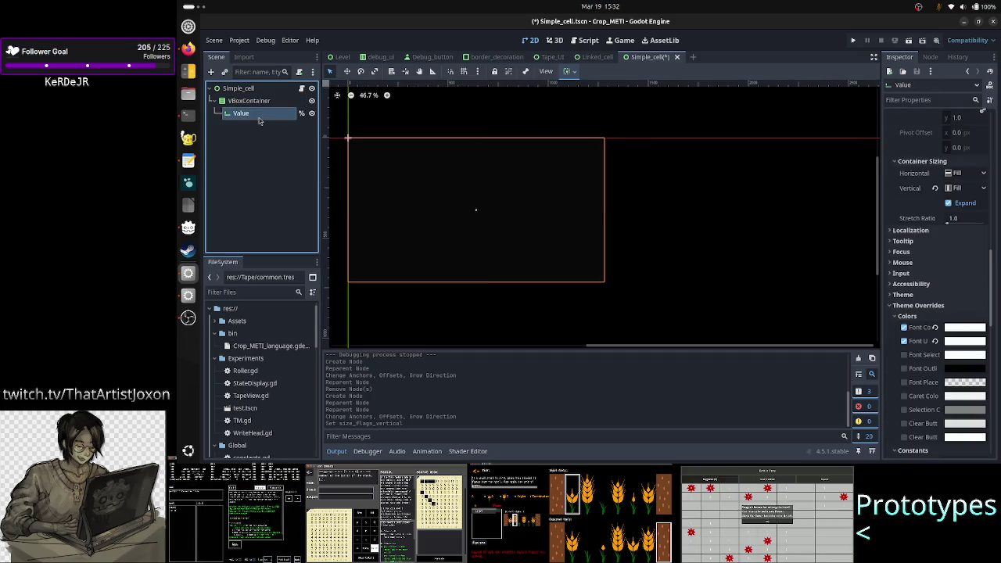
scroll(926, 301, down, 5)
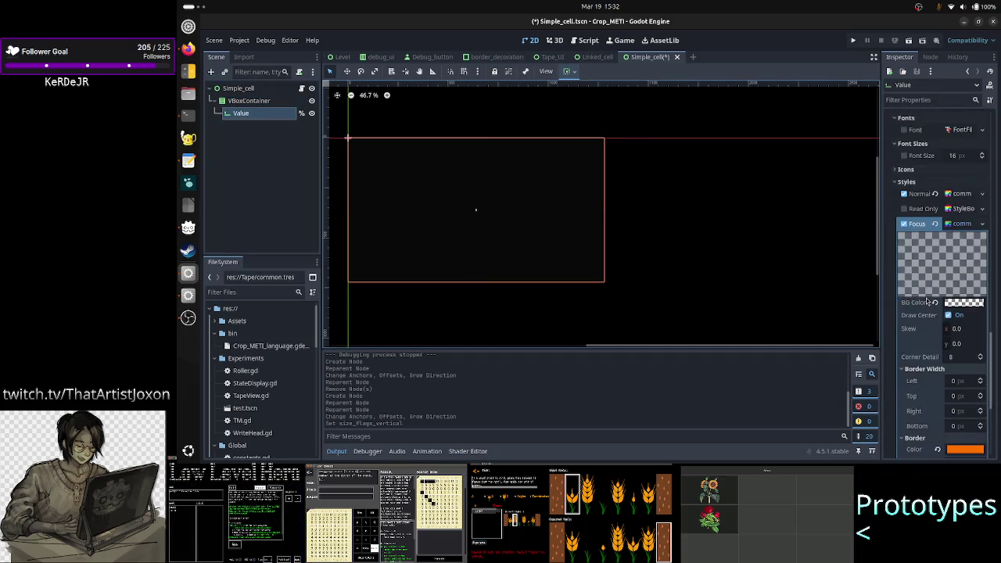
scroll(926, 301, up, 3)
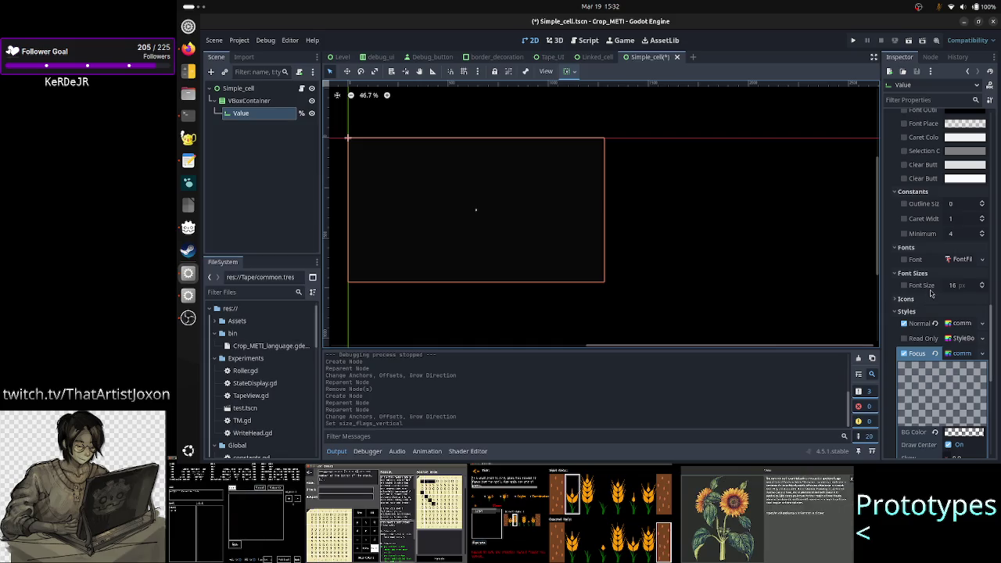
click(250, 101)
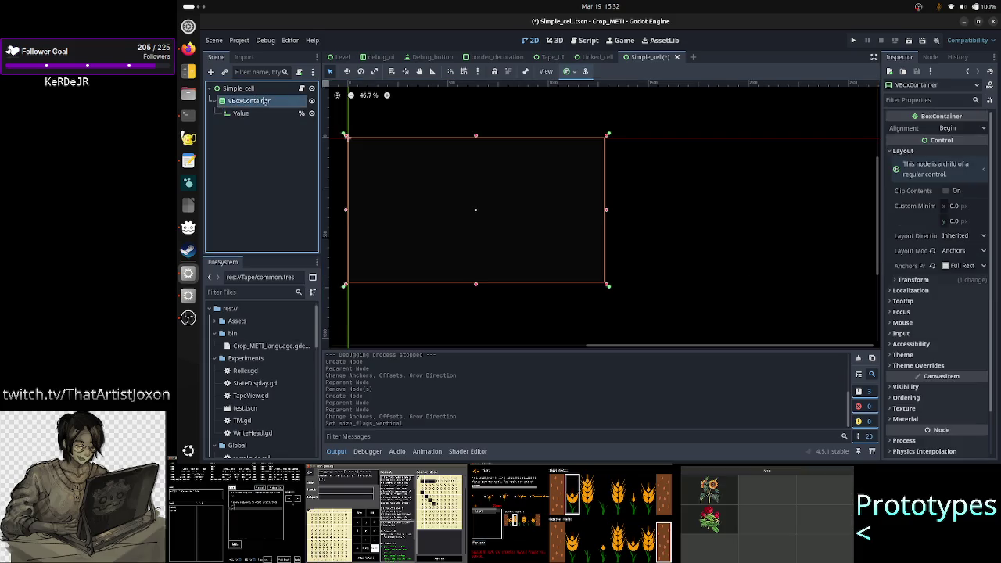
click(916, 366)
click(914, 376)
click(958, 389)
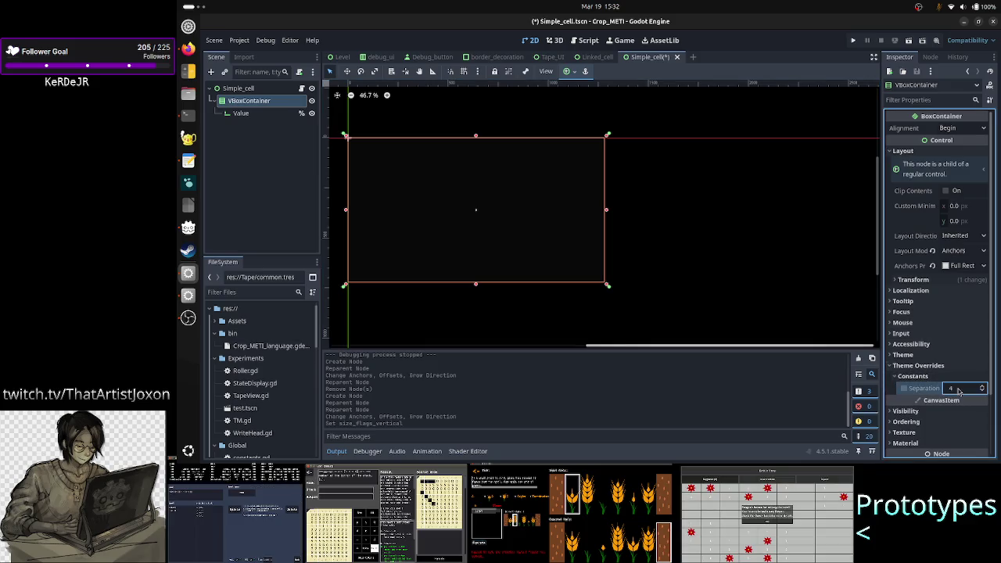
text(0)
key(Return)
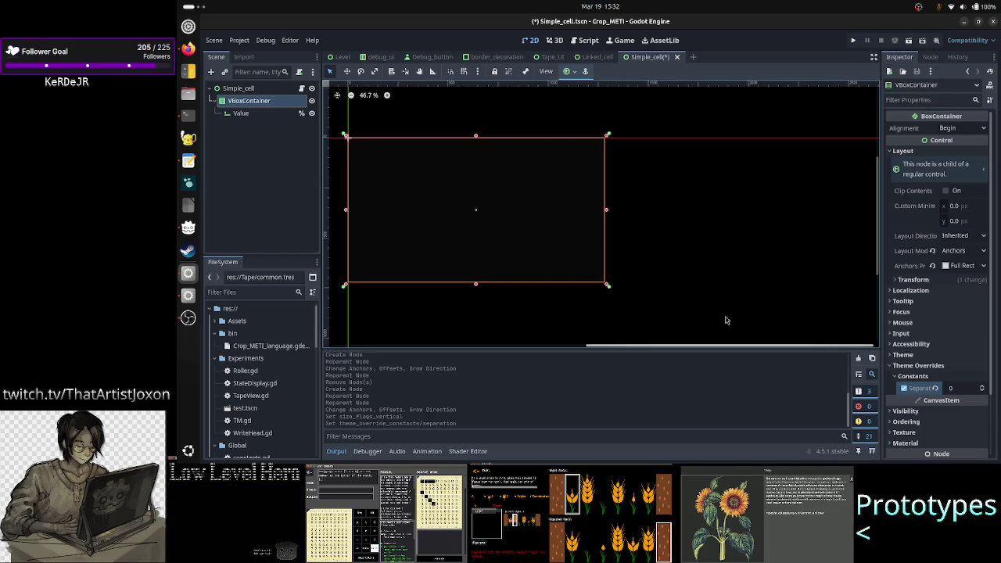
- Clear Value's Normal and Focus style overrides
click(242, 113)
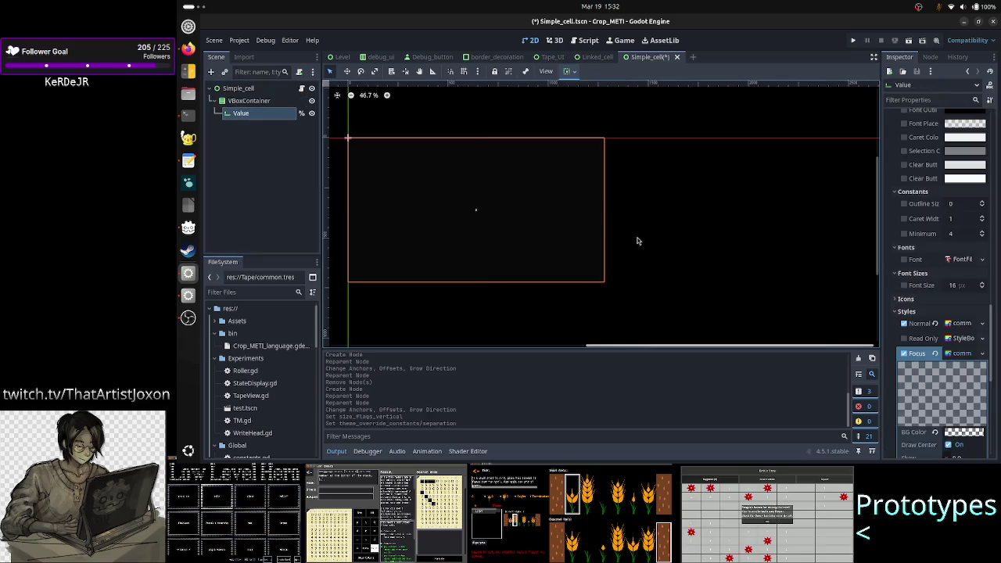
click(936, 324)
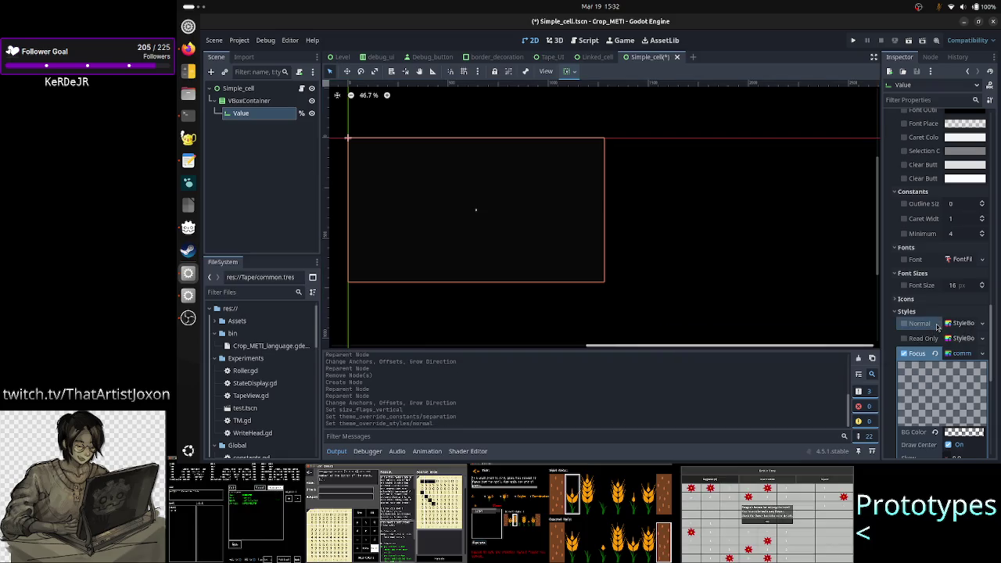
click(936, 354)
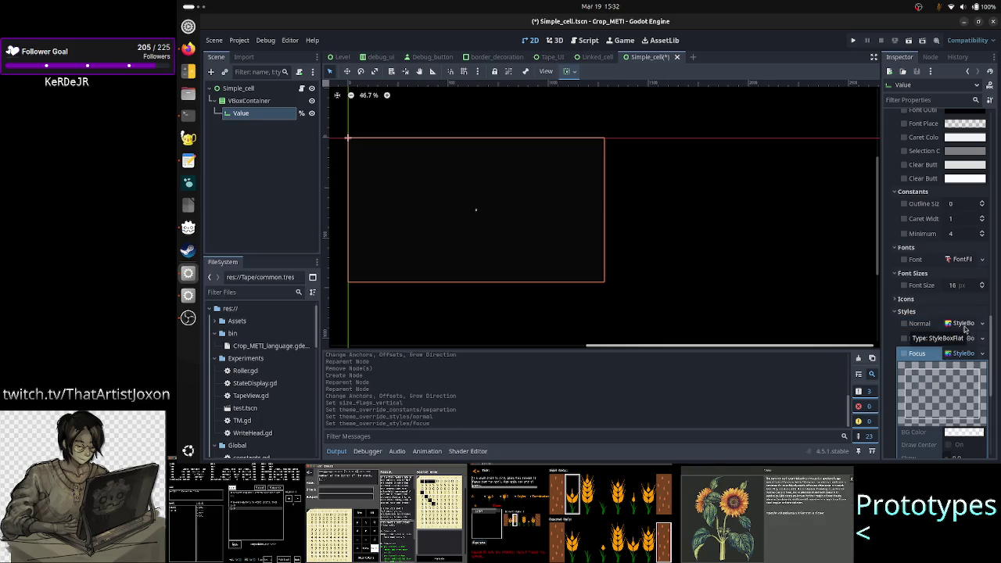
click(967, 356)
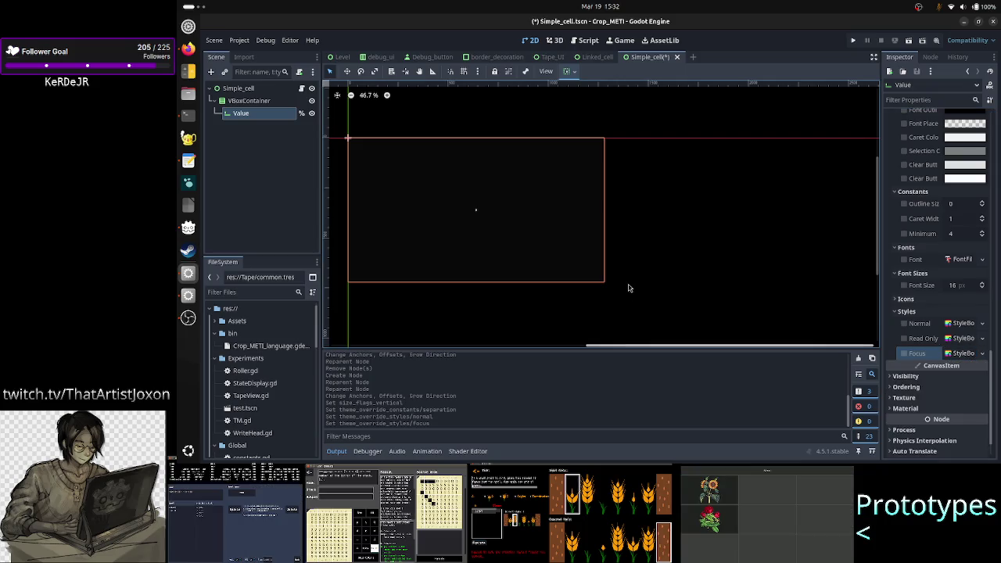
- In Simple_cell.gd, uncomment lines 21–34 of update_styles with Ctrl+K, excluding the pass line
click(302, 88)
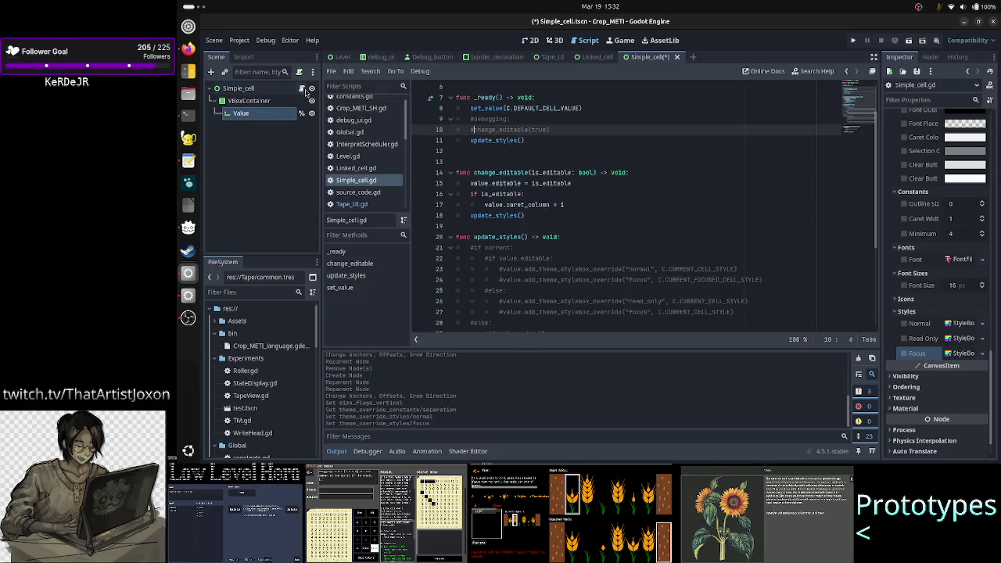
click(583, 237)
key(Down)
key(Home)
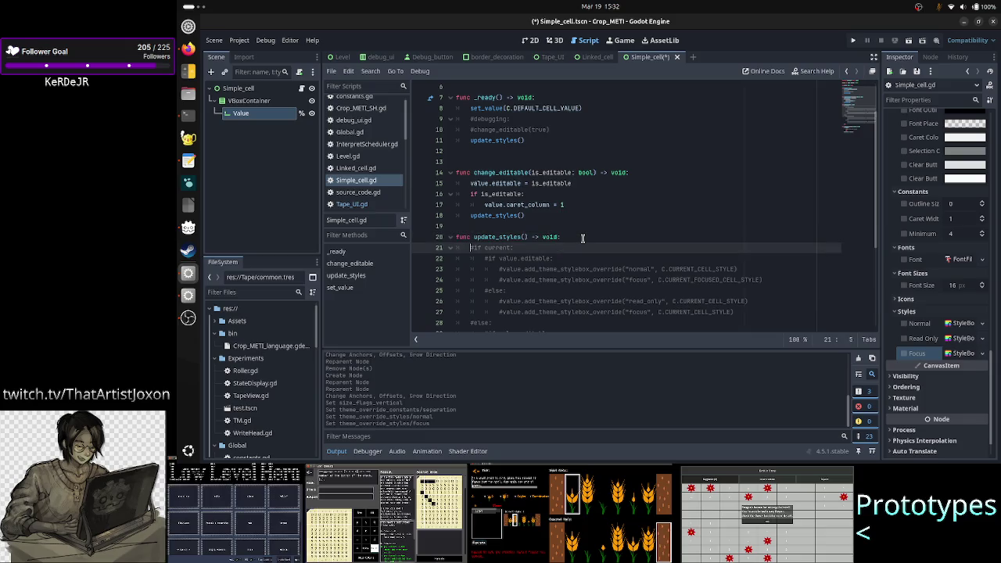
key(shift+Down)
key(shift+Down)
key(shift+Down)
key(shift+Down)
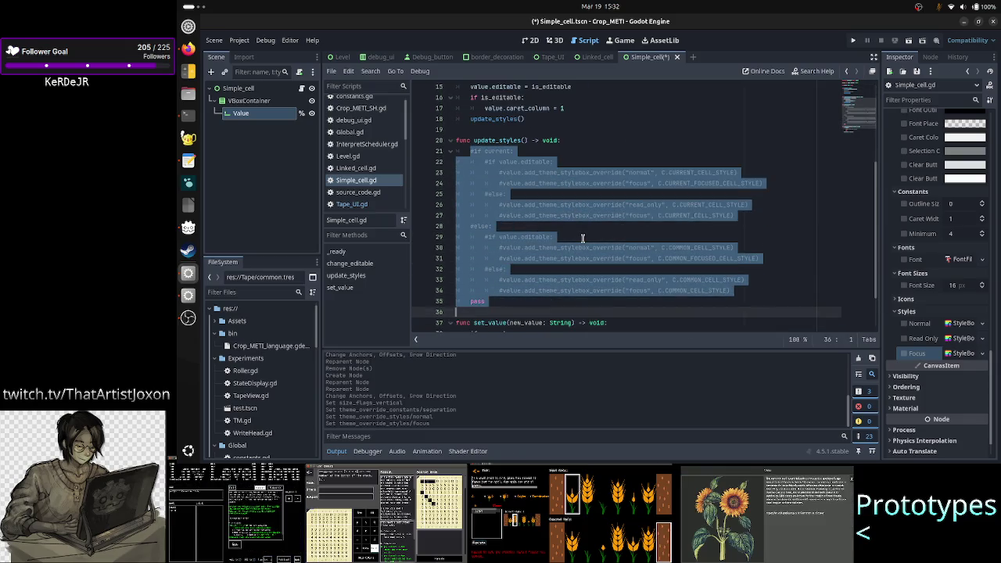
key(shift+Left)
key(shift+Left)
key(shift+Left)
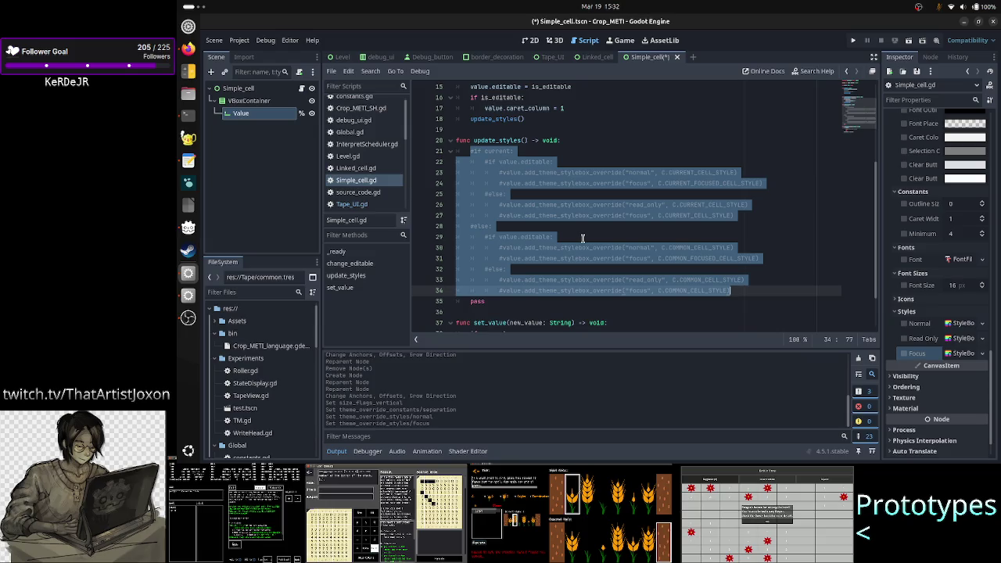
key(ctrl+k)
- Save Simple_cell.gd, then bring up Tape_UI.gd and the Tape_UI scene
key(Down)
key(Down)
key(ctrl+s)
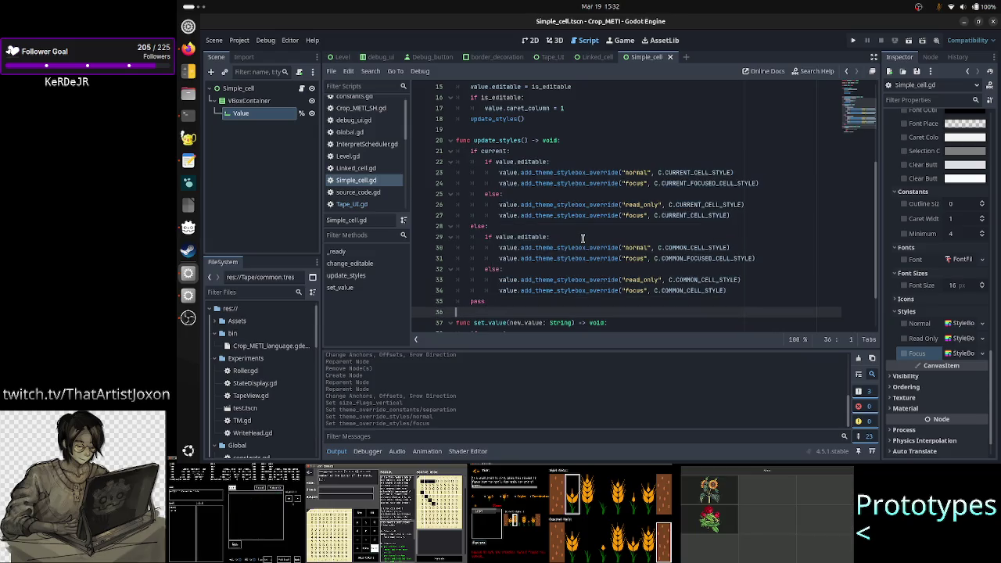
click(366, 205)
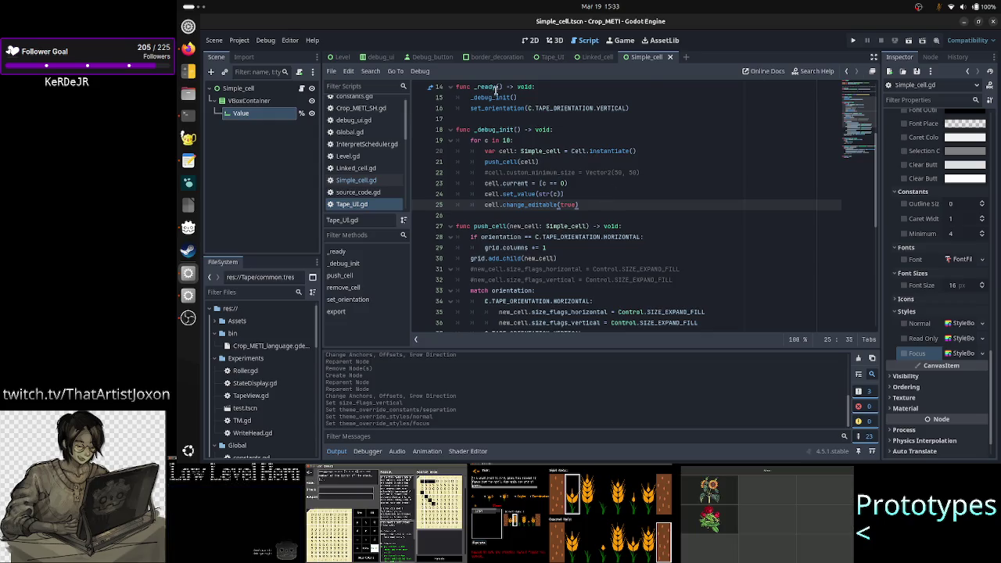
click(557, 59)
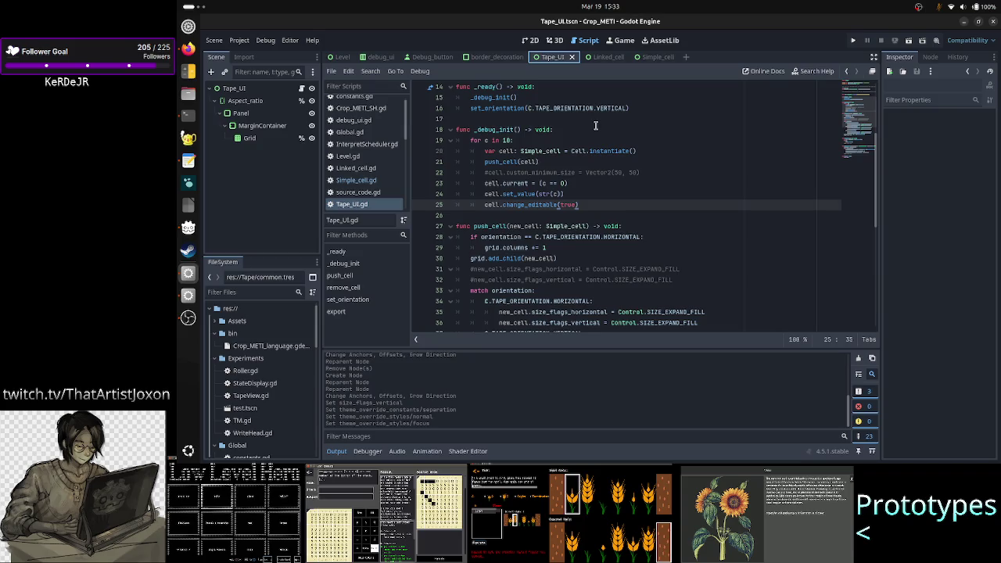
click(917, 44)
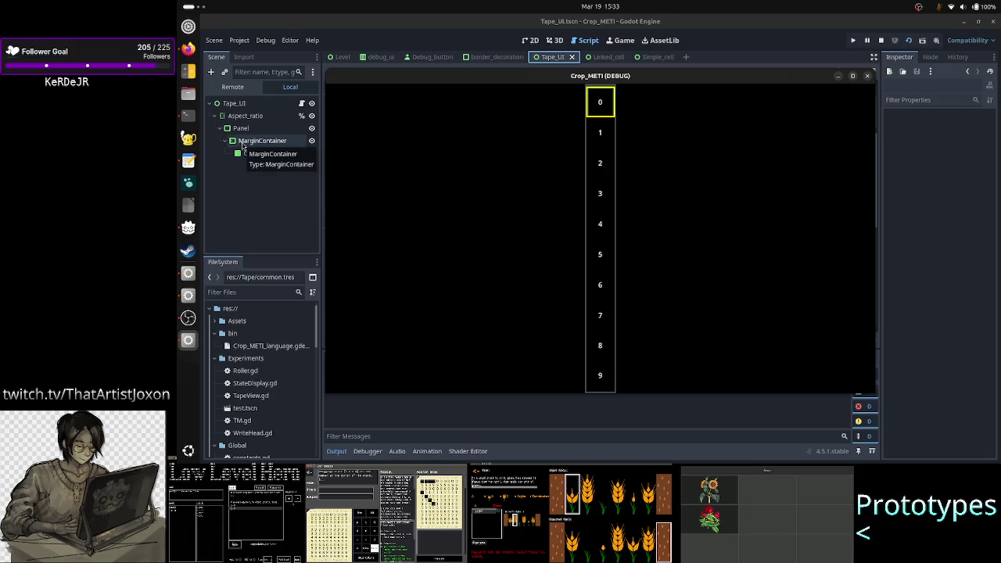
click(232, 88)
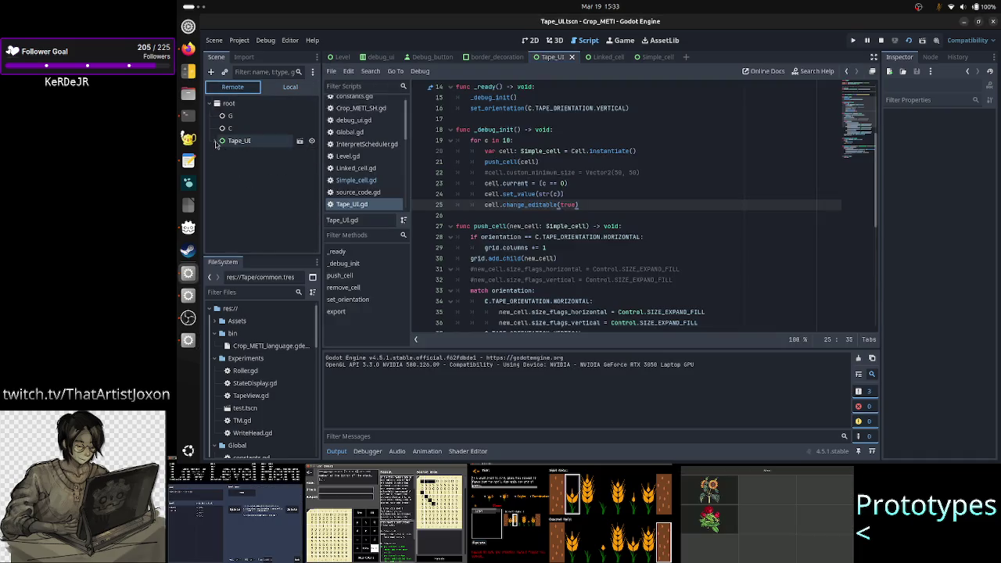
click(220, 156)
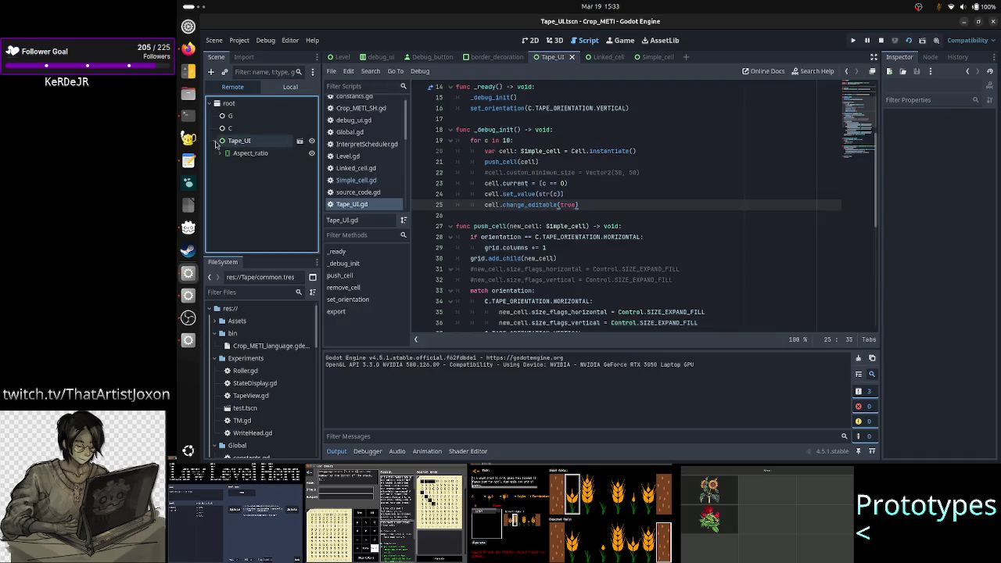
click(221, 154)
click(228, 166)
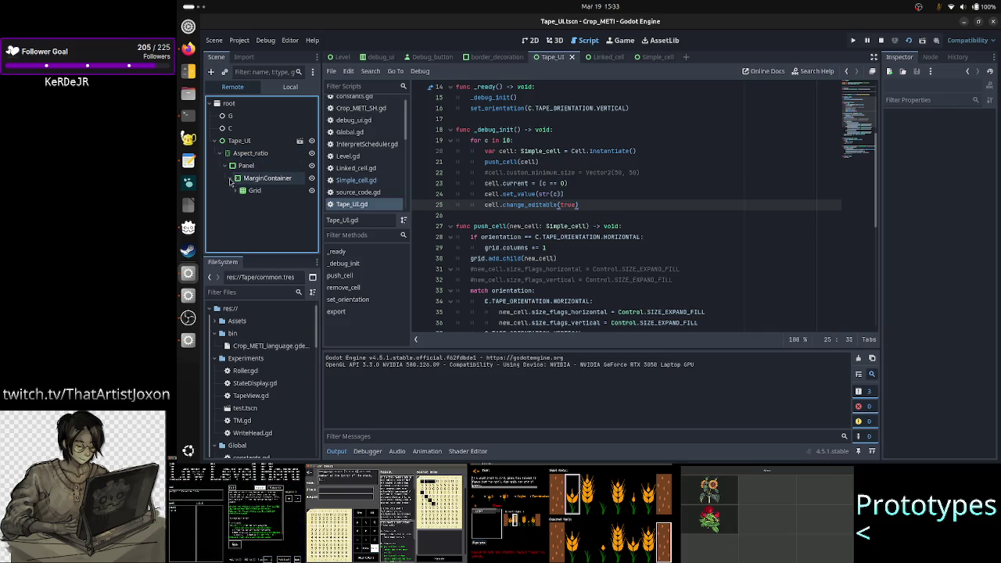
click(231, 179)
click(235, 192)
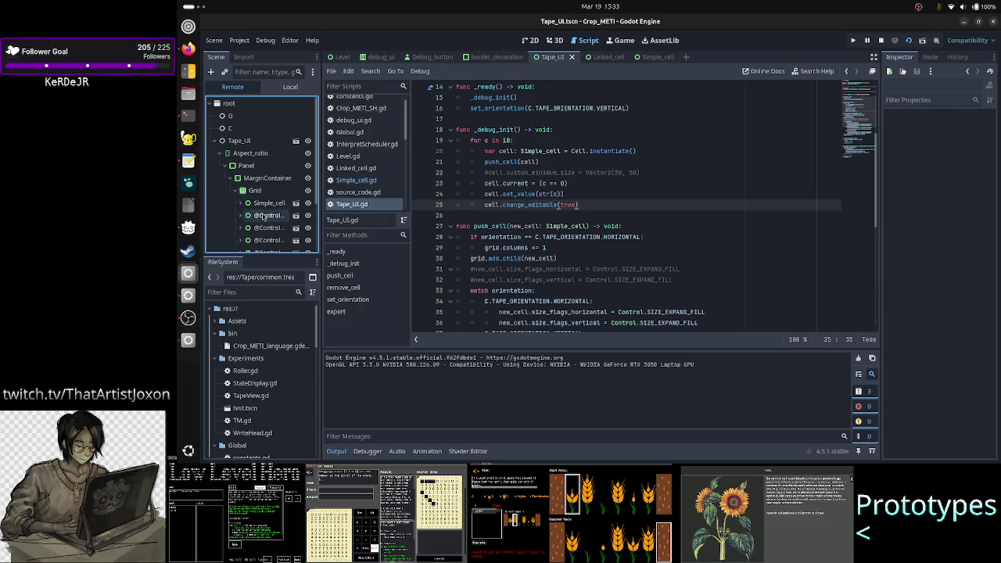
click(265, 216)
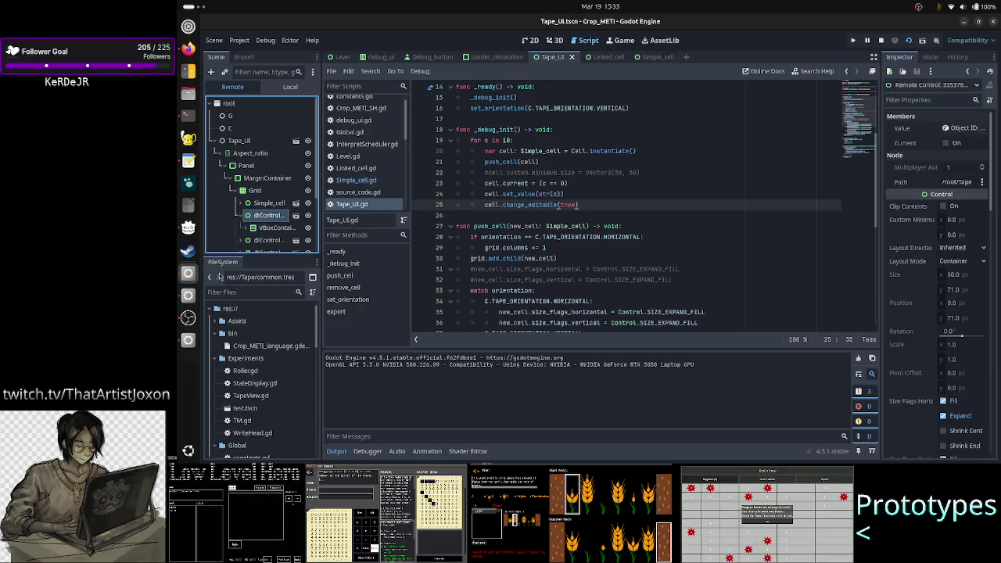
click(188, 339)
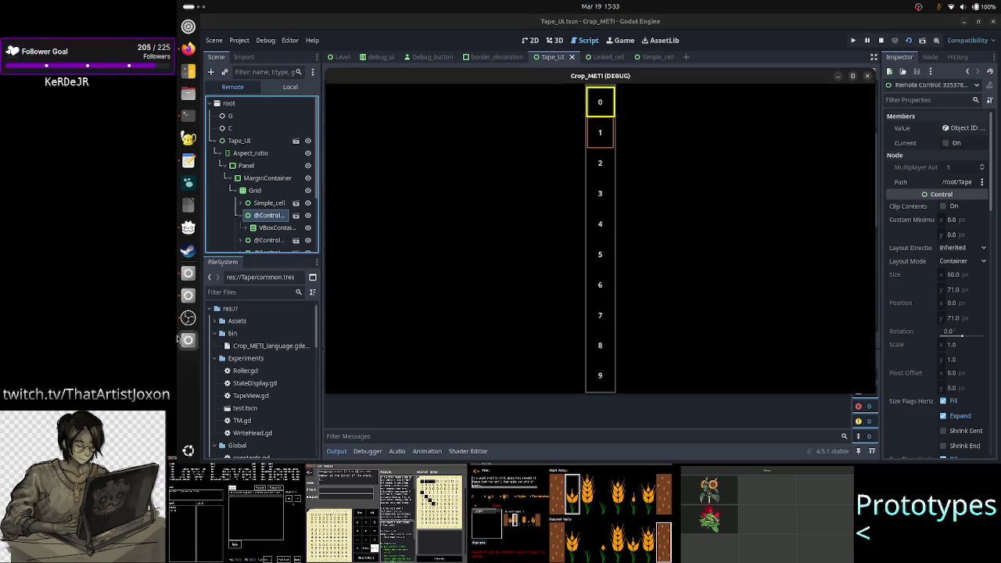
- Set the game window Always on Top and inspect the cell's VBoxContainer in the Remote tree
right_click(678, 81)
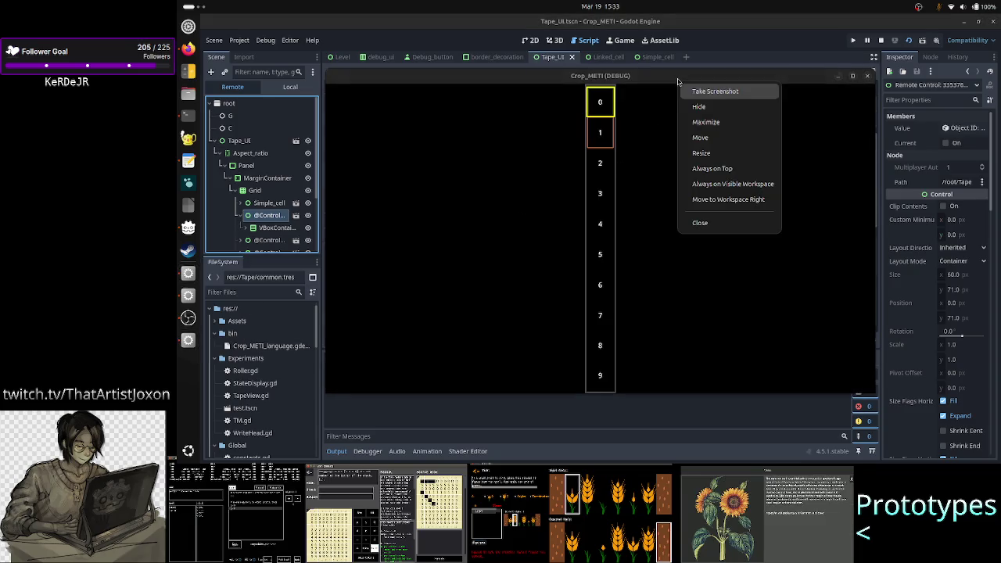
click(728, 168)
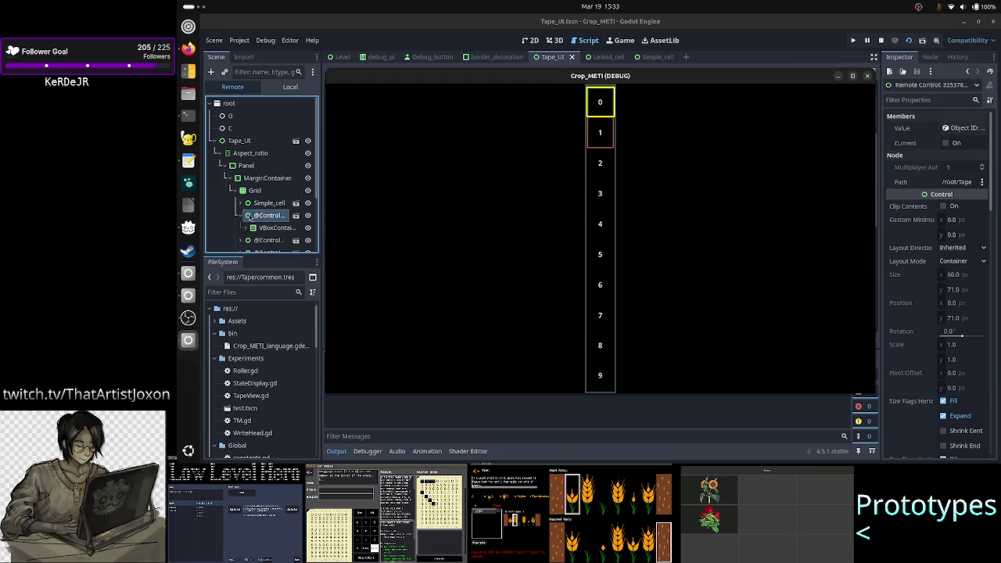
click(248, 228)
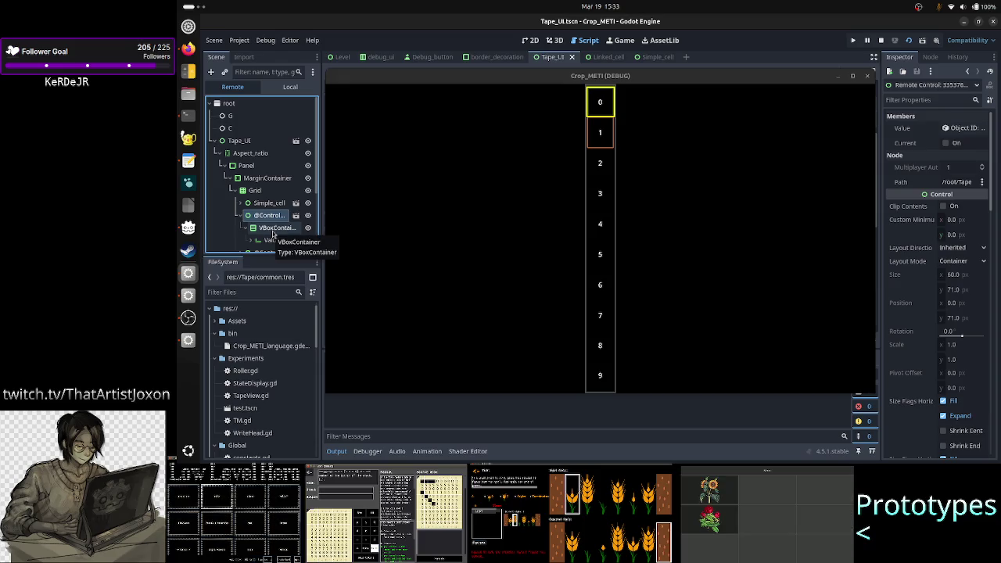
click(273, 229)
click(270, 217)
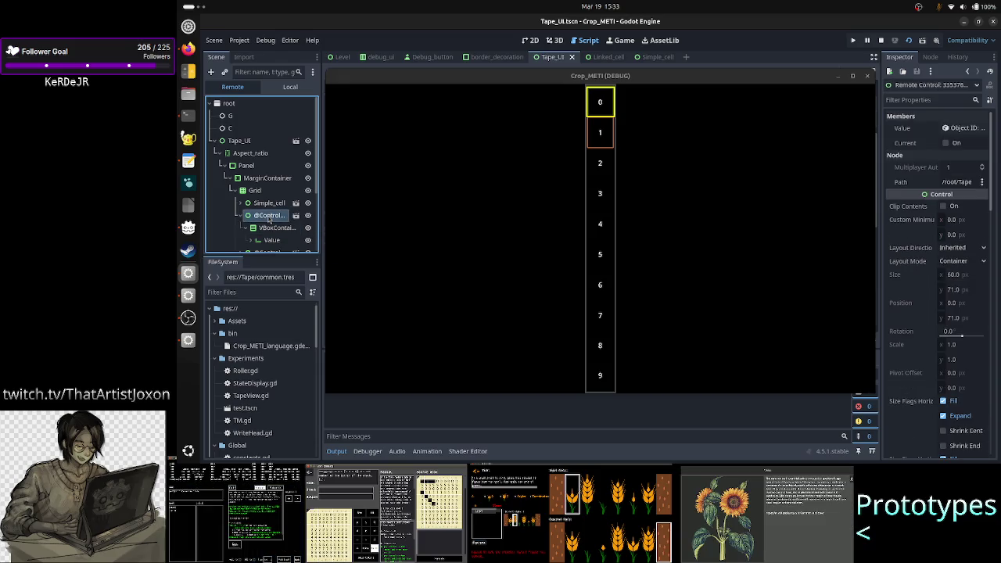
click(274, 228)
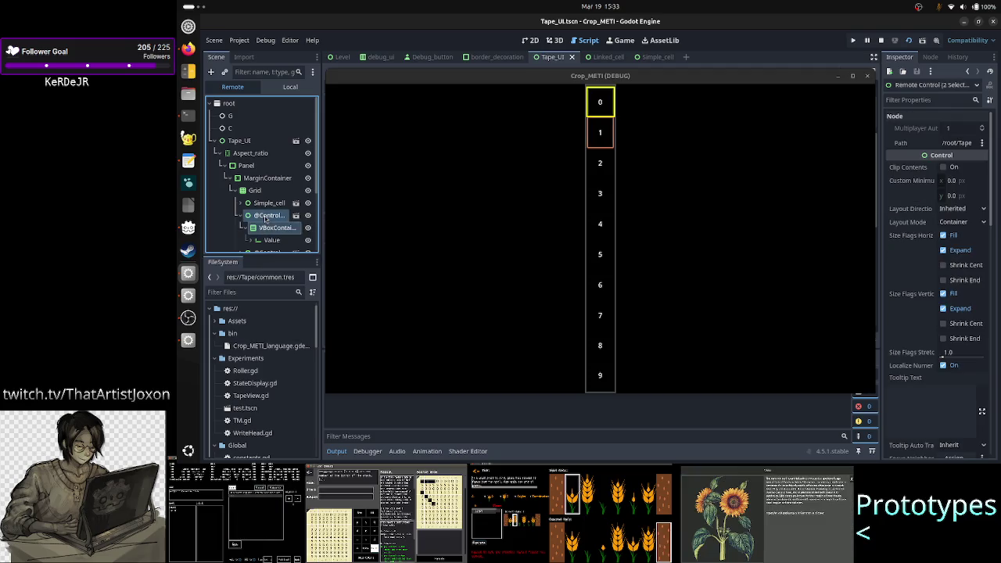
click(271, 227)
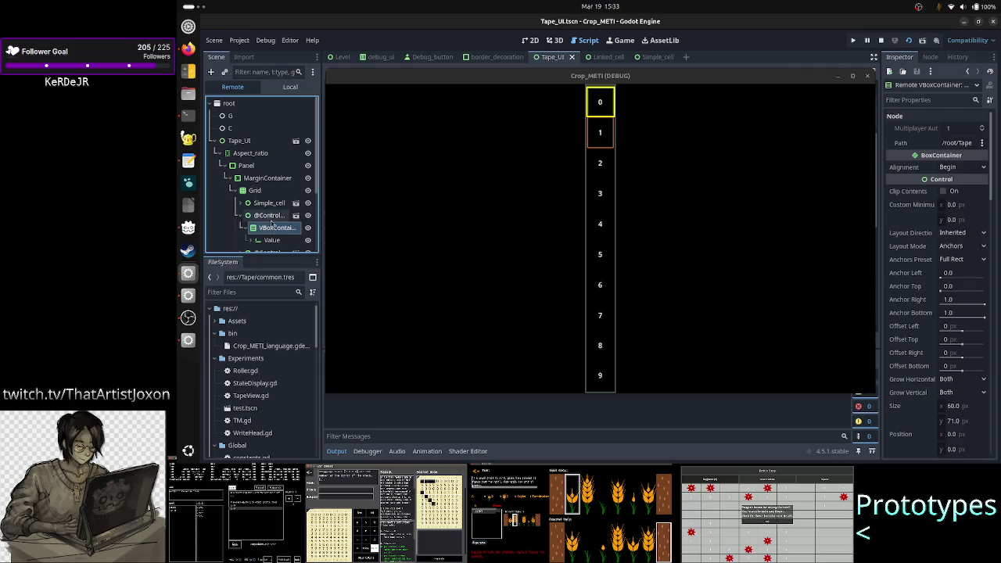
- Compare the cell, VBoxContainer and Value LineEdit properties, then maximize the game window
click(268, 216)
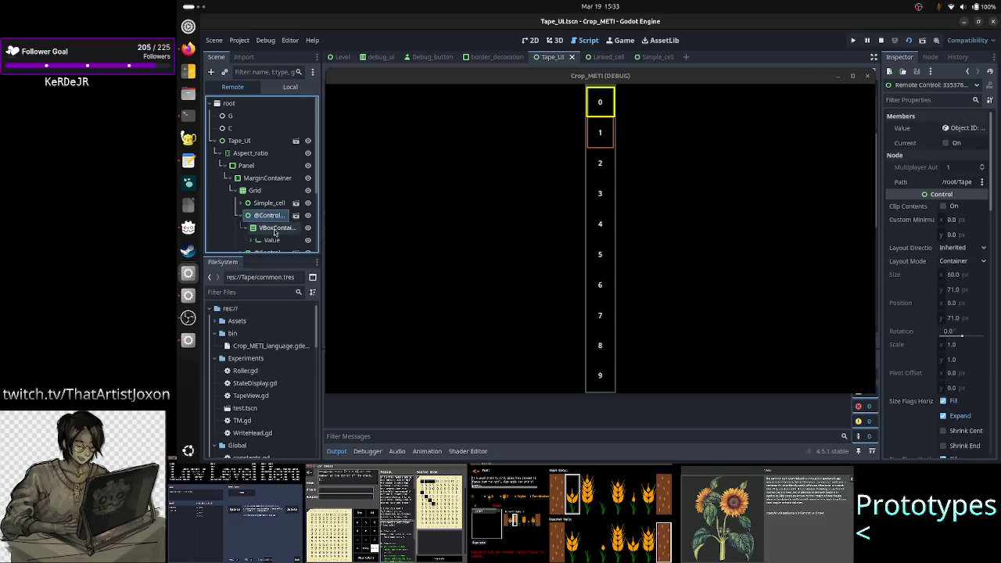
click(274, 228)
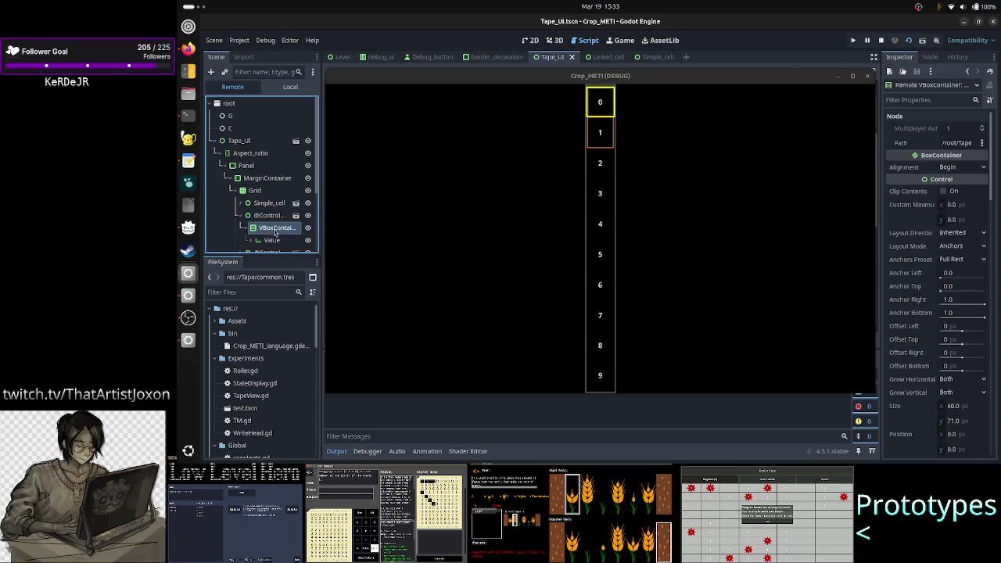
click(274, 240)
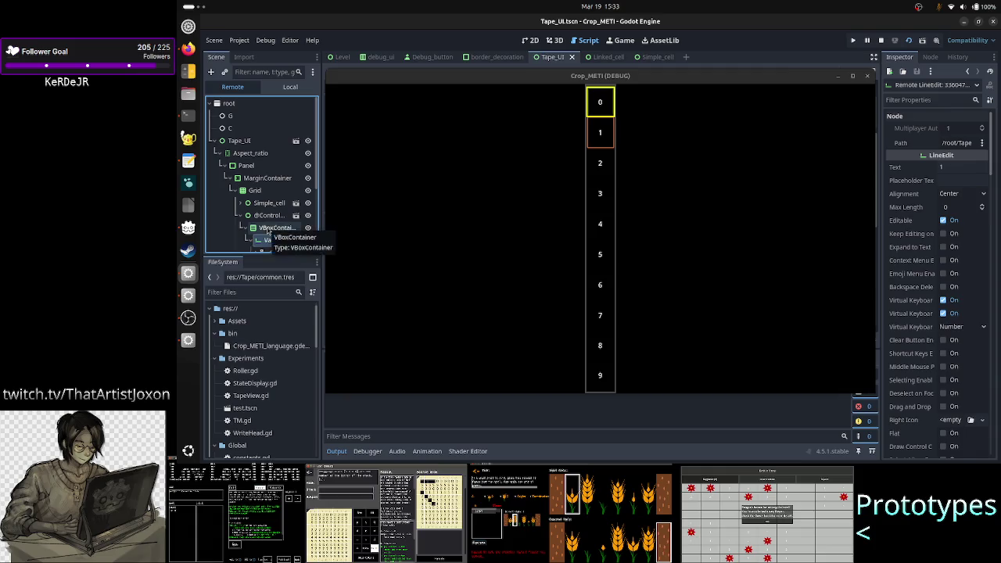
click(267, 228)
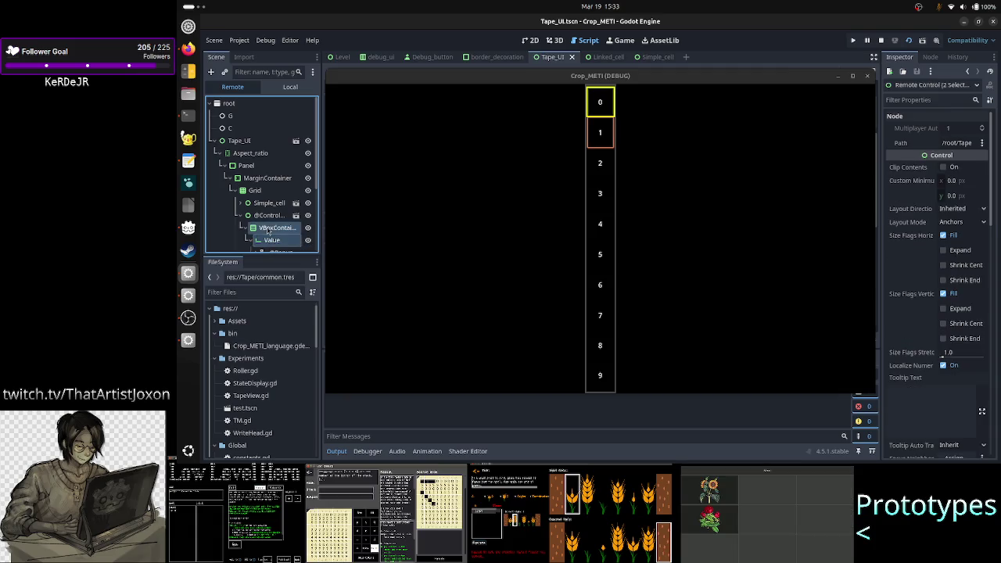
click(274, 240)
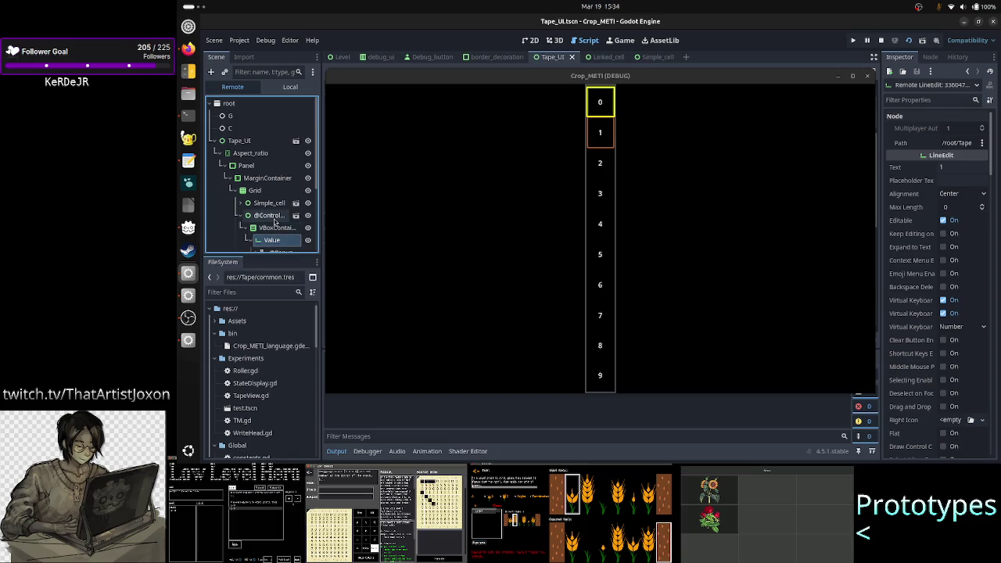
click(274, 222)
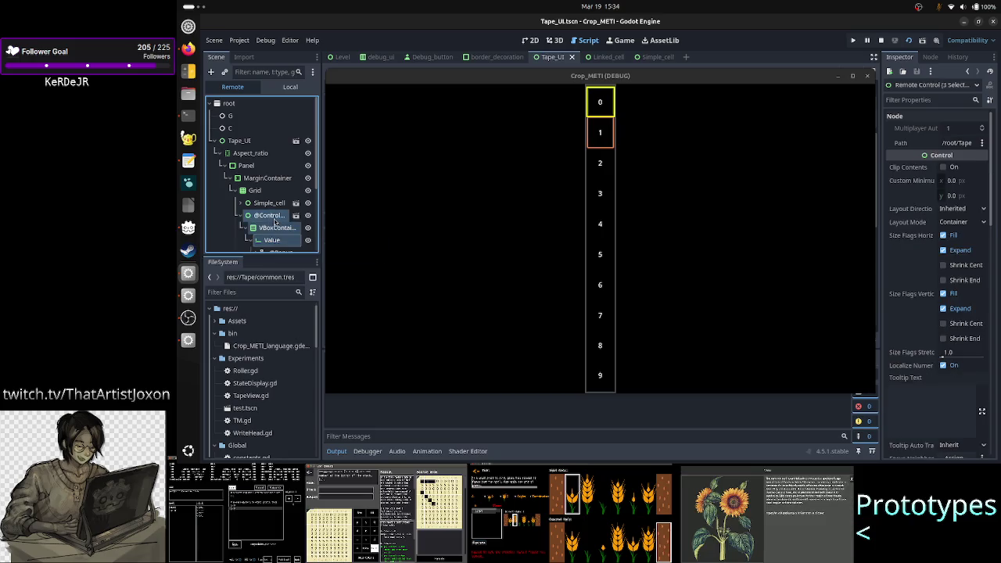
click(854, 79)
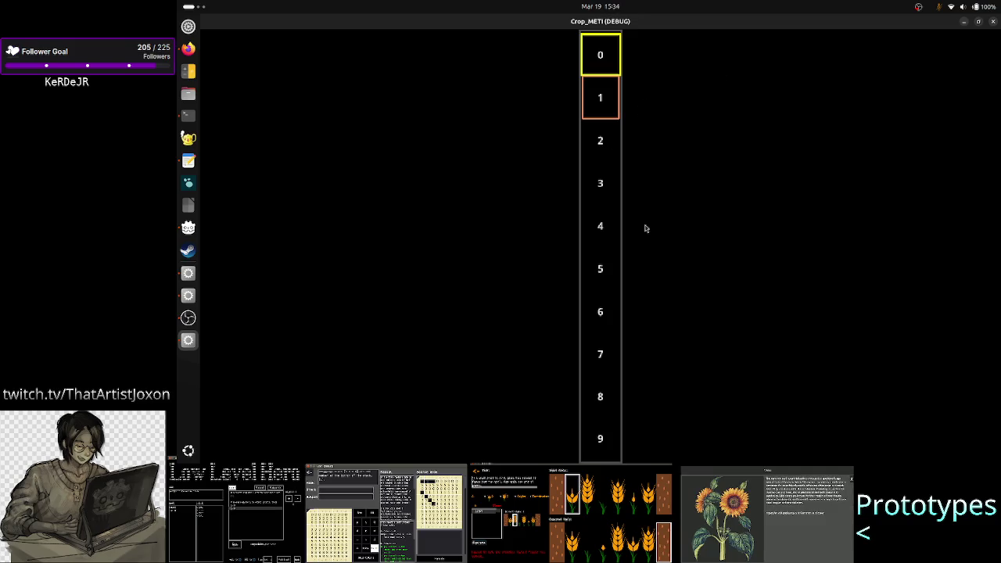
- Stop the game and open Simple_cell.gd, scrolling through its code
click(994, 24)
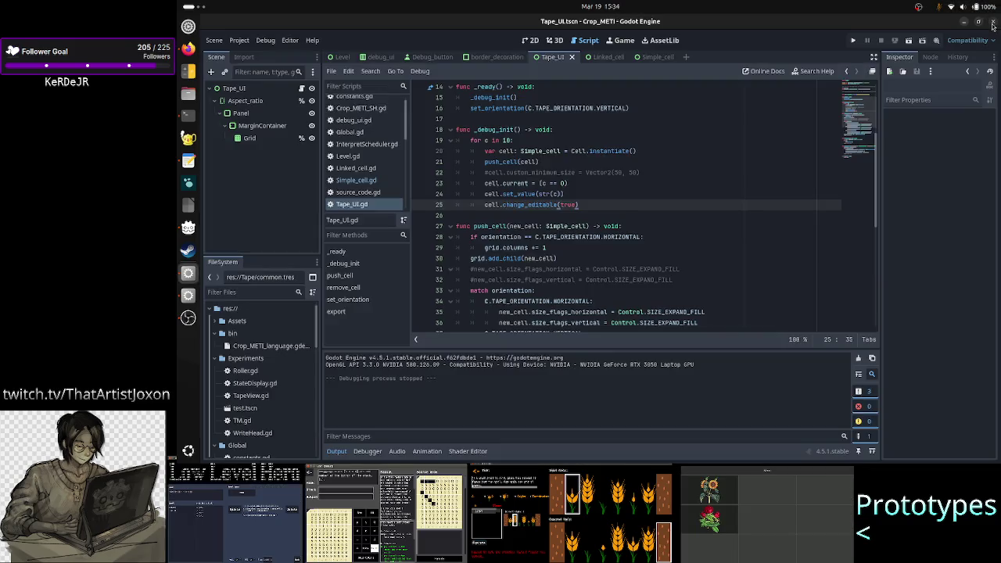
scroll(535, 200, up, 5)
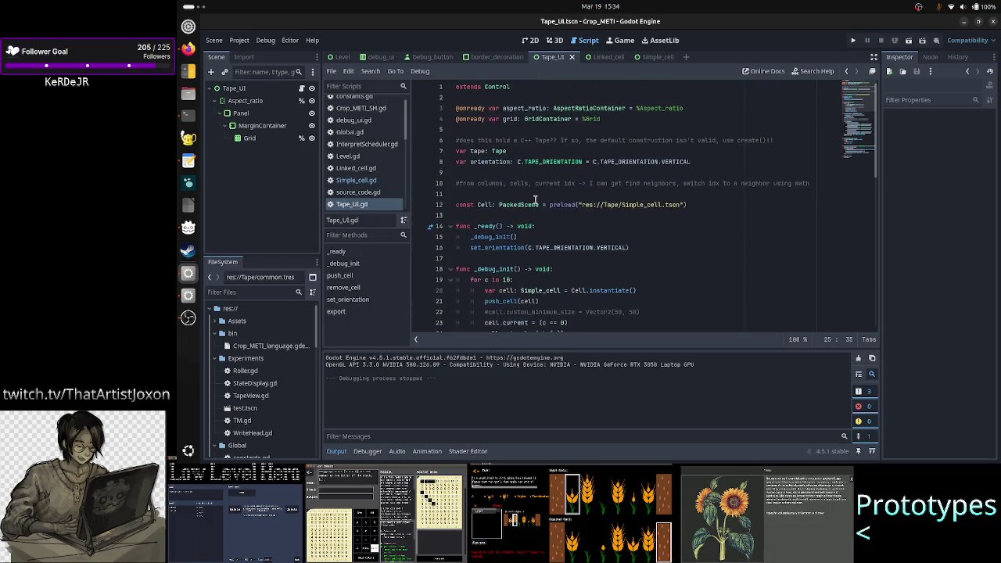
click(357, 169)
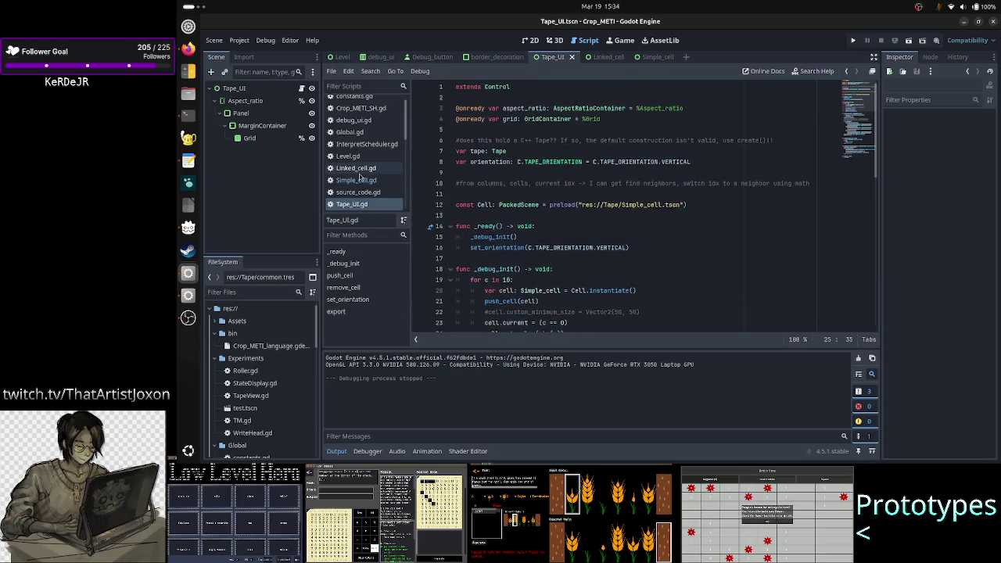
click(360, 180)
scroll(548, 196, up, 5)
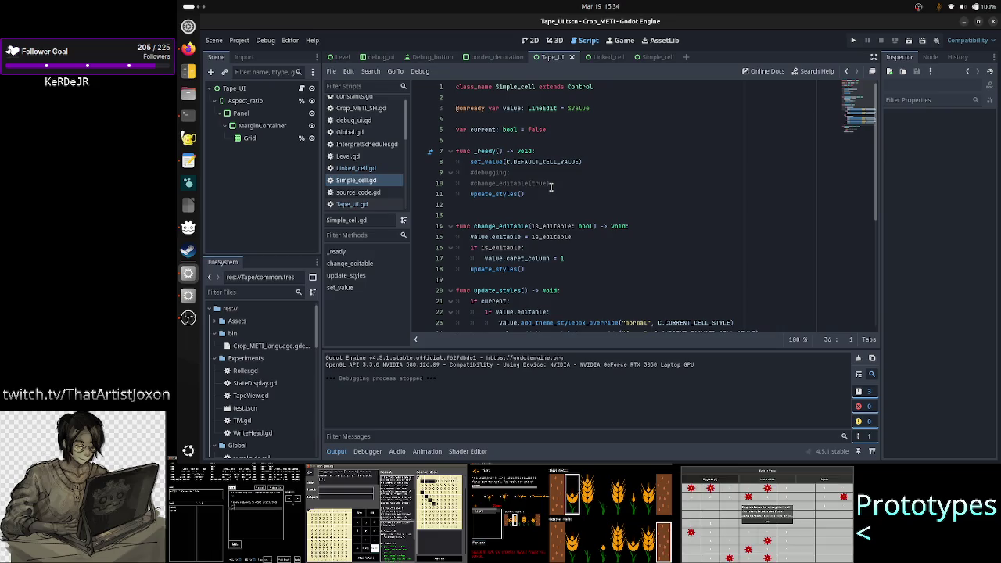
scroll(592, 227, down, 3)
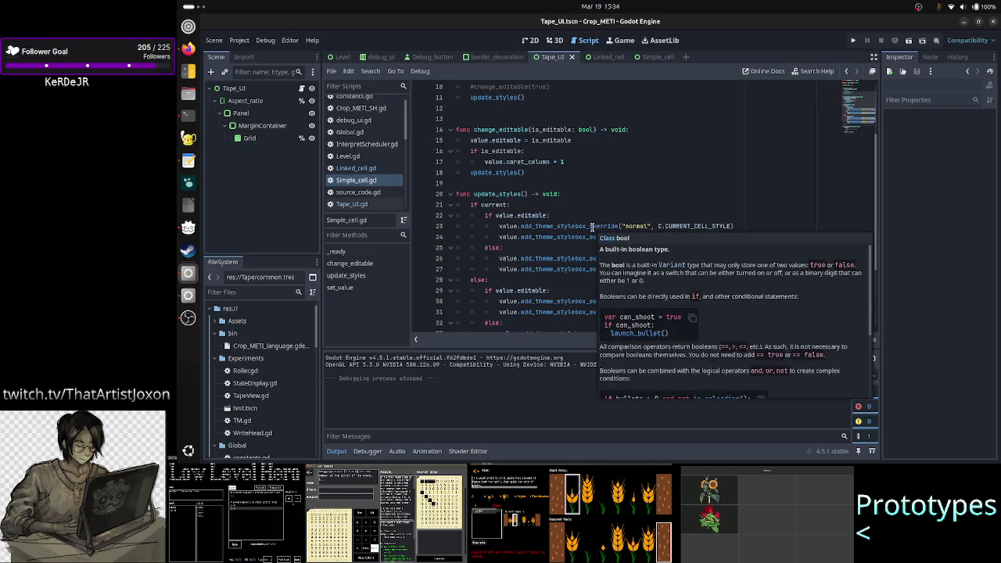
scroll(618, 190, down, 2)
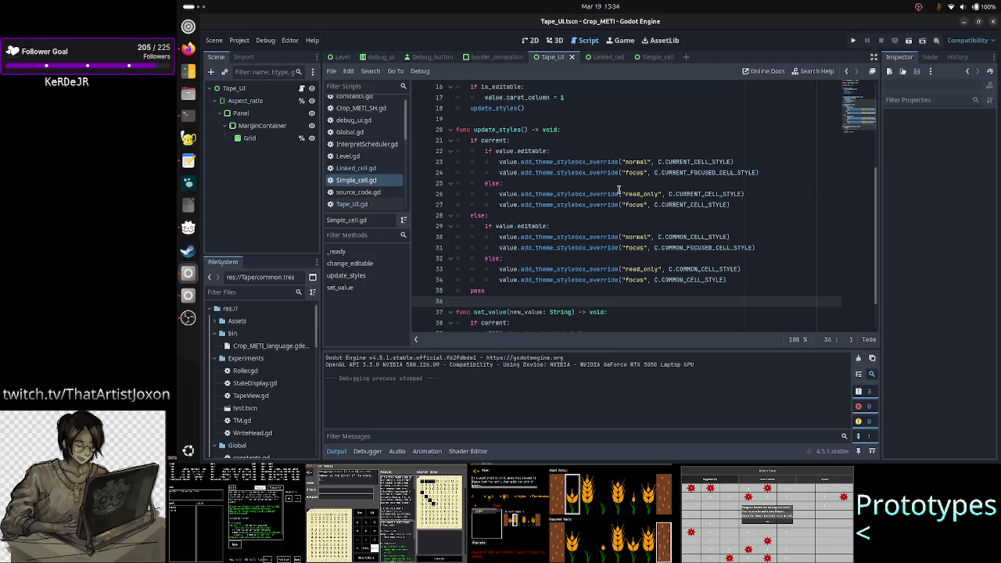
scroll(618, 189, up, 5)
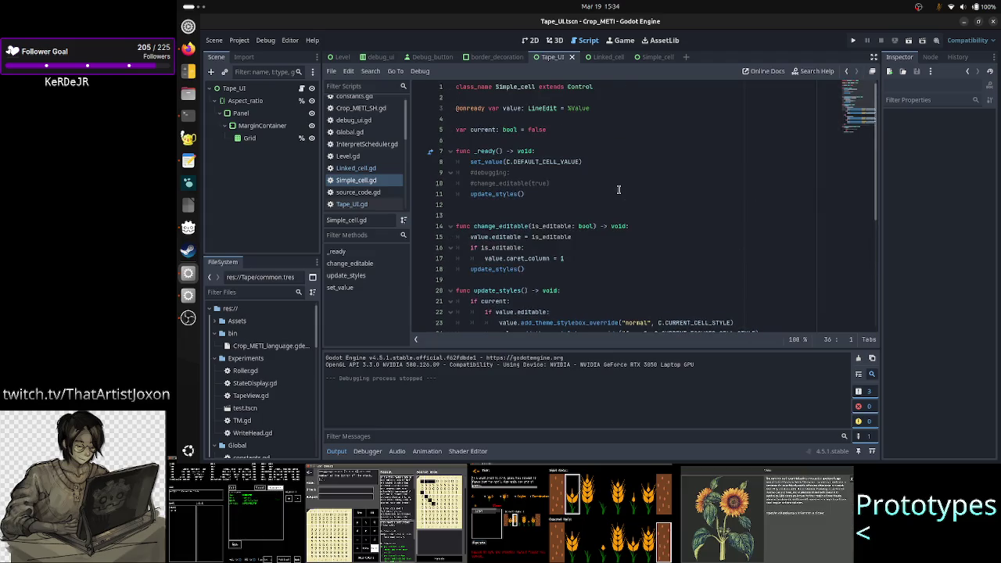
- Open the Simple_cell scene in 2D, then return to its script at update_styles and set_value
click(654, 62)
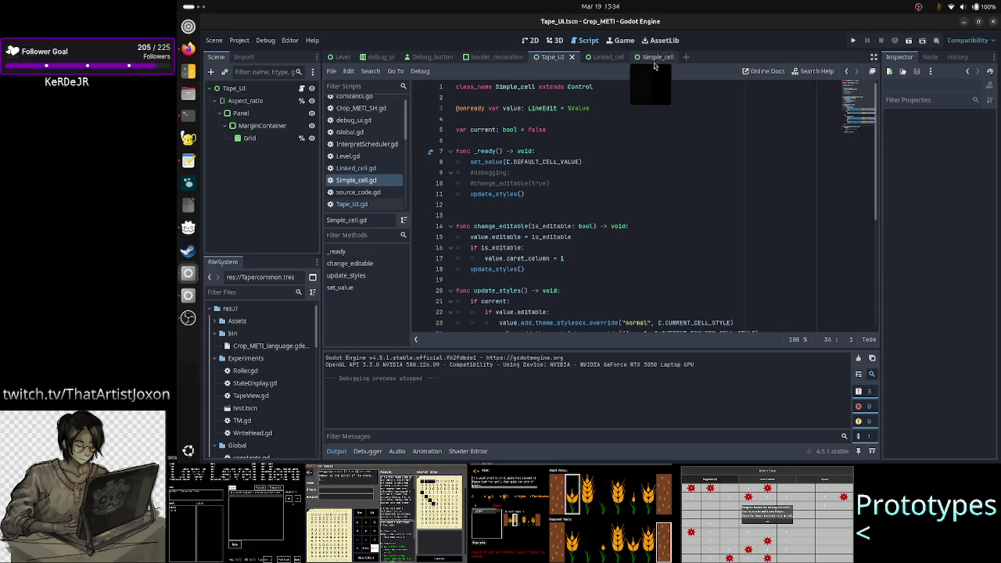
click(531, 40)
click(301, 88)
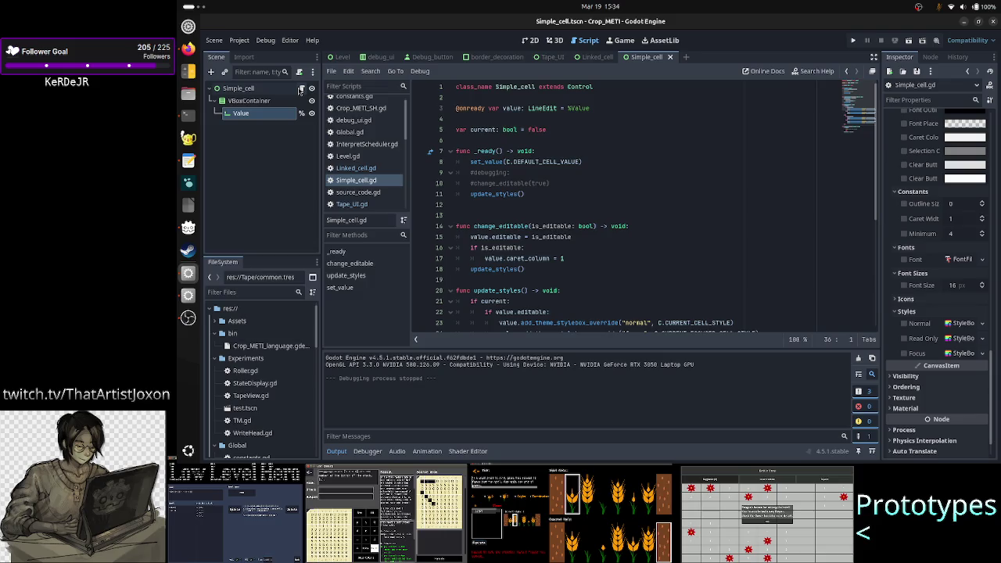
click(611, 119)
scroll(585, 195, down, 6)
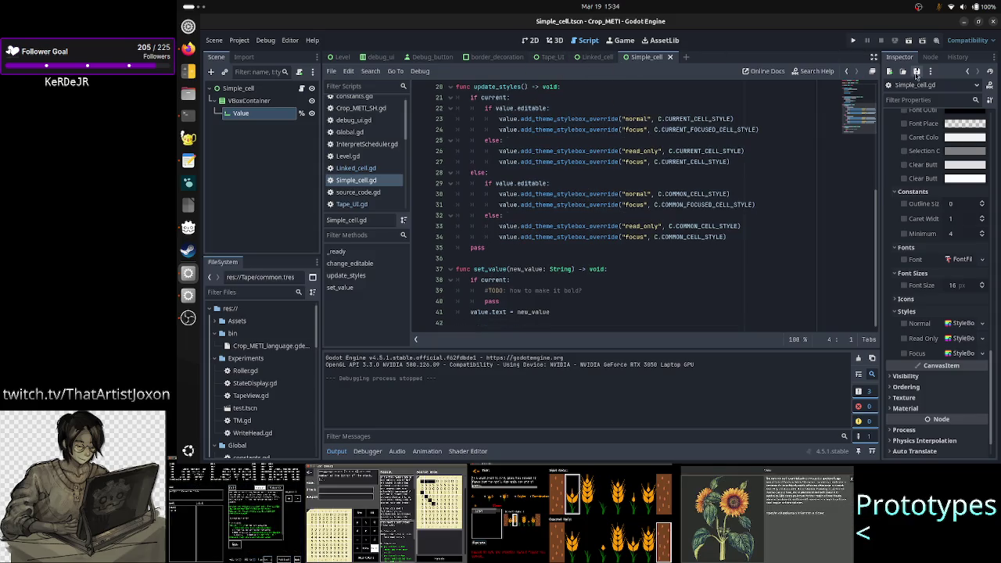
- Run the Simple_cell scene to check the single cell reads 0, then stop it
click(909, 42)
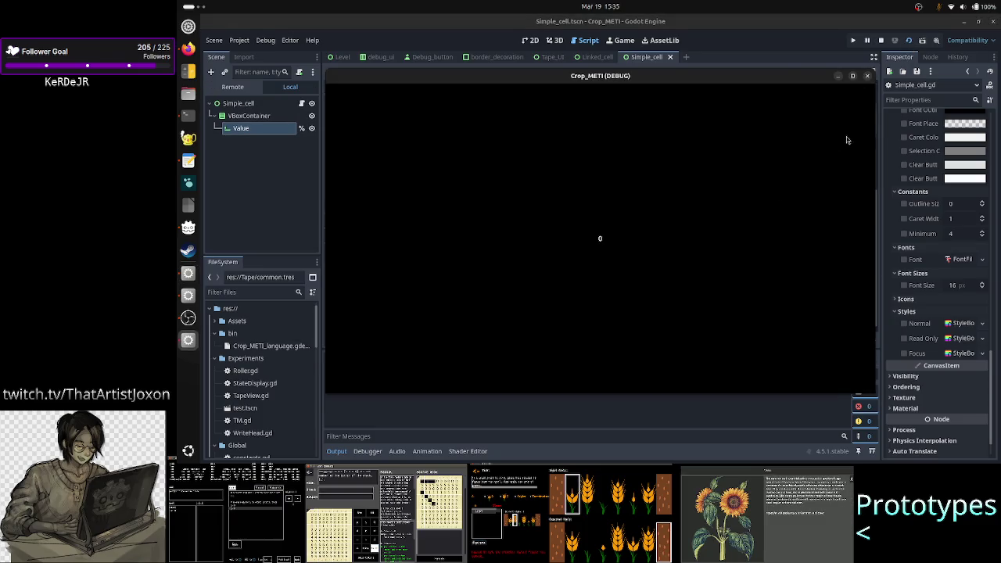
click(867, 76)
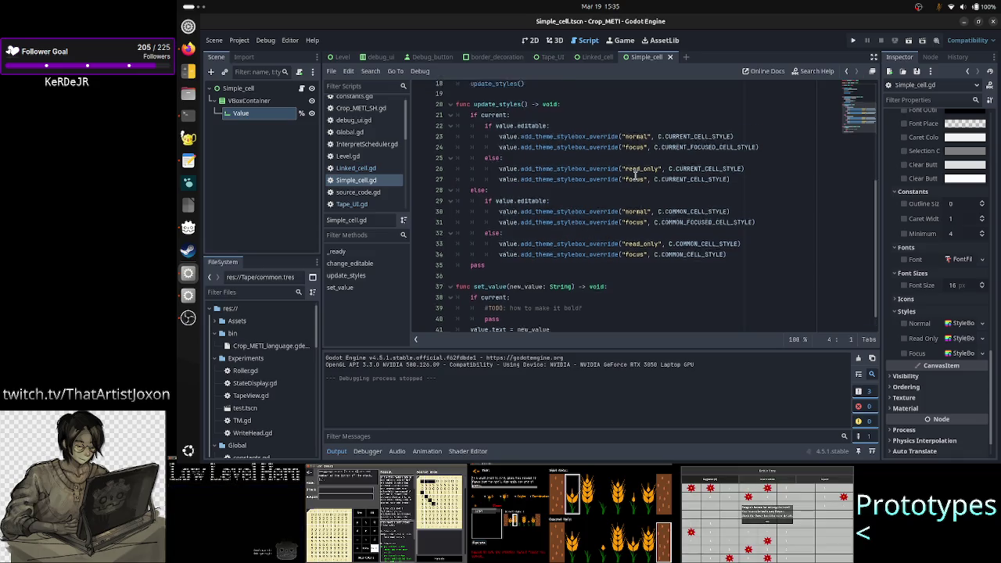
scroll(635, 175, up, 6)
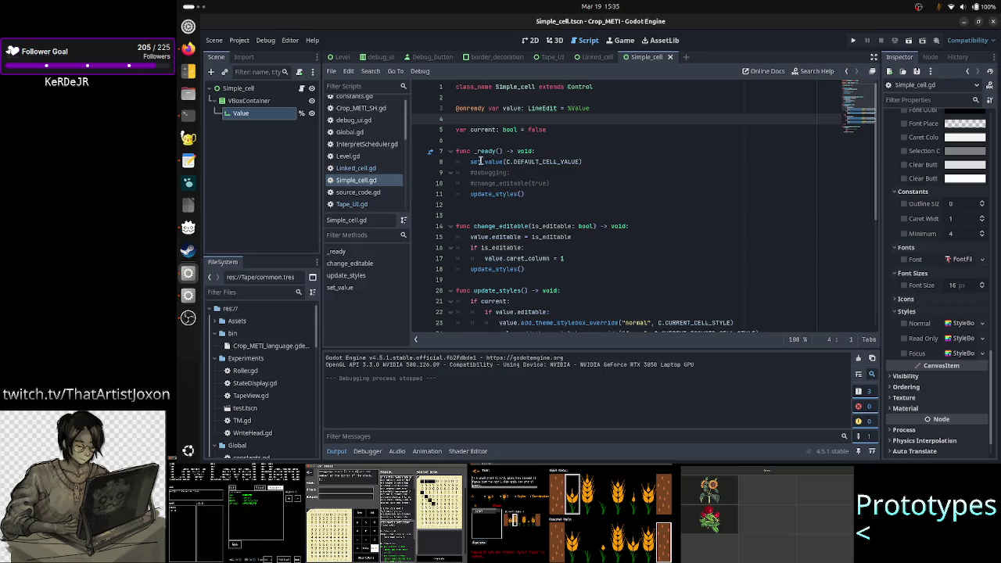
double_click(511, 193)
scroll(588, 219, down, 2)
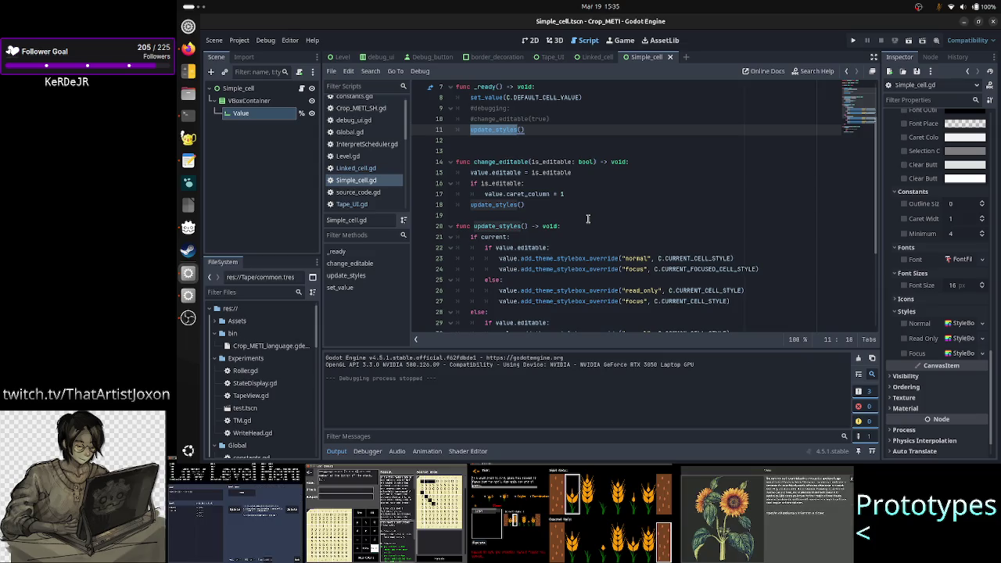
scroll(588, 219, down, 3)
scroll(588, 219, up, 5)
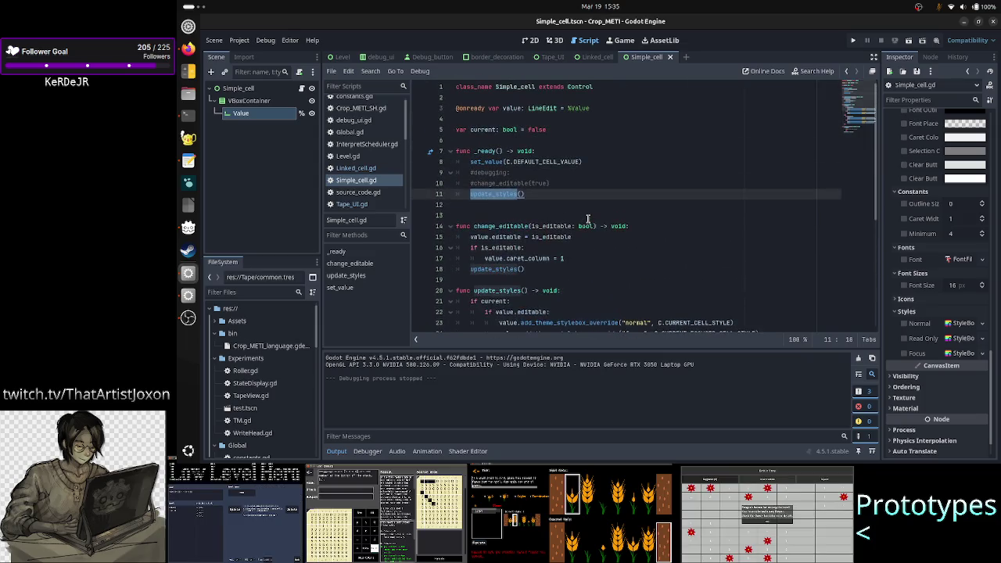
scroll(588, 219, down, 5)
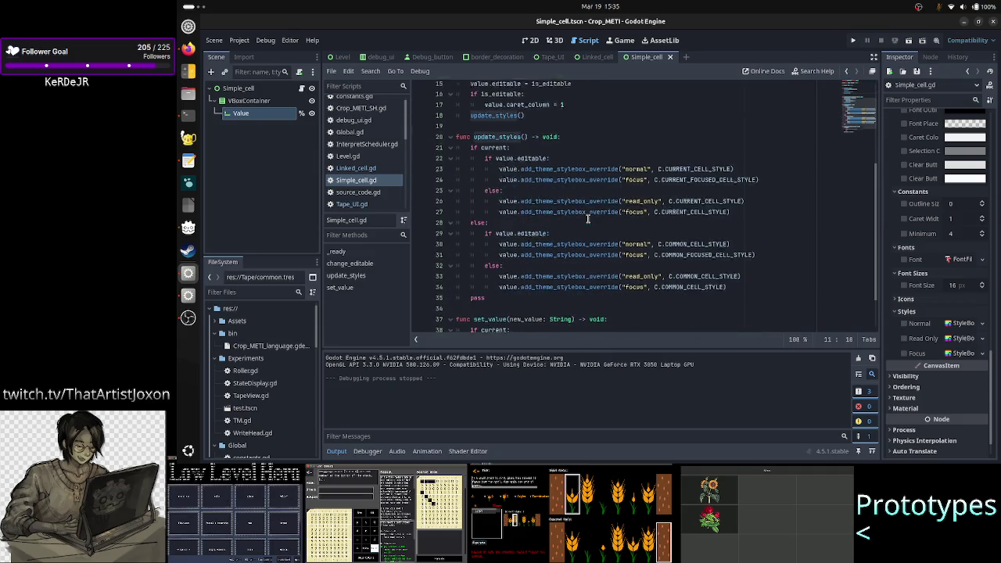
double_click(531, 226)
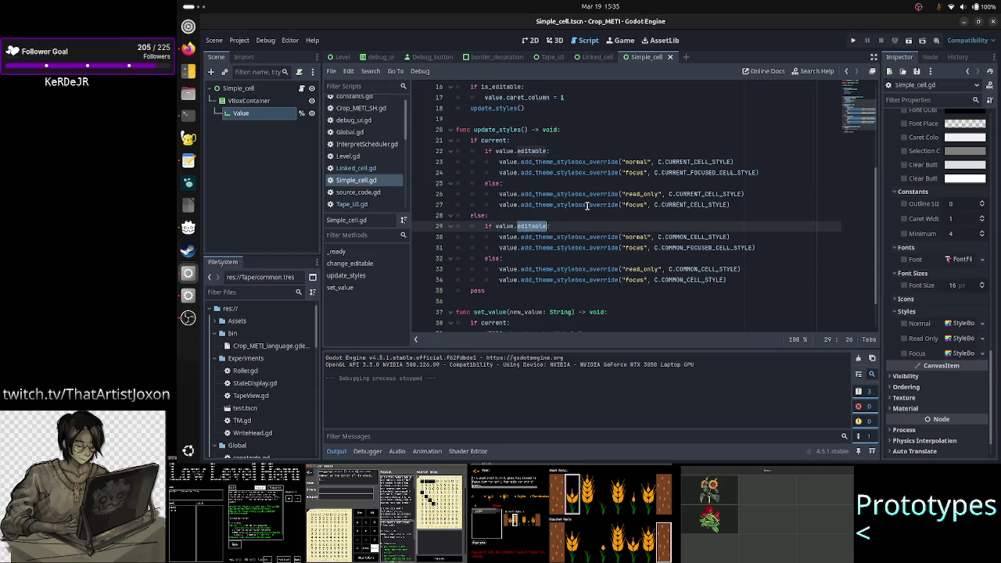
mouse_move(586, 205)
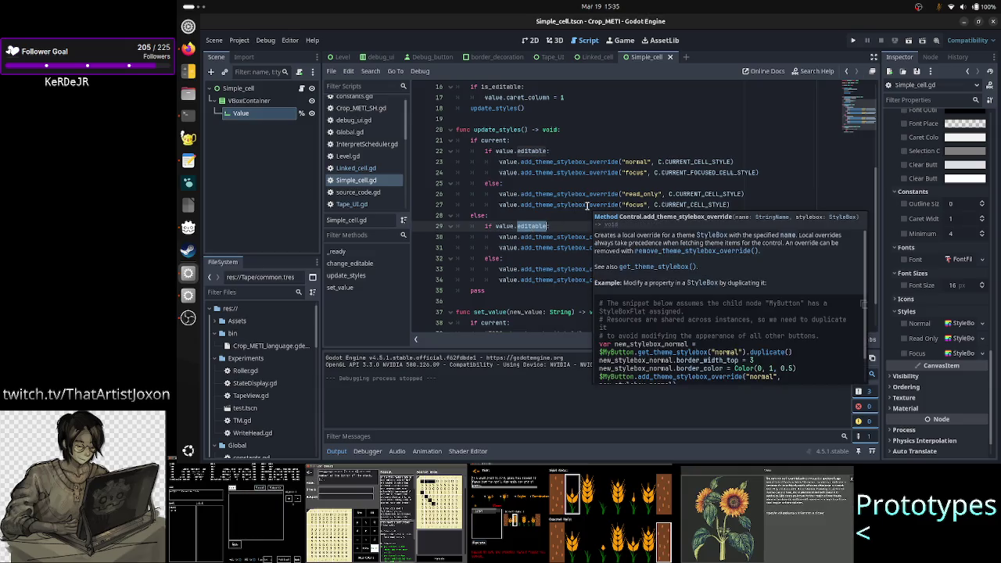
scroll(587, 205, up, 5)
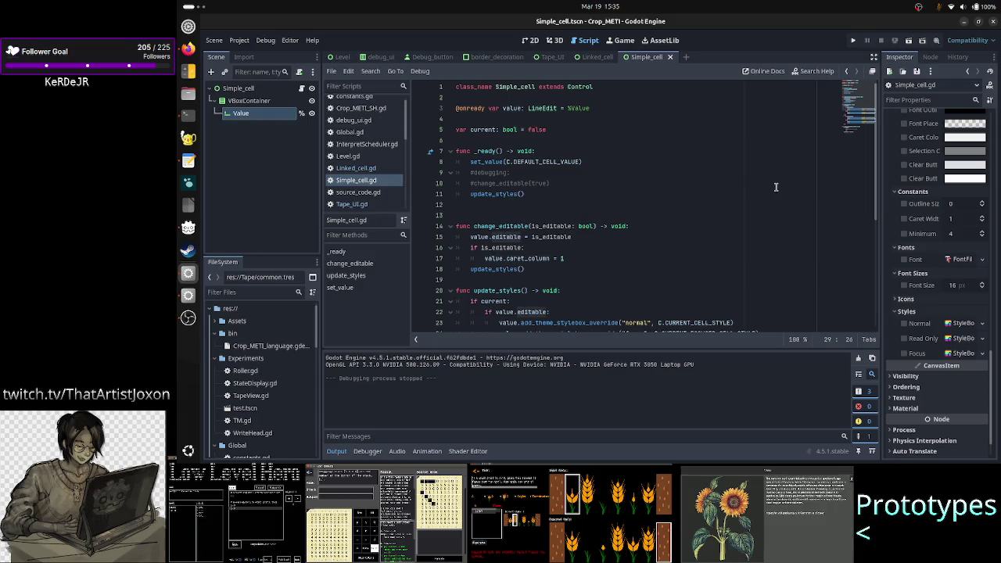
scroll(938, 187, up, 10)
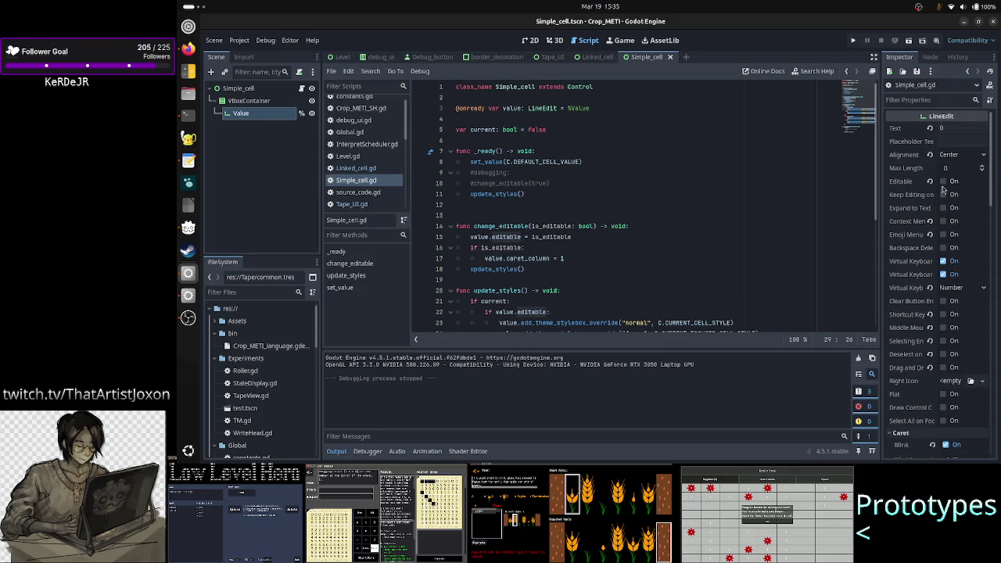
scroll(563, 241, down, 6)
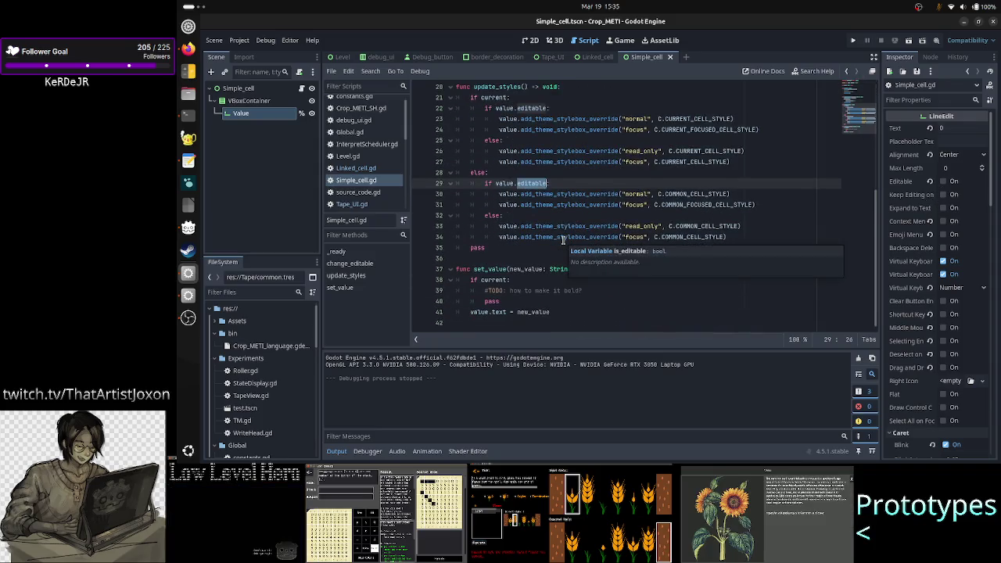
click(517, 225)
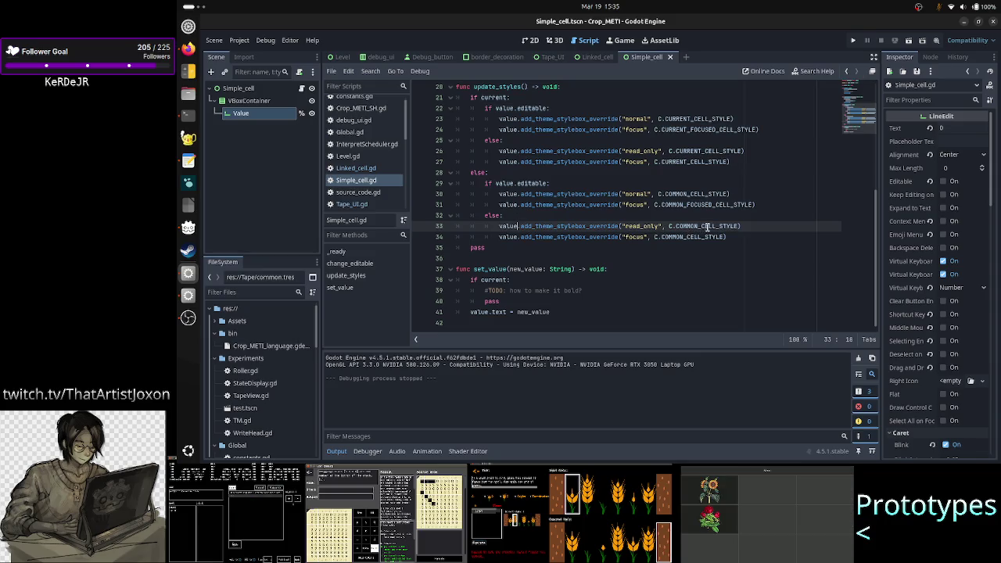
click(688, 226)
double_click(687, 225)
click(686, 237)
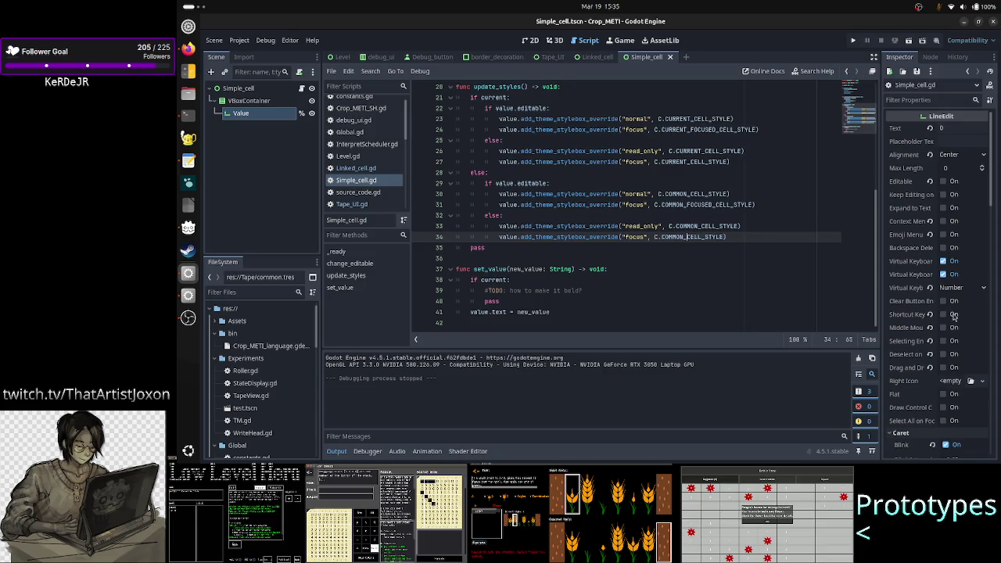
- Open common.tres from the FileSystem dock for editing in the Inspector
scroll(249, 400, down, 5)
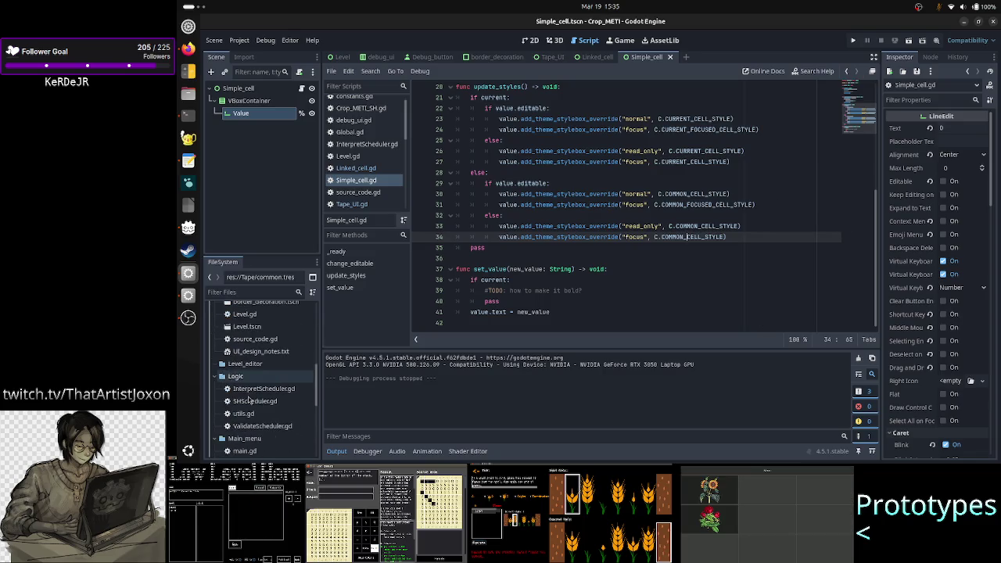
scroll(249, 400, down, 4)
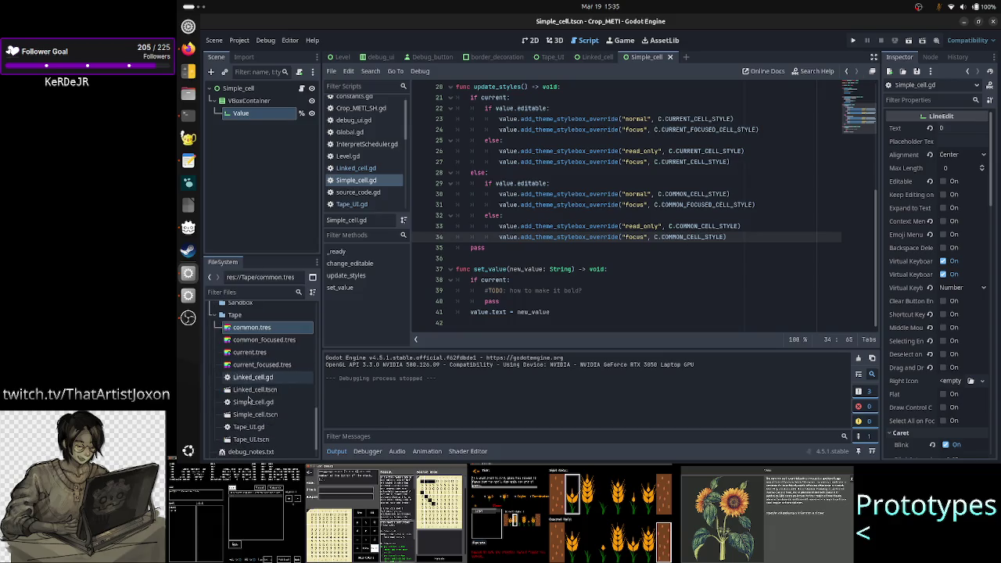
right_click(259, 332)
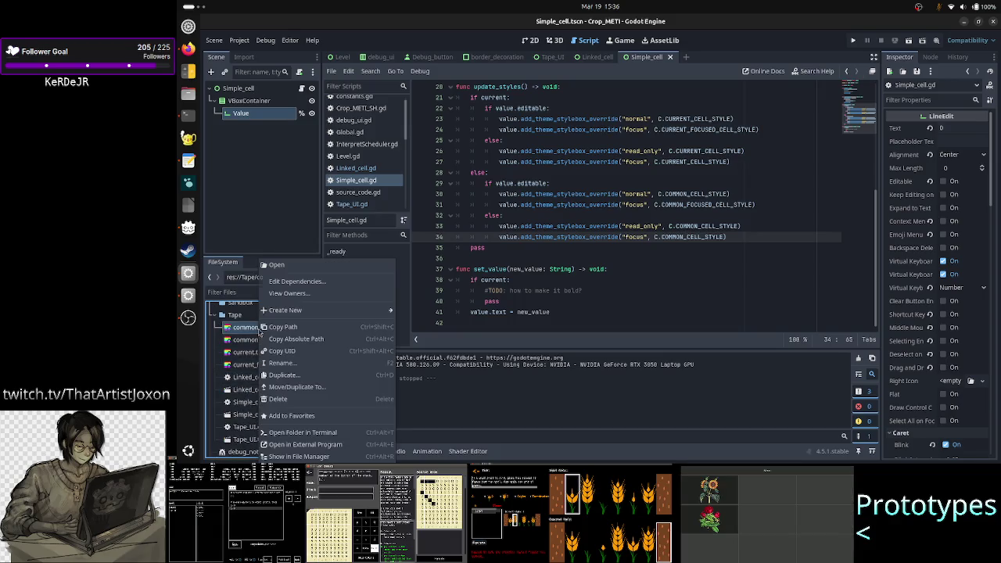
click(304, 268)
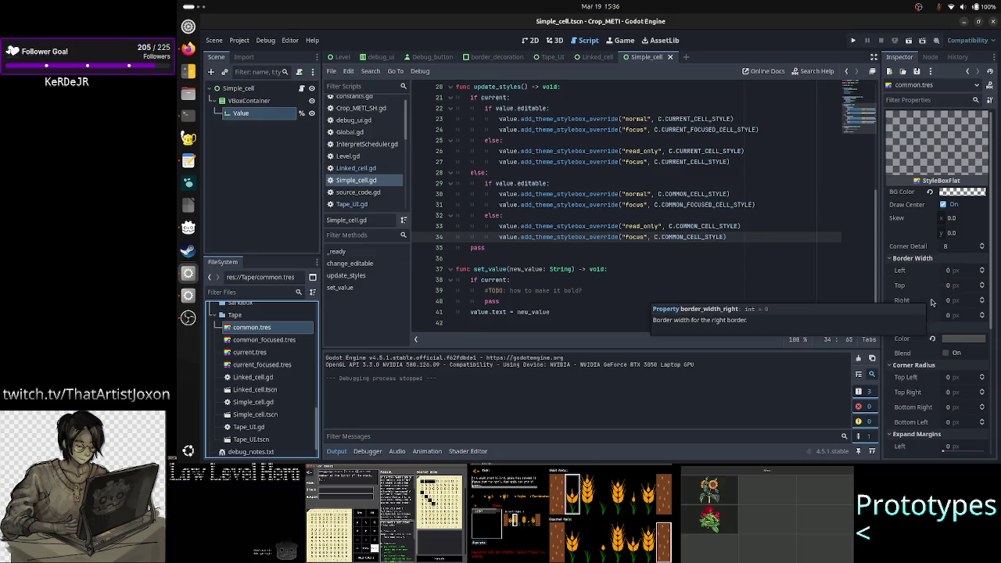
- Set common.tres Border Width Left, Top, Right and Bottom each to 3 px
click(961, 274)
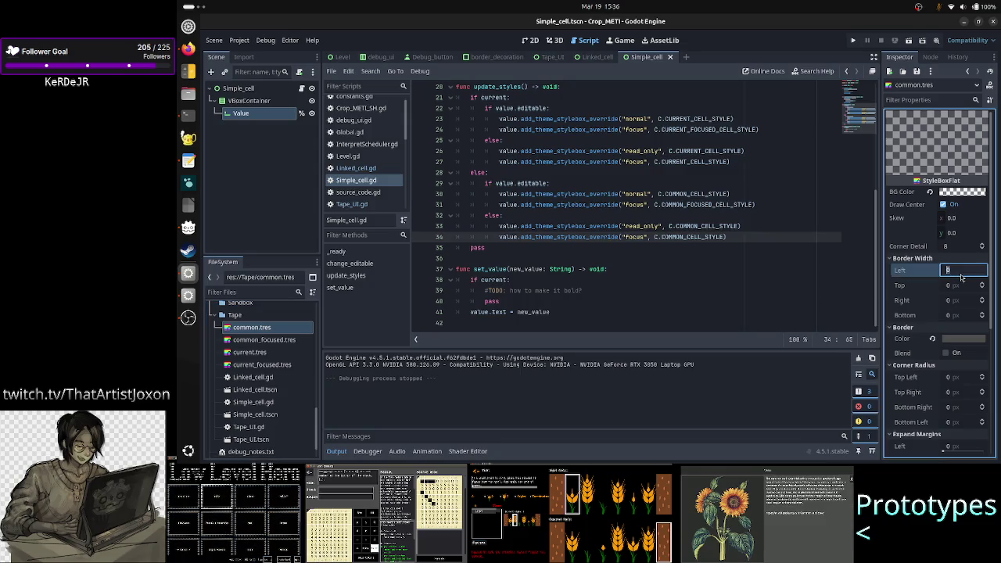
text(3)
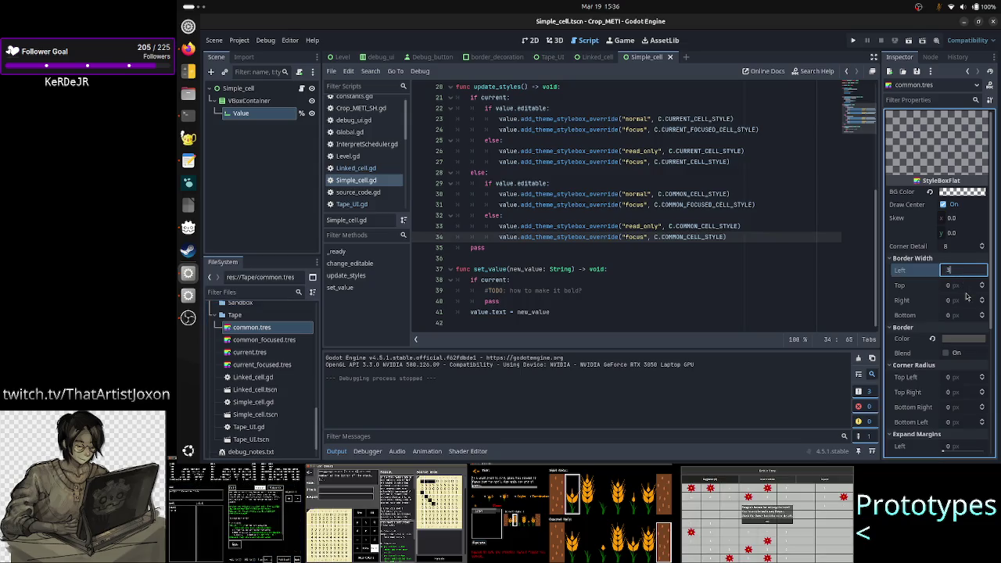
click(962, 288)
text(3)
key(Return)
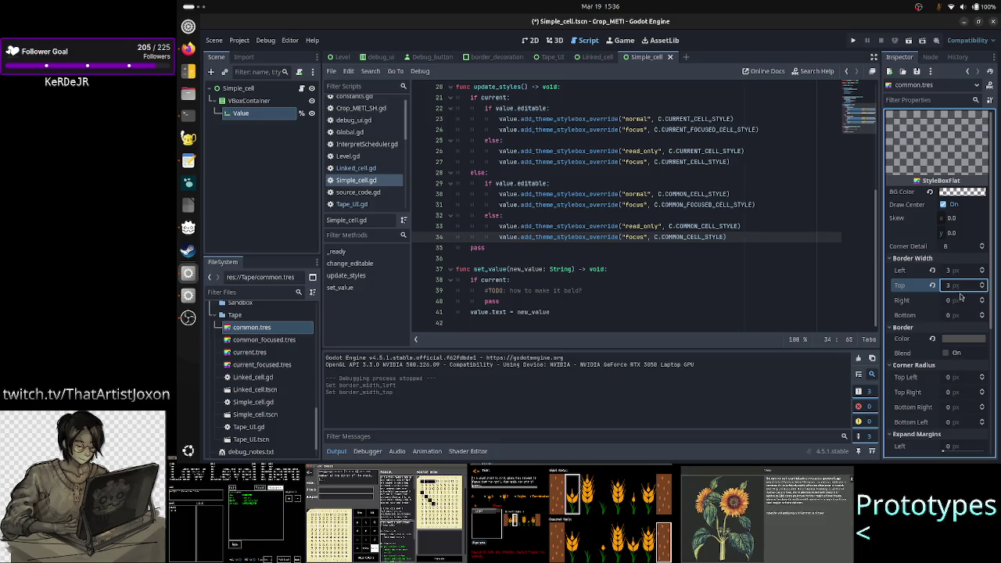
click(955, 301)
text(3)
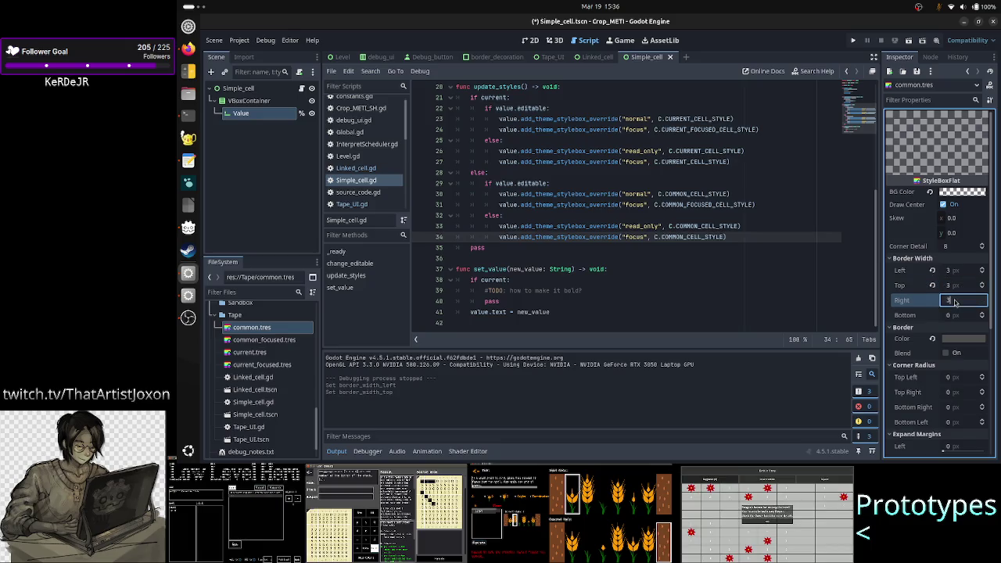
key(Return)
click(964, 315)
text(3)
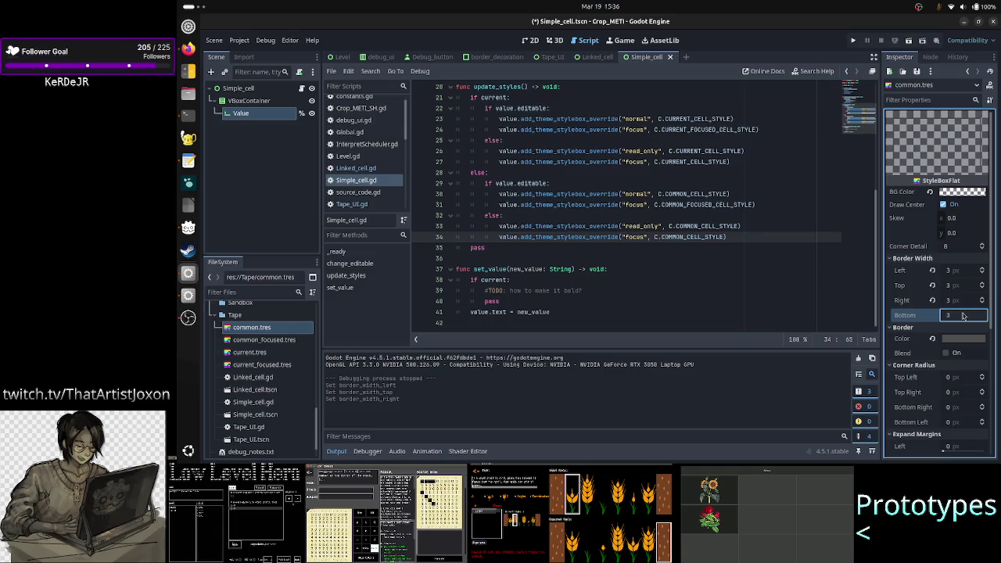
key(Return)
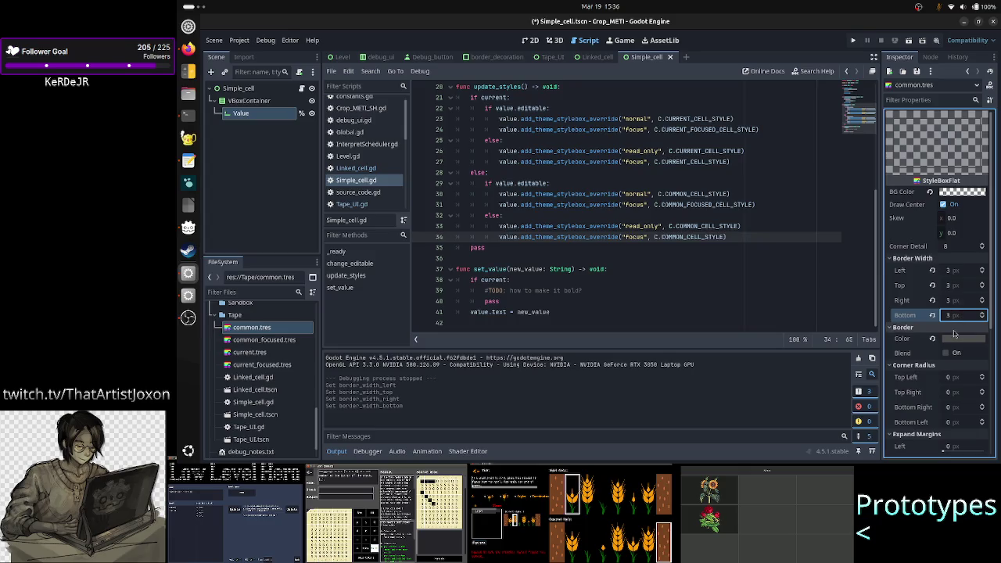
scroll(959, 391, down, 5)
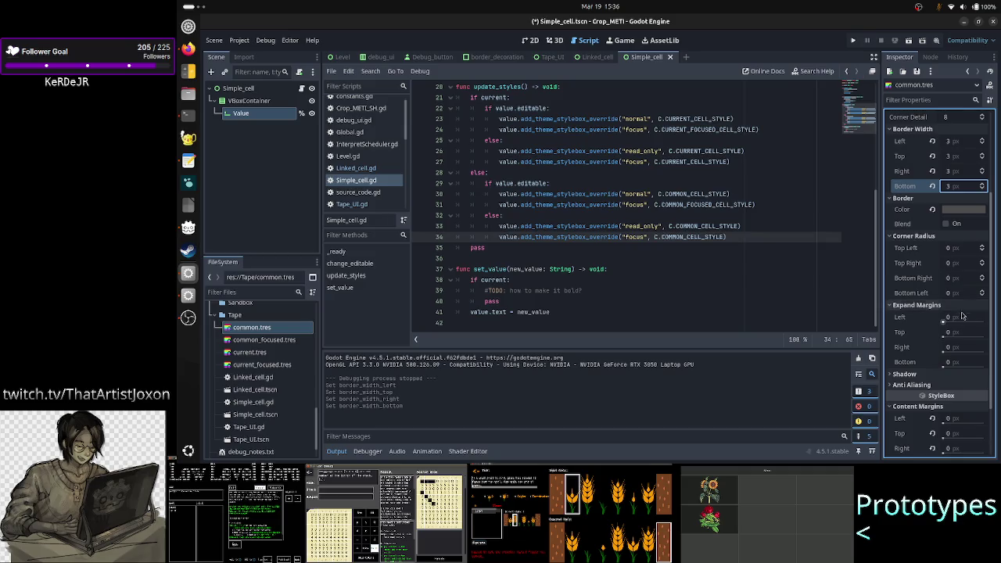
scroll(962, 344, down, 2)
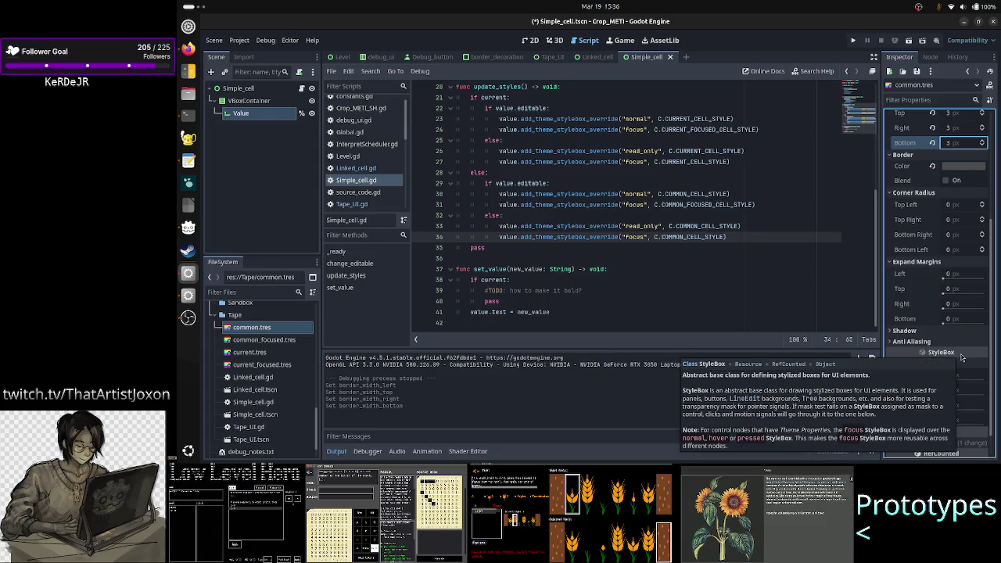
scroll(960, 300, up, 5)
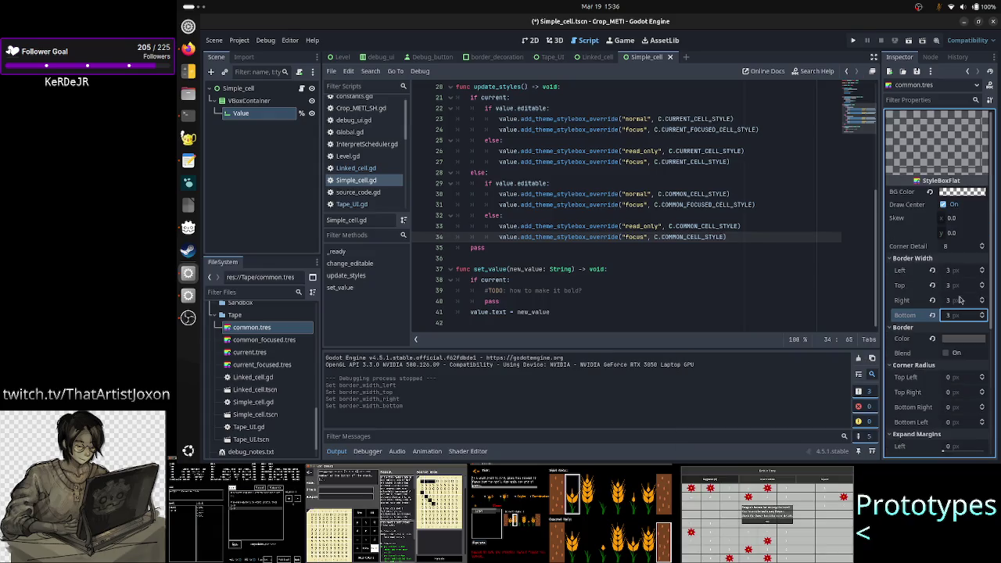
scroll(960, 299, down, 5)
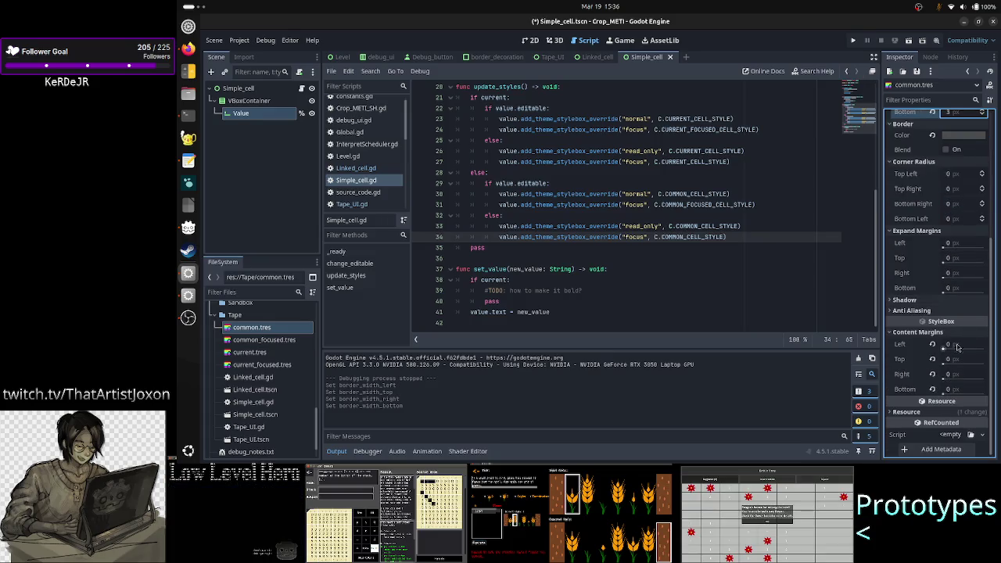
click(929, 311)
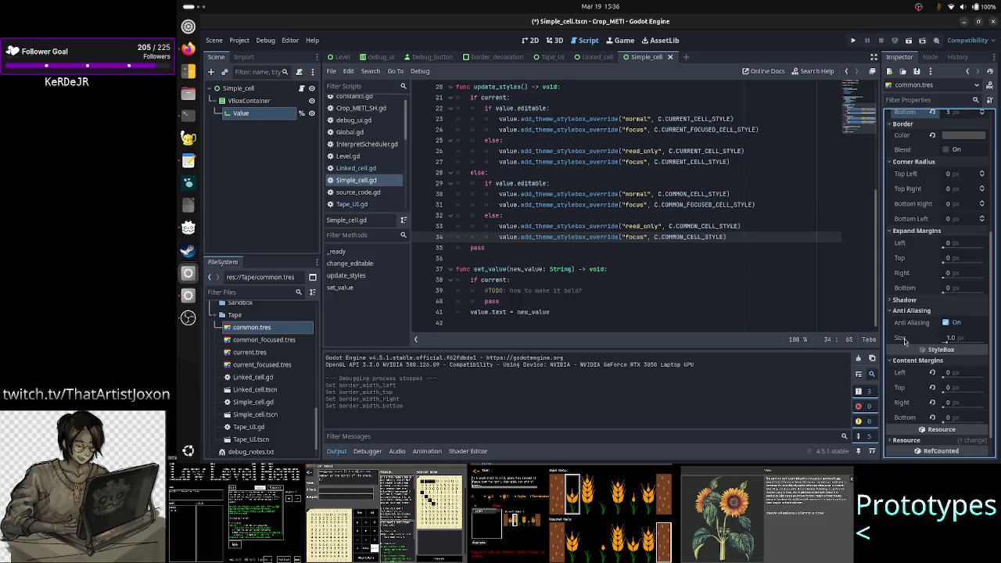
mouse_move(905, 340)
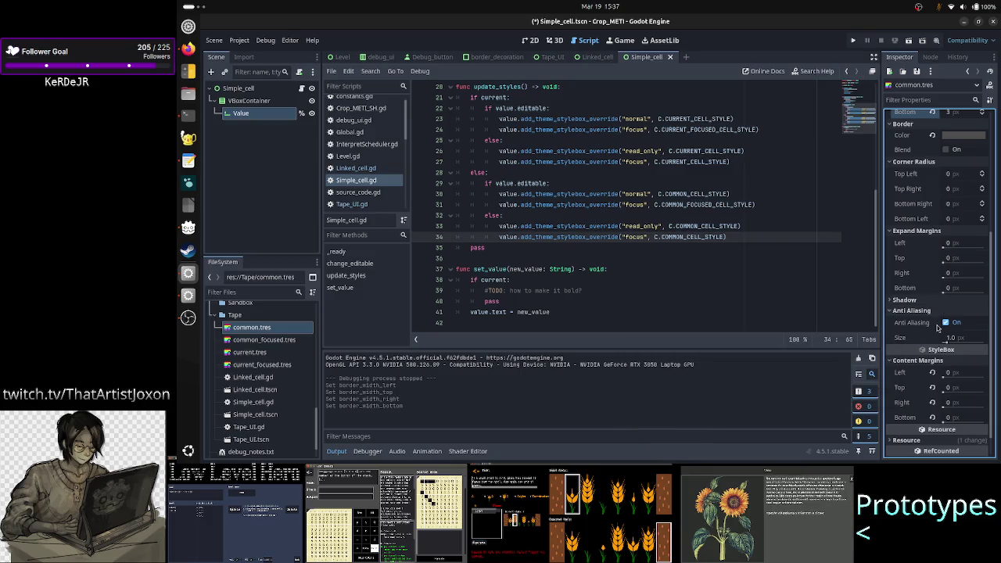
scroll(924, 200, up, 5)
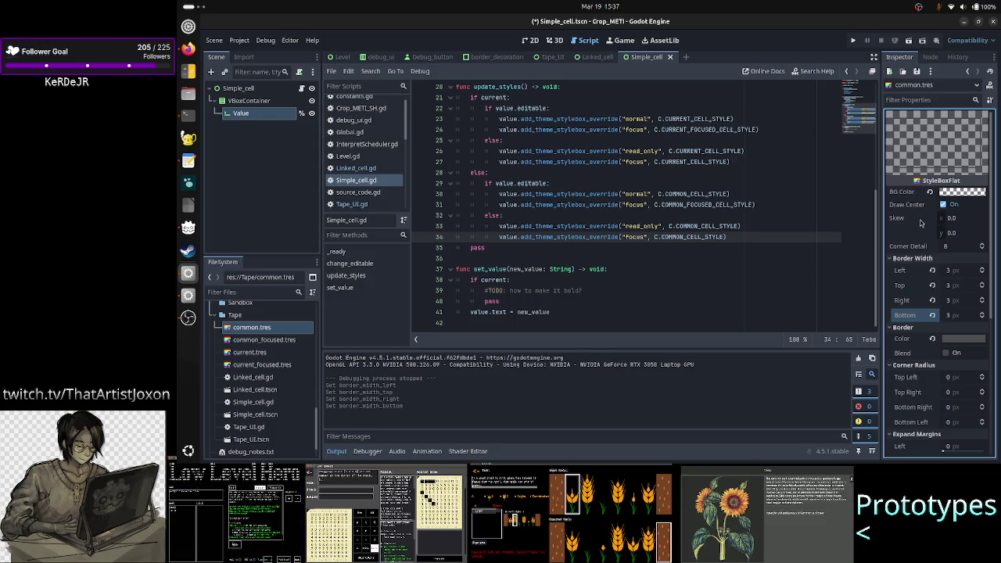
- Open common_focused.tres and set its Left, Top, Right and Bottom border widths to 3 px
click(260, 341)
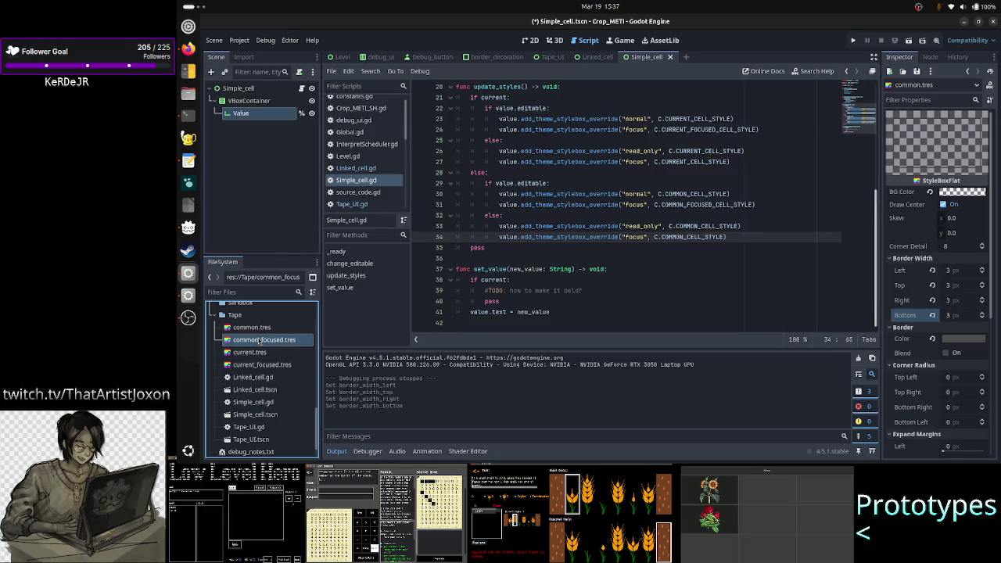
right_click(261, 341)
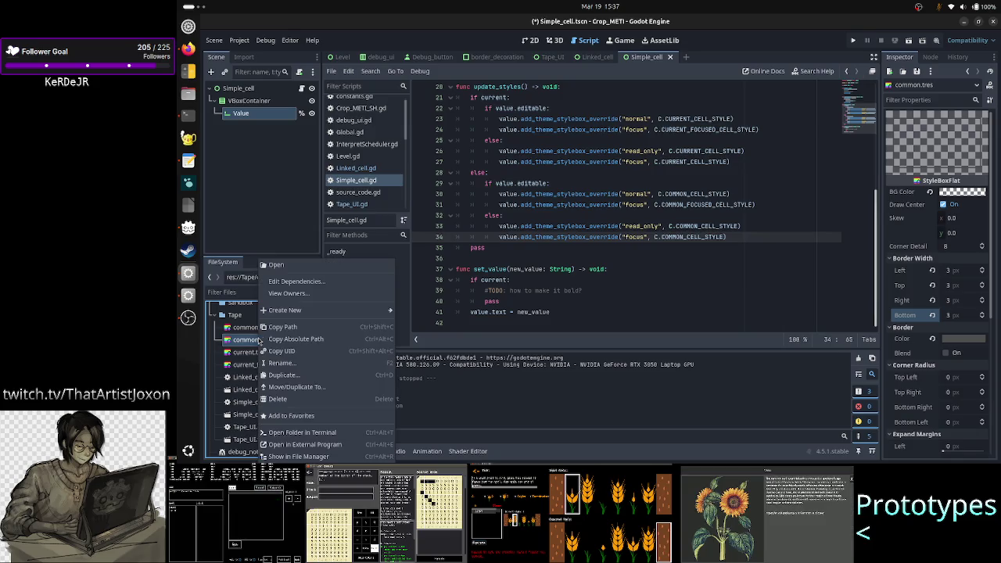
click(283, 265)
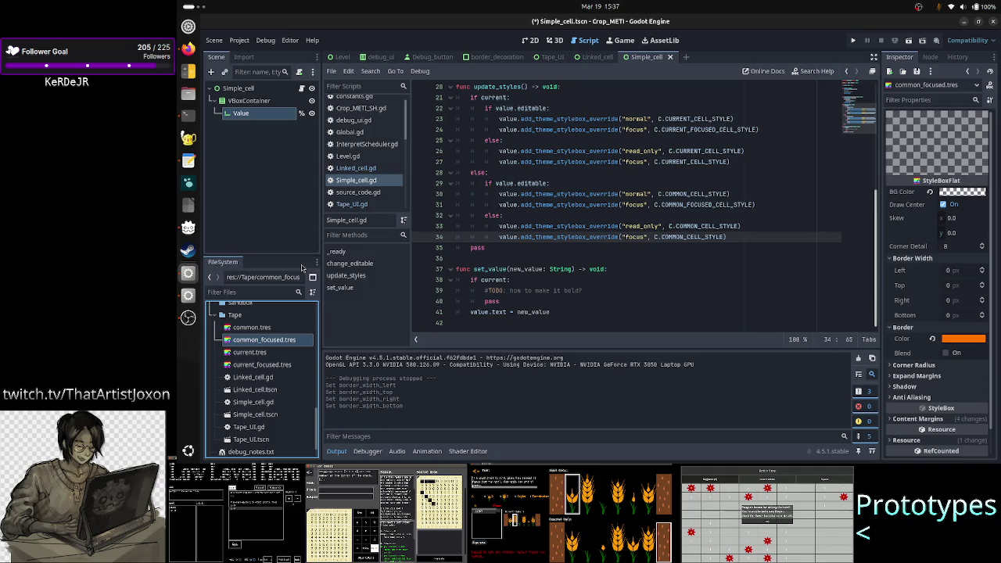
click(959, 272)
text(3)
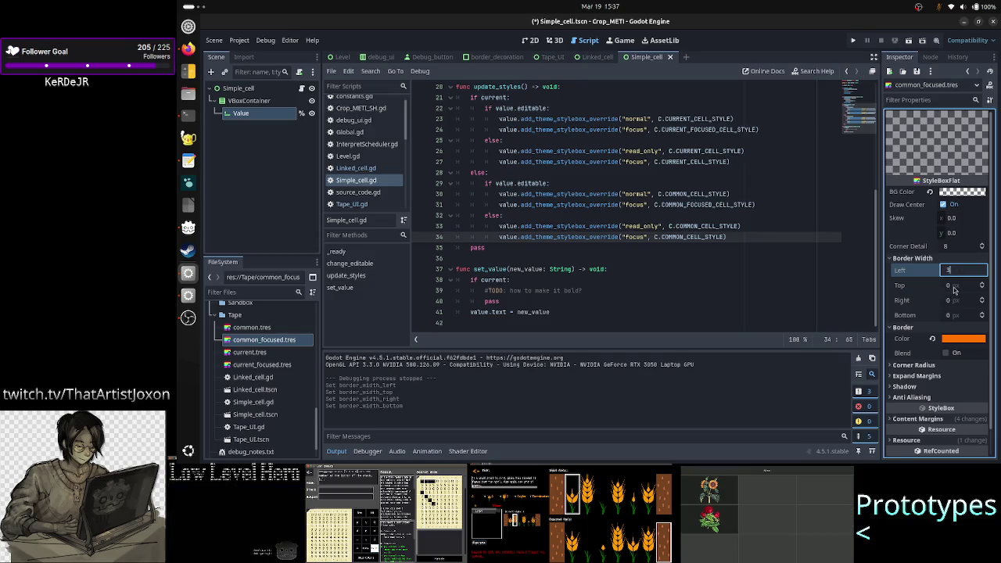
key(Tab)
text(3)
click(960, 303)
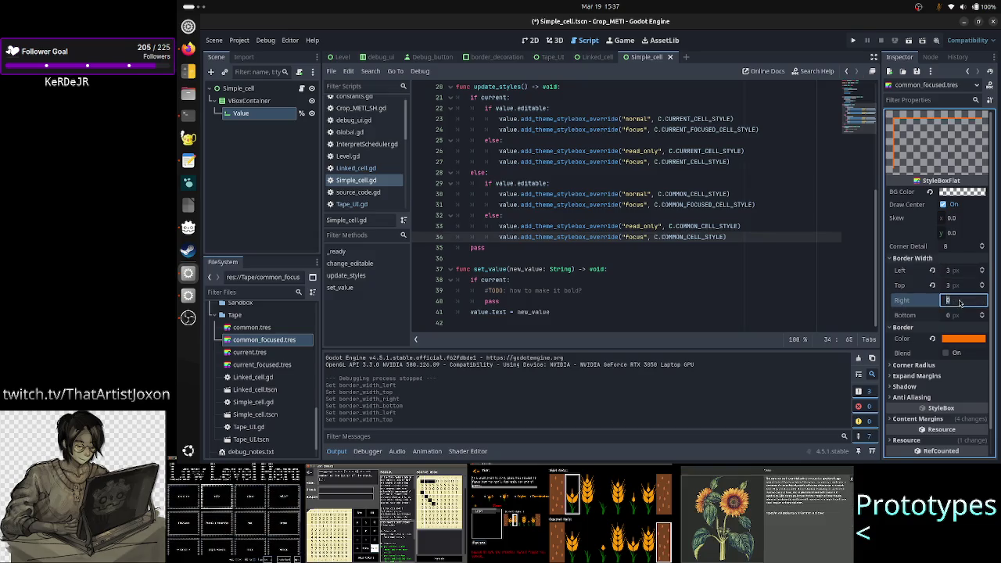
text(3)
click(957, 315)
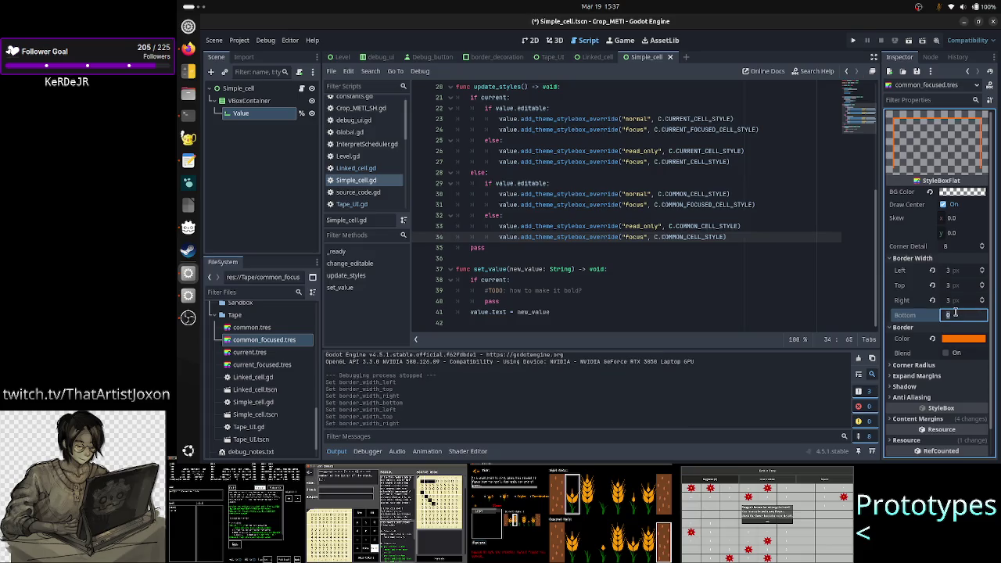
text(3)
click(960, 301)
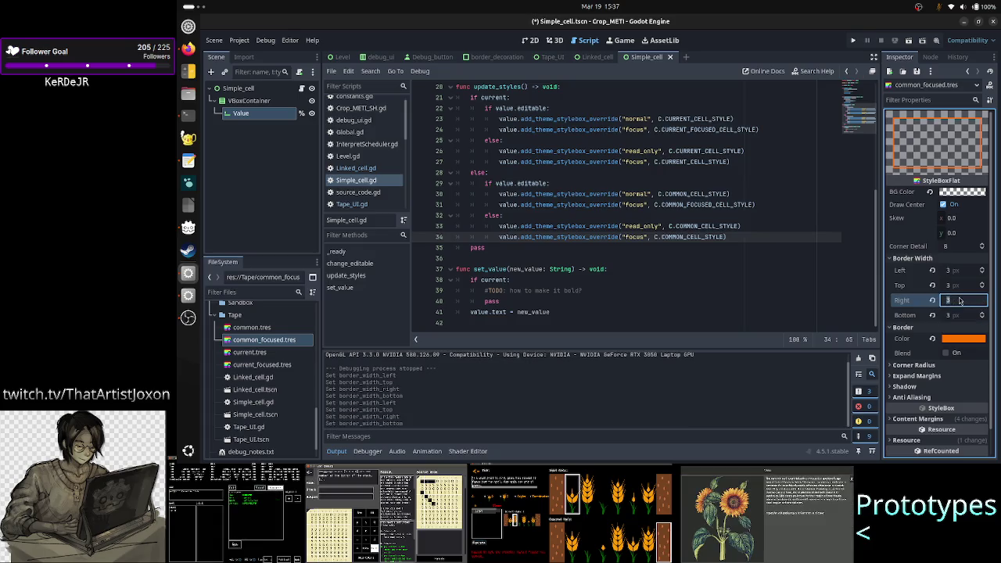
- Expand the Corner Radius, Expand Margins and Content Margins sections of common_focused.tres
click(935, 366)
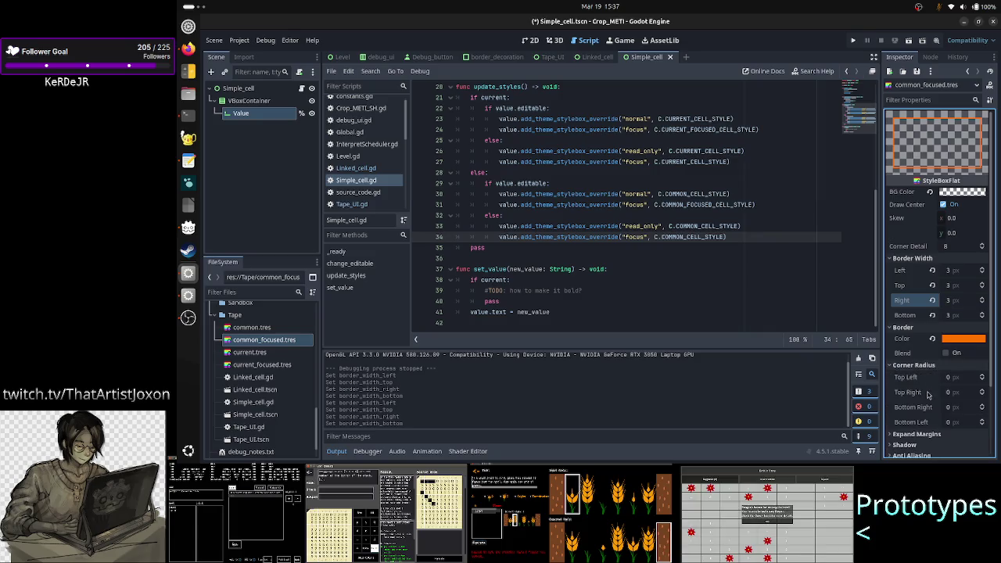
scroll(931, 360, down, 2)
click(924, 349)
scroll(925, 352, down, 2)
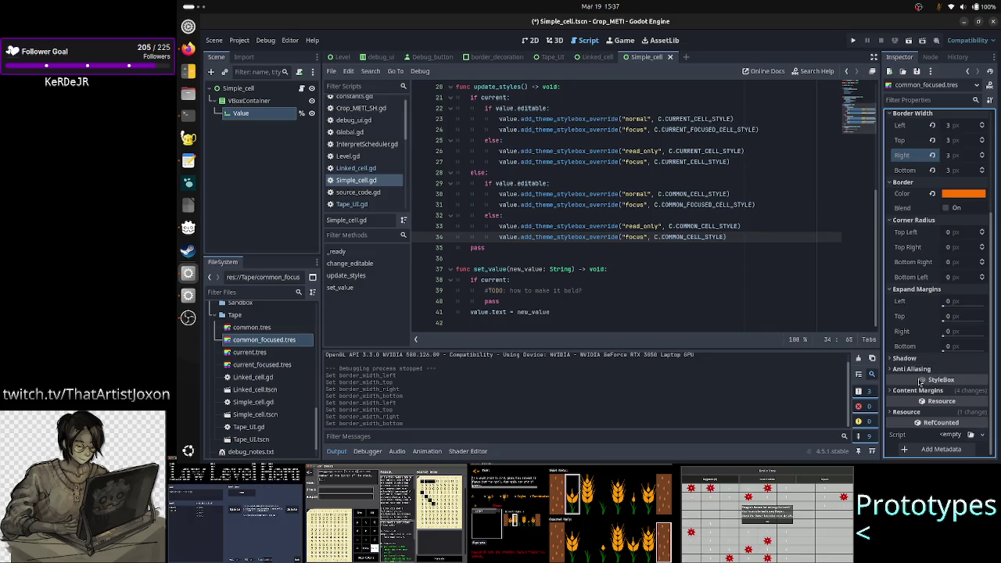
click(920, 390)
scroll(919, 399, down, 2)
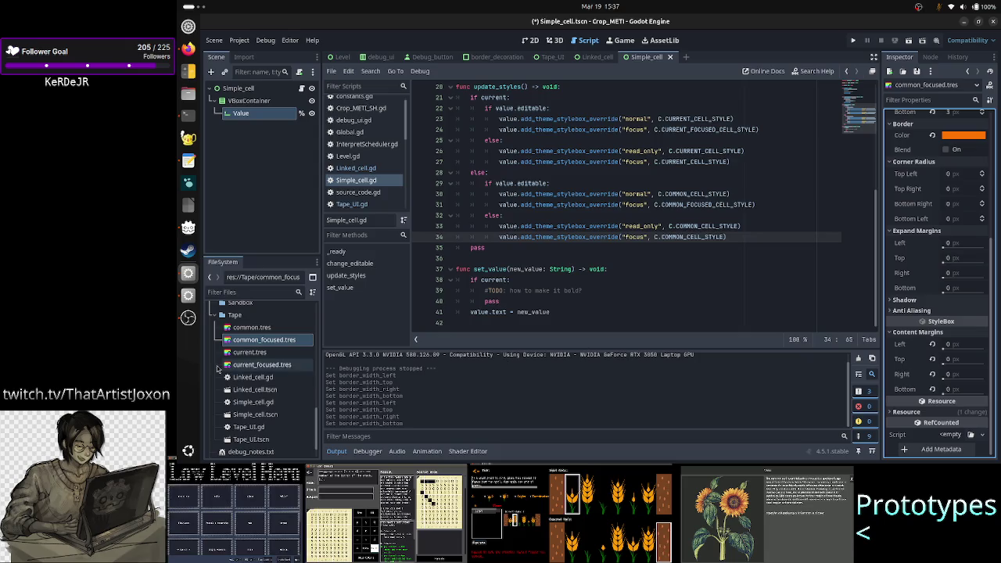
- Inspect the current.tres and current_focused.tres styles in the Inspector
click(266, 354)
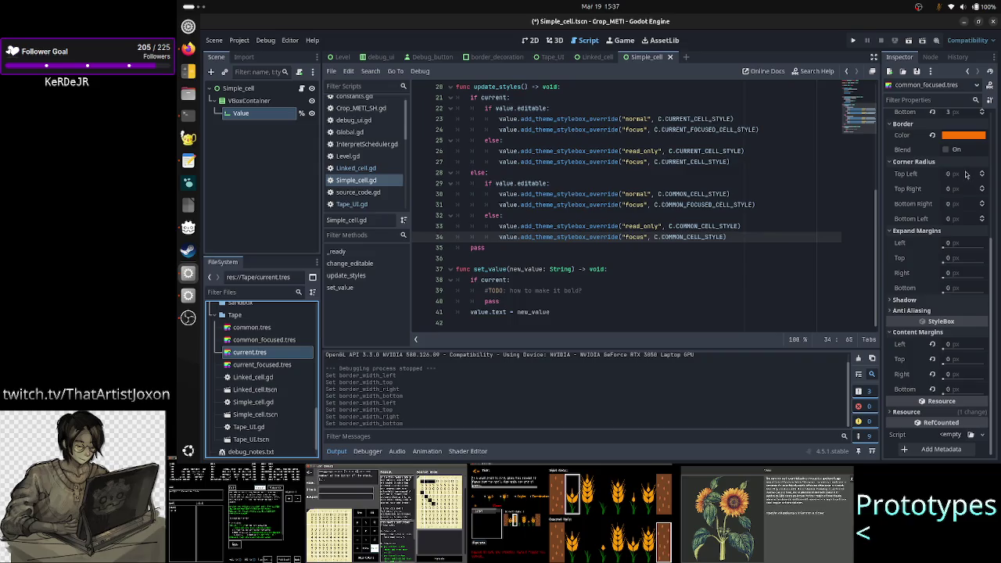
scroll(966, 174, up, 3)
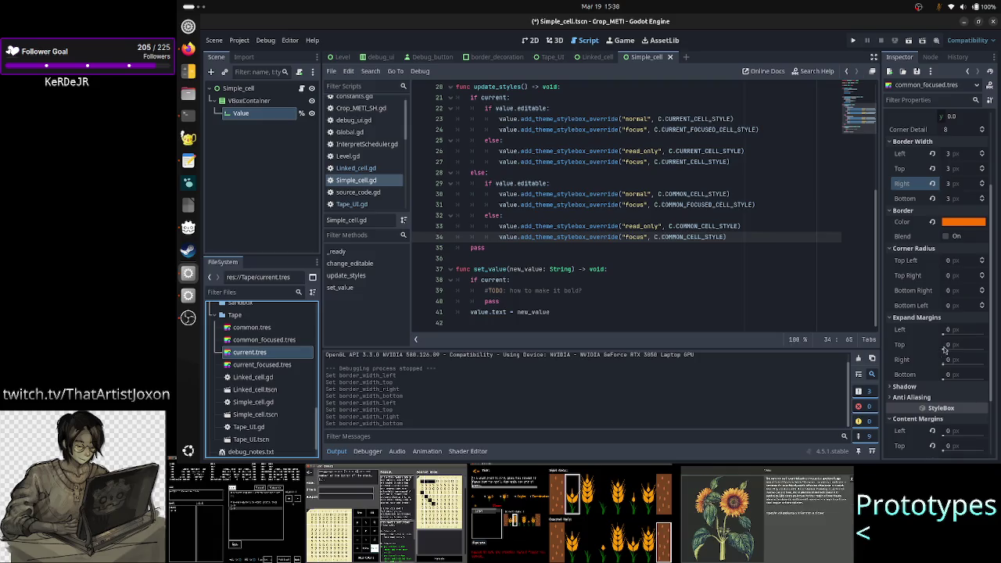
scroll(945, 350, down, 3)
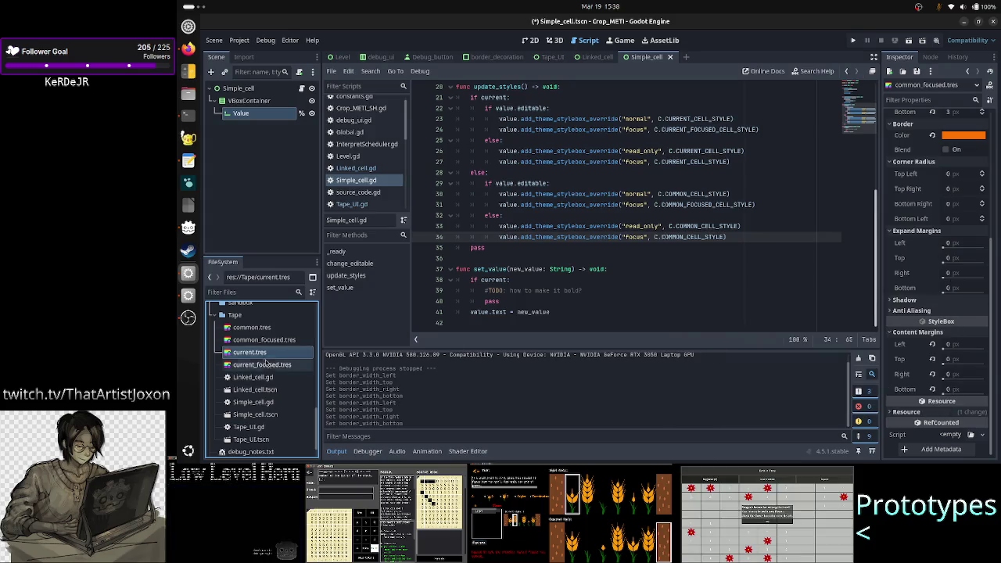
click(262, 365)
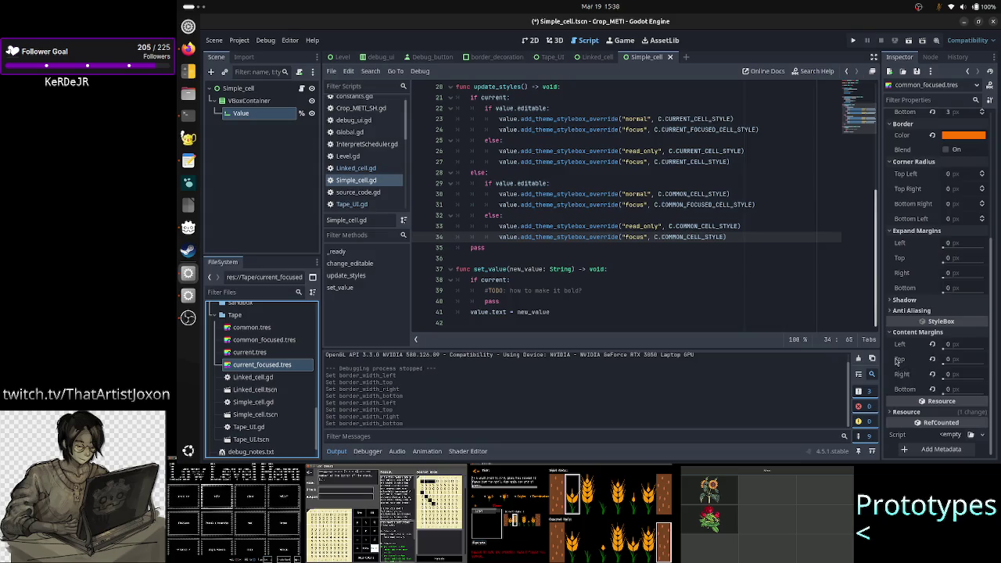
scroll(907, 356, up, 5)
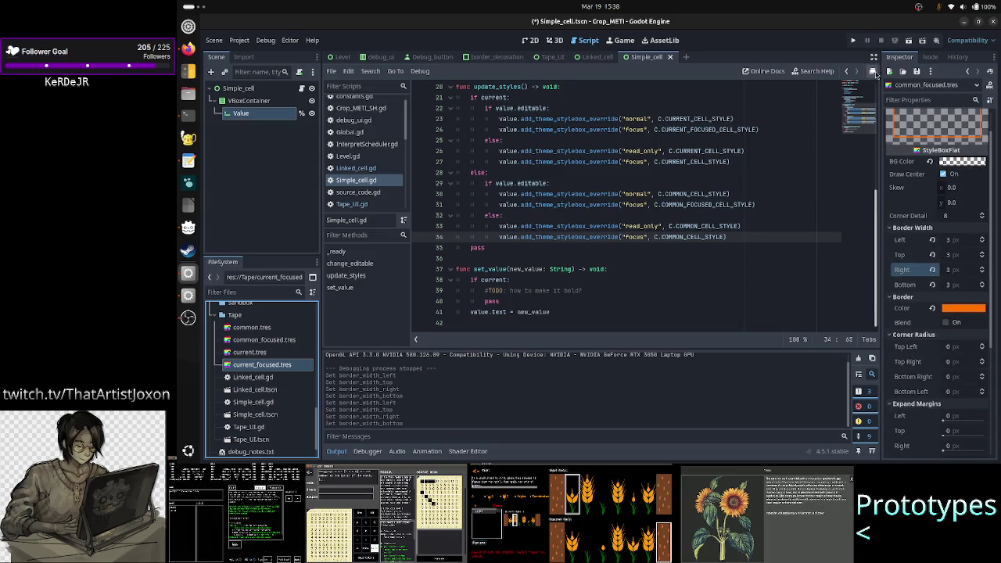
- Run the Tape_UI scene and expand a running cell in the Remote scene tree
click(546, 58)
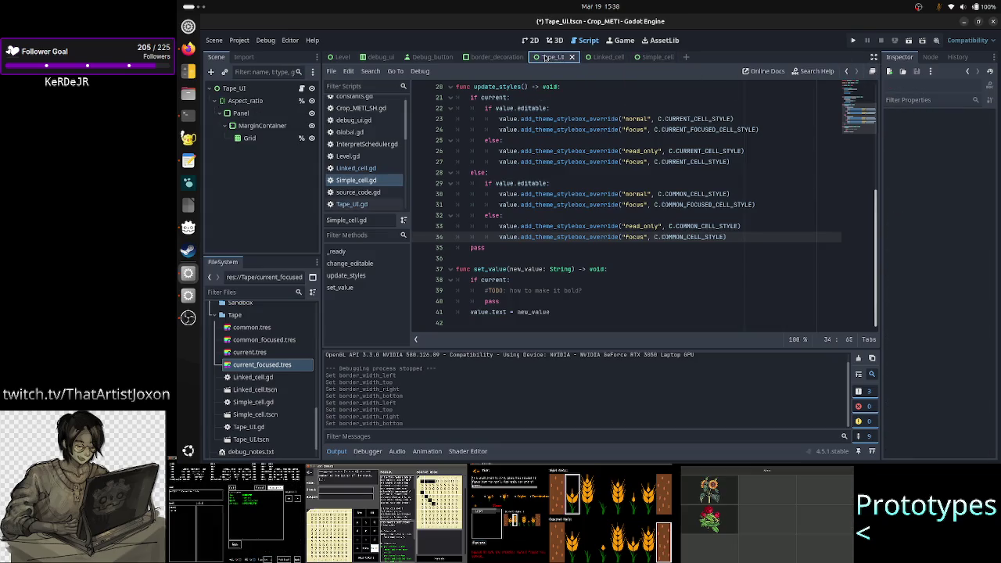
click(908, 42)
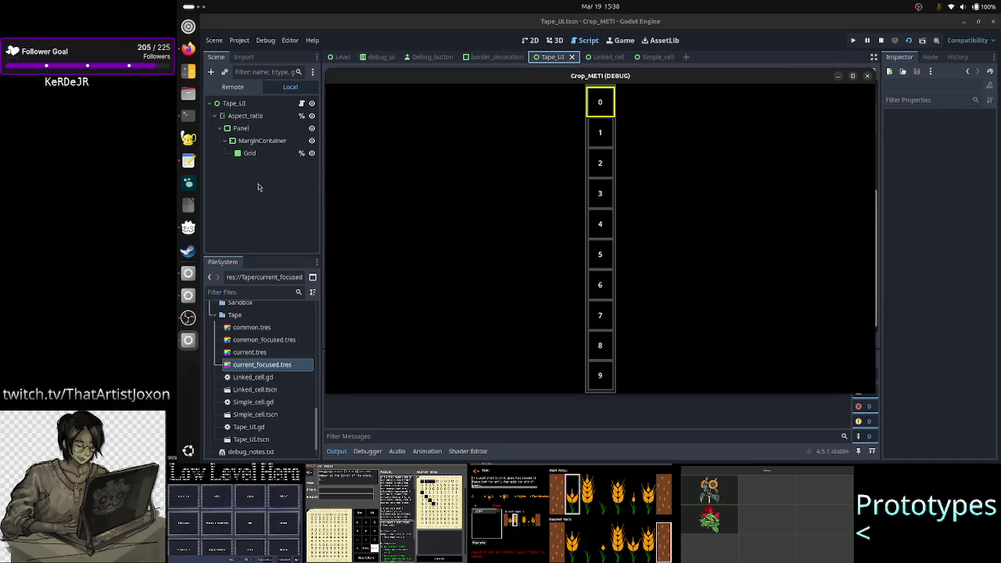
click(232, 87)
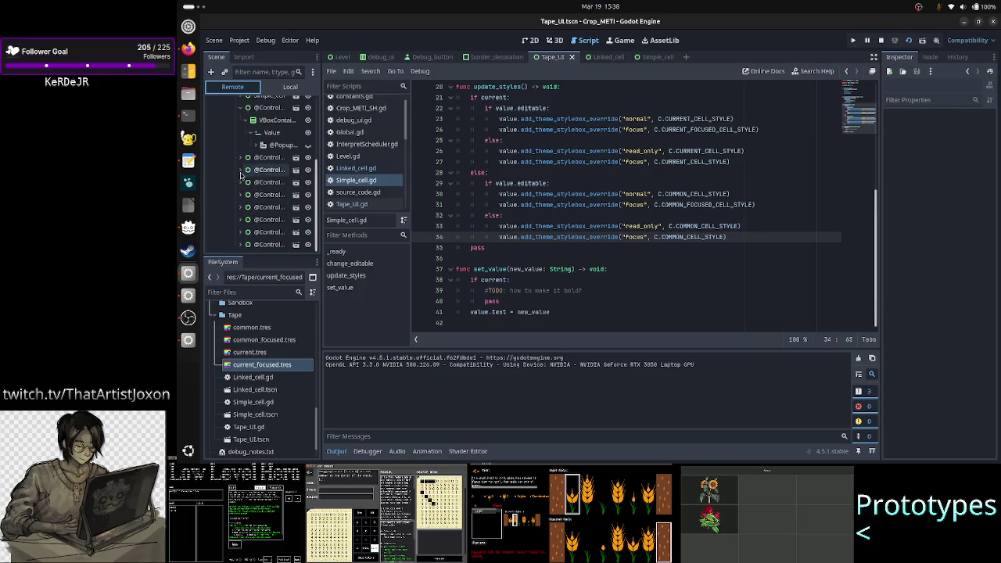
click(241, 170)
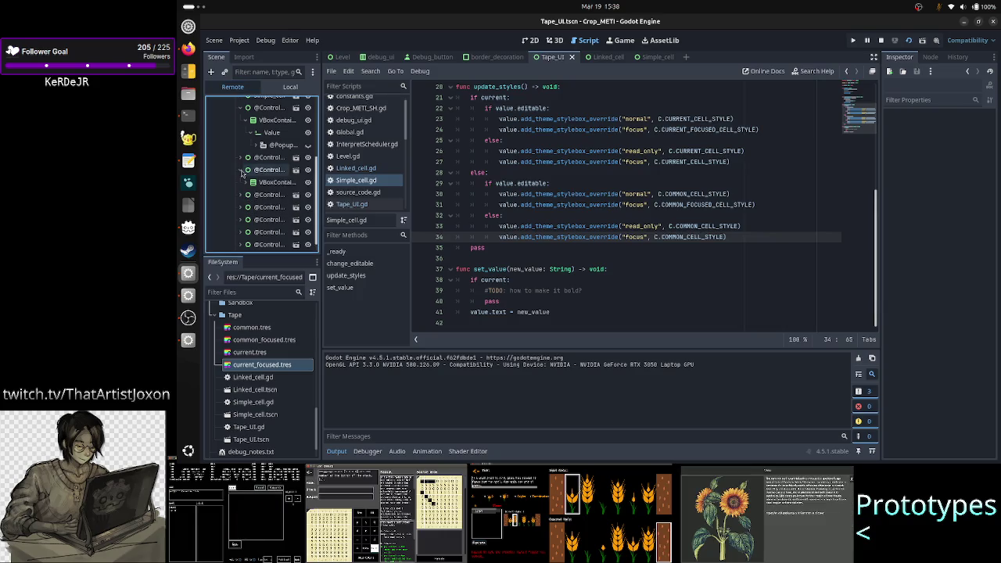
- Set the running game window to stay Always on Top
click(187, 341)
right_click(649, 81)
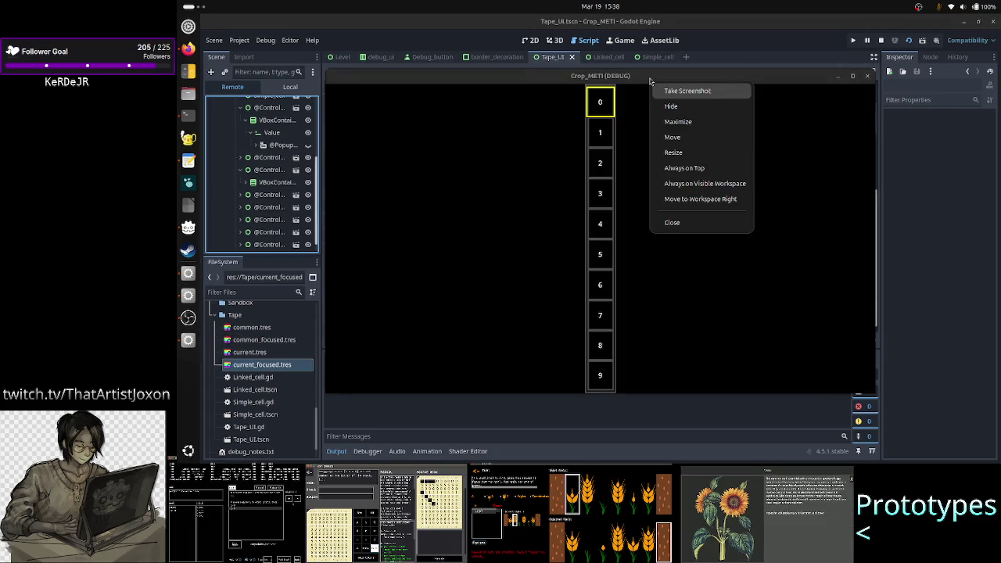
click(689, 166)
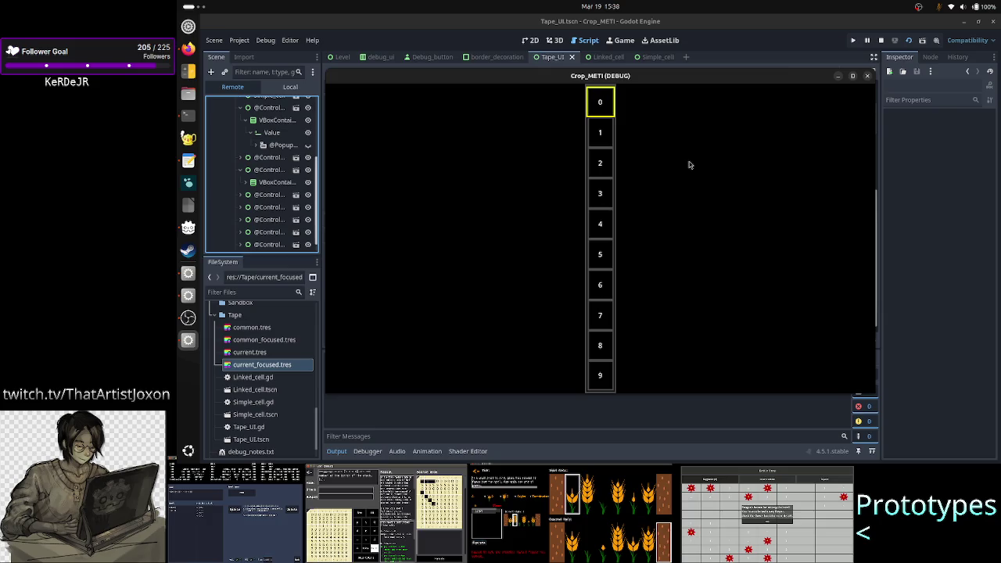
- Inspect the running cell's VBoxContainer and Value LineEdit, then maximize the game window
click(247, 184)
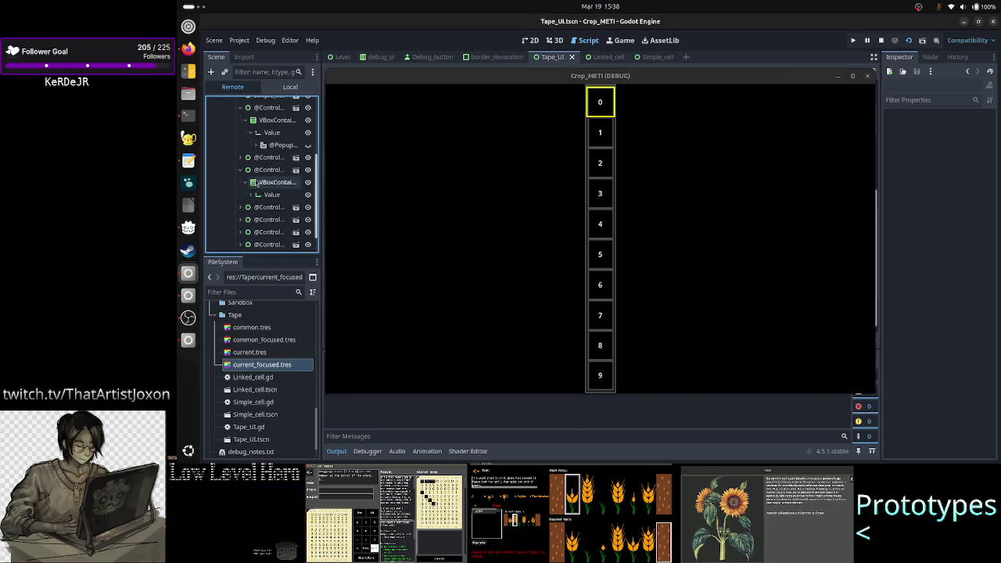
click(247, 183)
click(268, 171)
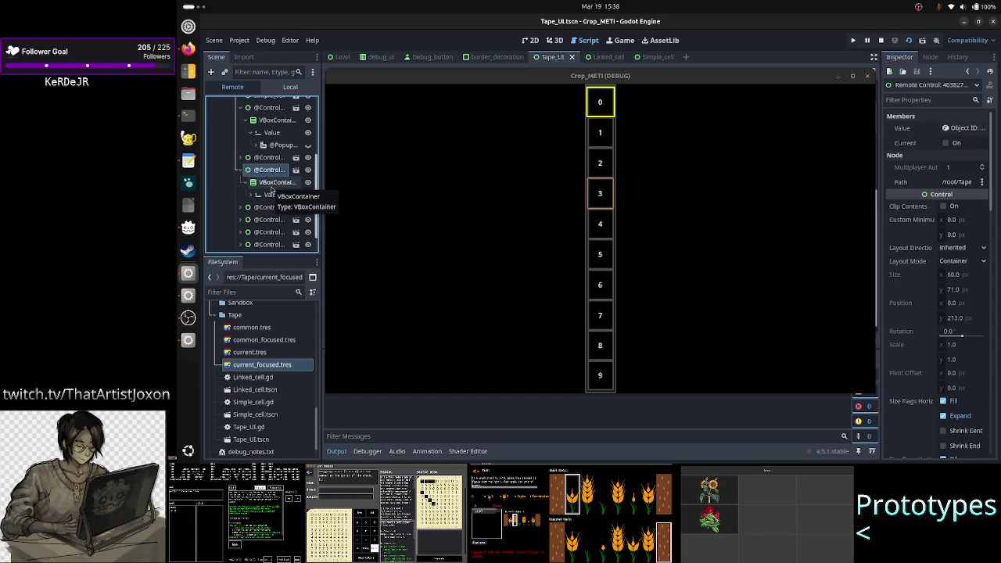
click(271, 184)
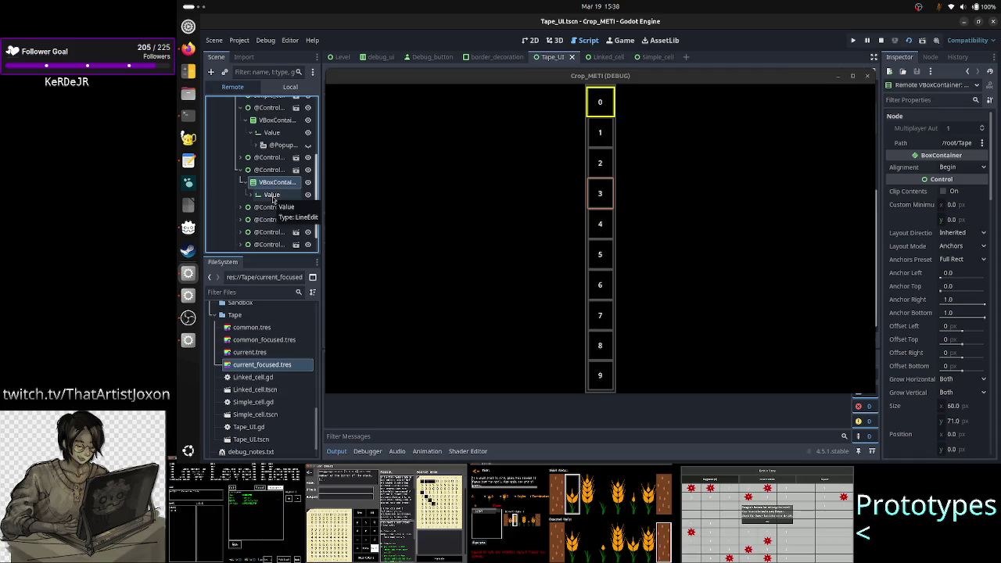
click(272, 197)
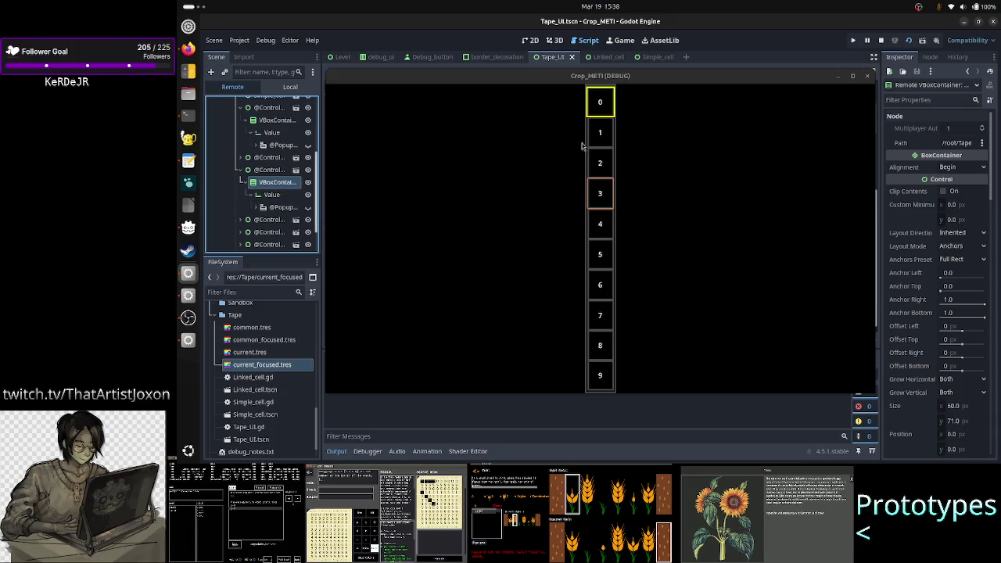
double_click(684, 78)
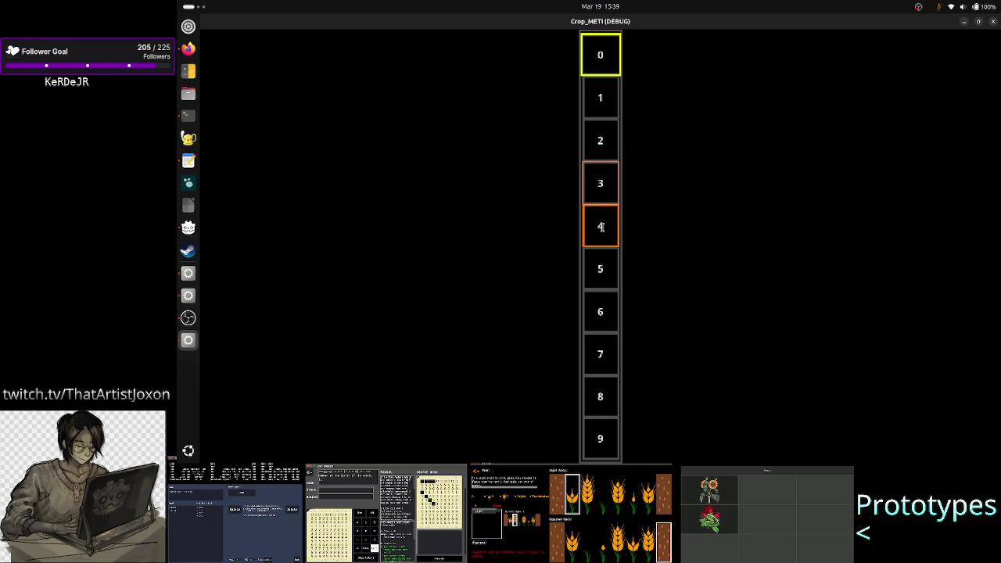
- Test focus in the running tape by clicking cells 5, 6, 1, 2 and 1
click(603, 268)
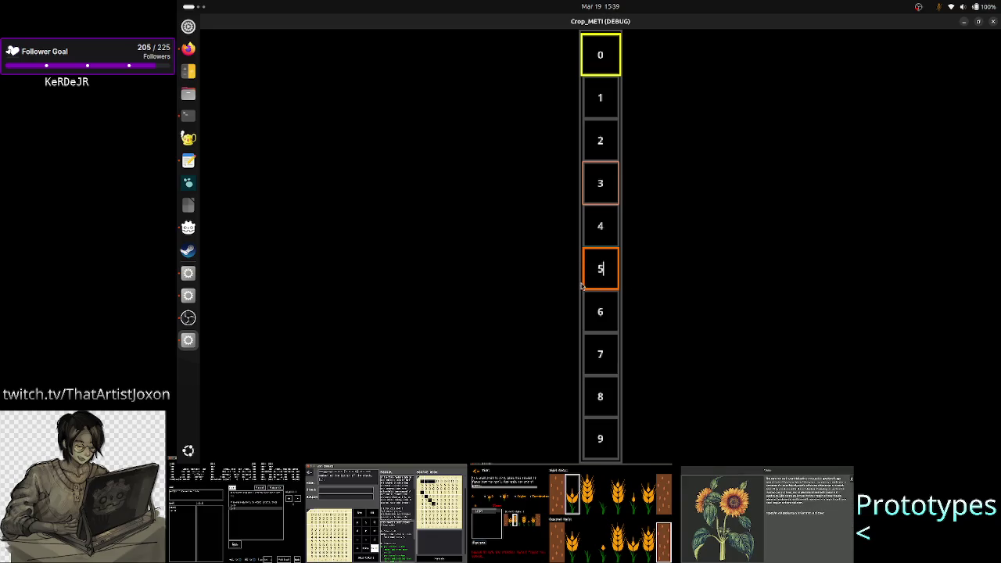
click(595, 314)
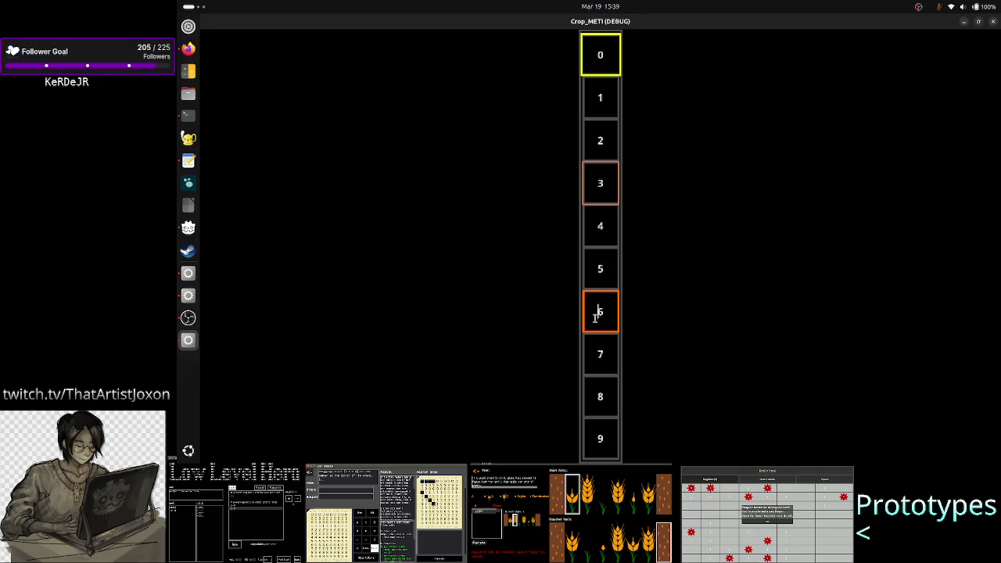
click(604, 98)
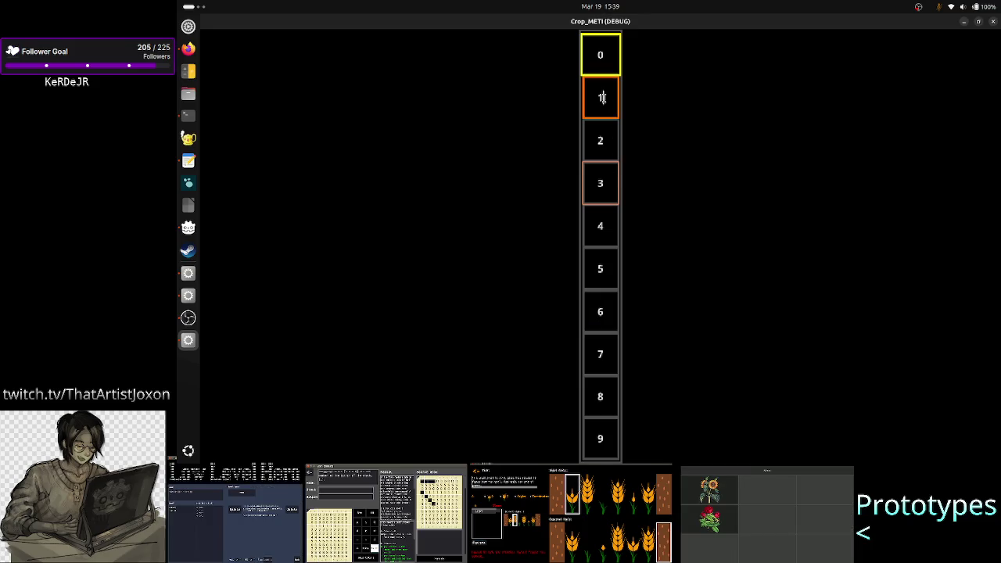
click(600, 139)
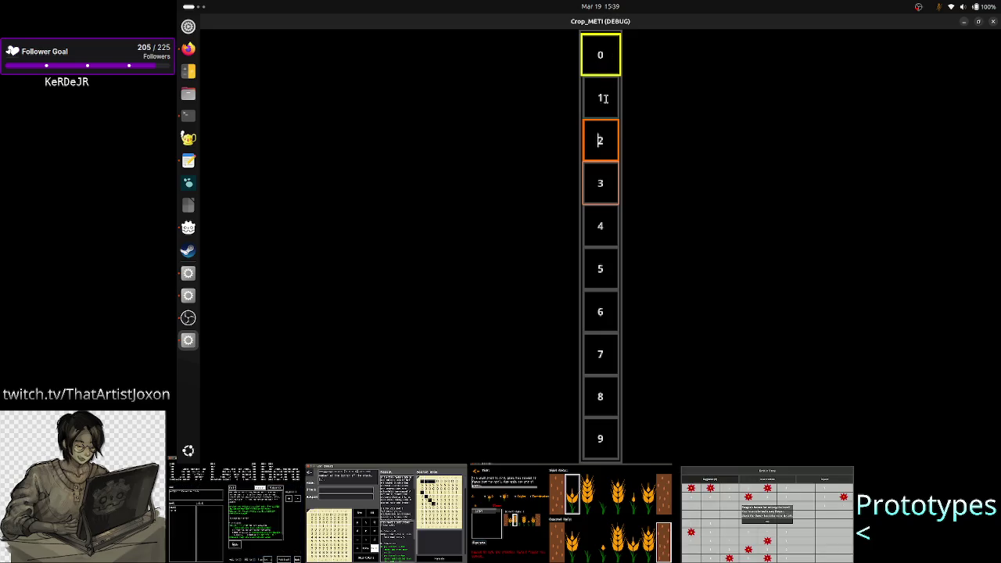
click(598, 98)
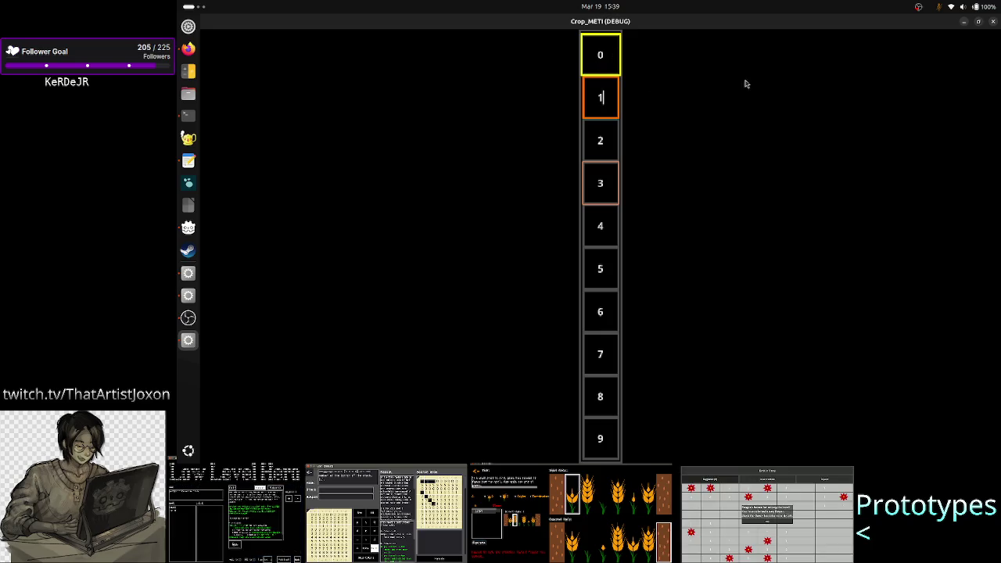
- Focus cells 4, 5, 6 and 7 in turn, then close the game window
click(589, 224)
click(599, 266)
click(601, 314)
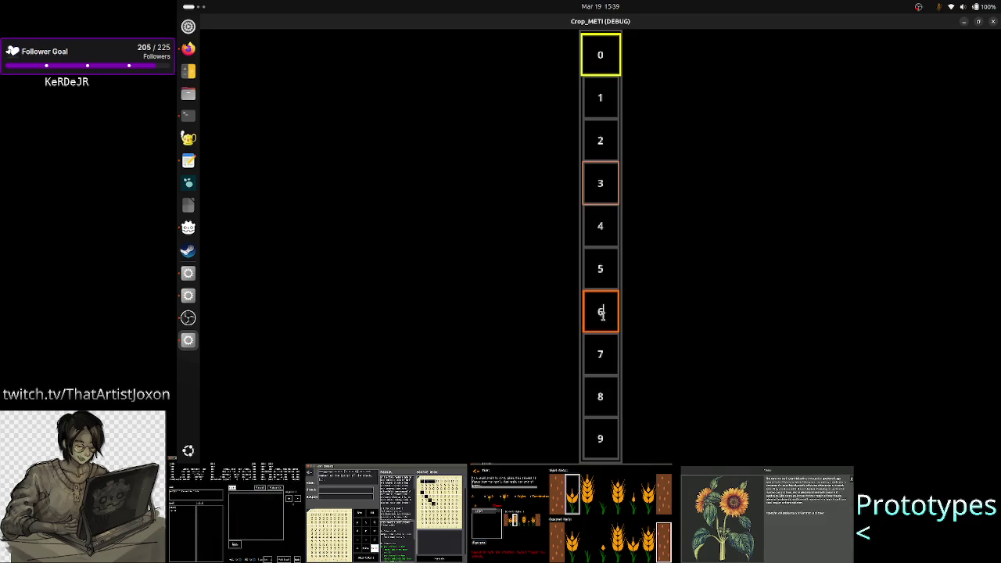
click(599, 358)
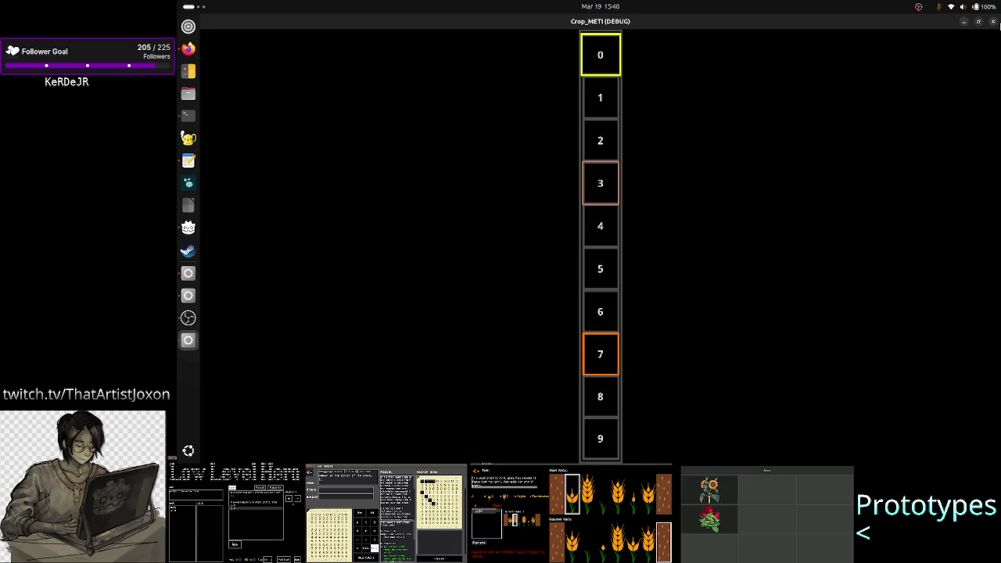
click(994, 23)
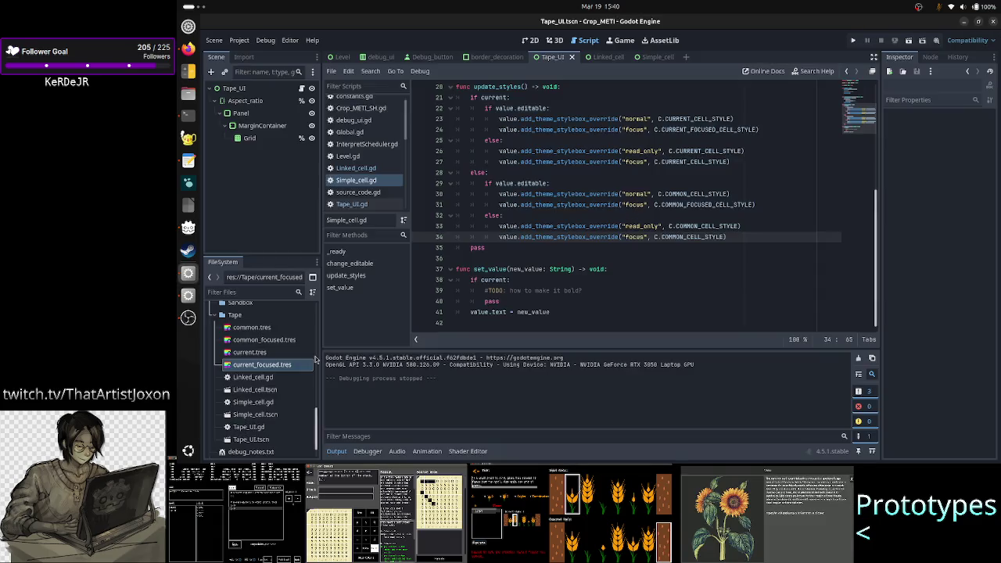
- Open current.tres and expand its Border Width, Border, Corner Radius, Expand Margins and Shadow sections
click(261, 353)
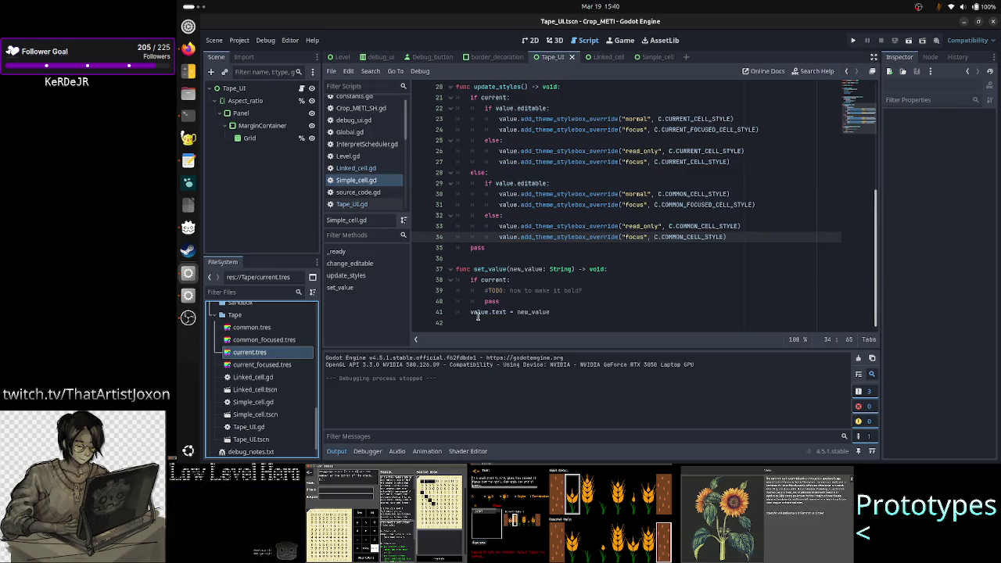
double_click(252, 353)
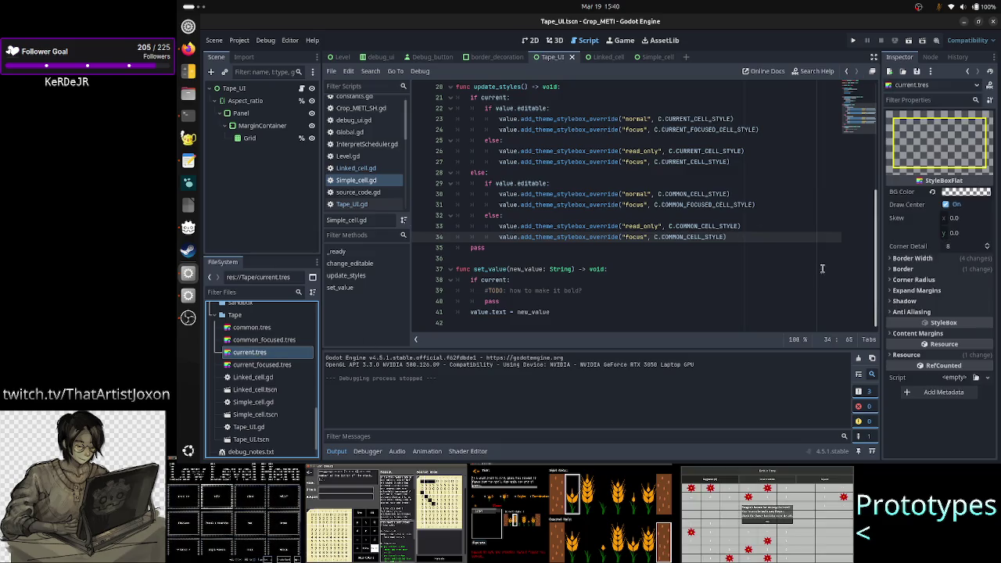
click(968, 258)
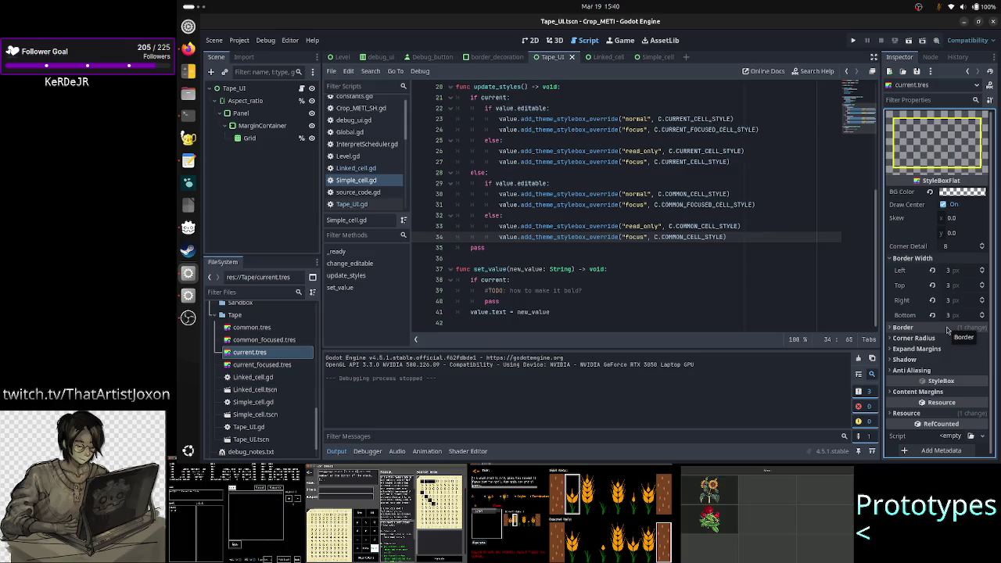
click(947, 329)
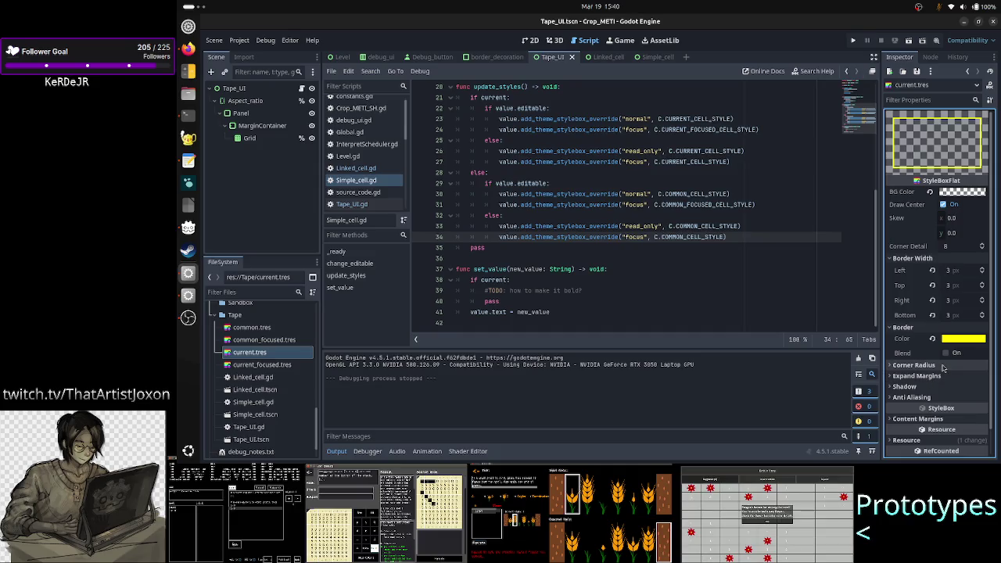
click(915, 365)
scroll(922, 384, down, 3)
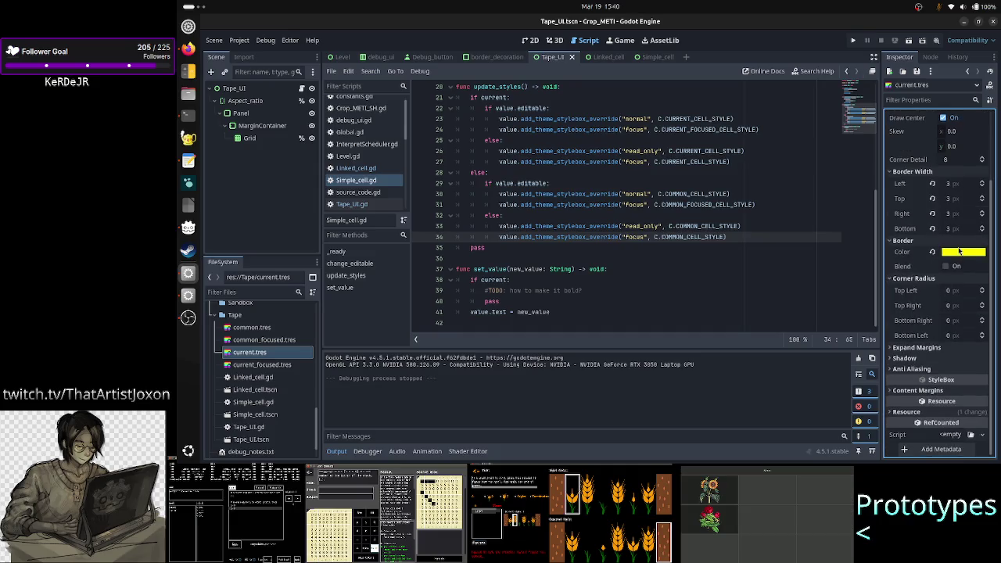
click(939, 347)
scroll(939, 340, down, 2)
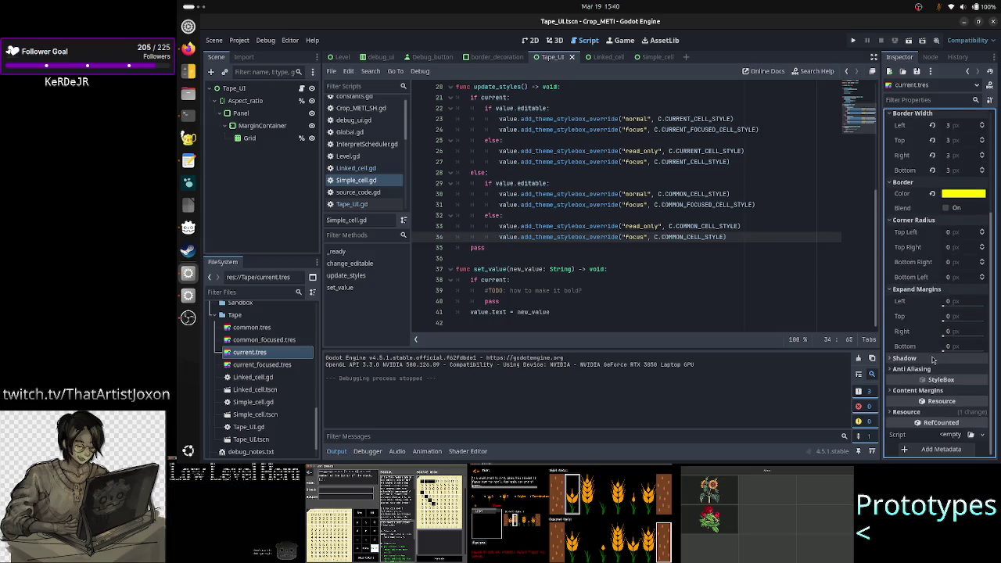
click(934, 358)
scroll(933, 348, down, 2)
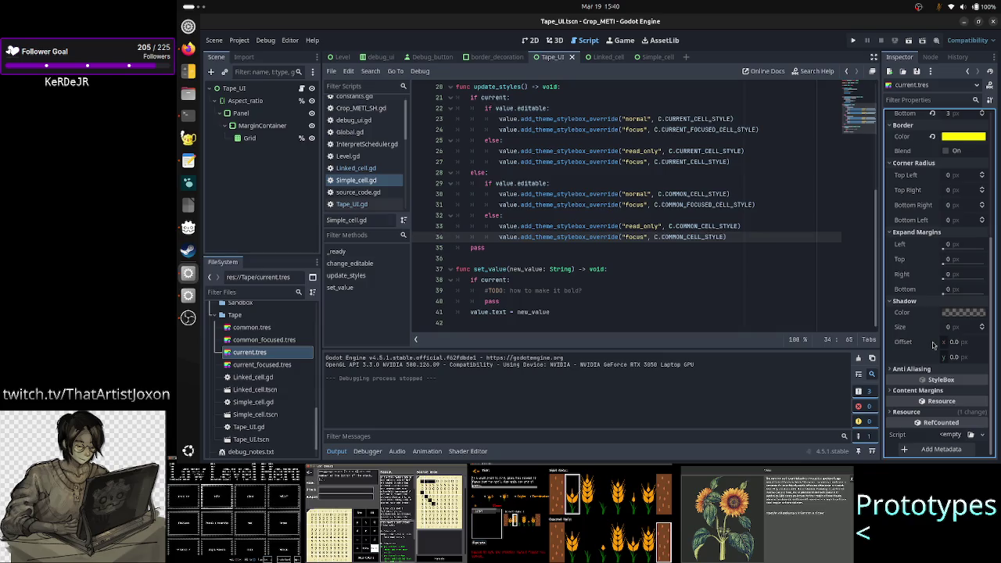
- Set current.tres Content Margins Left, Top, Right and Bottom to 0 and save with Ctrl+S
click(919, 390)
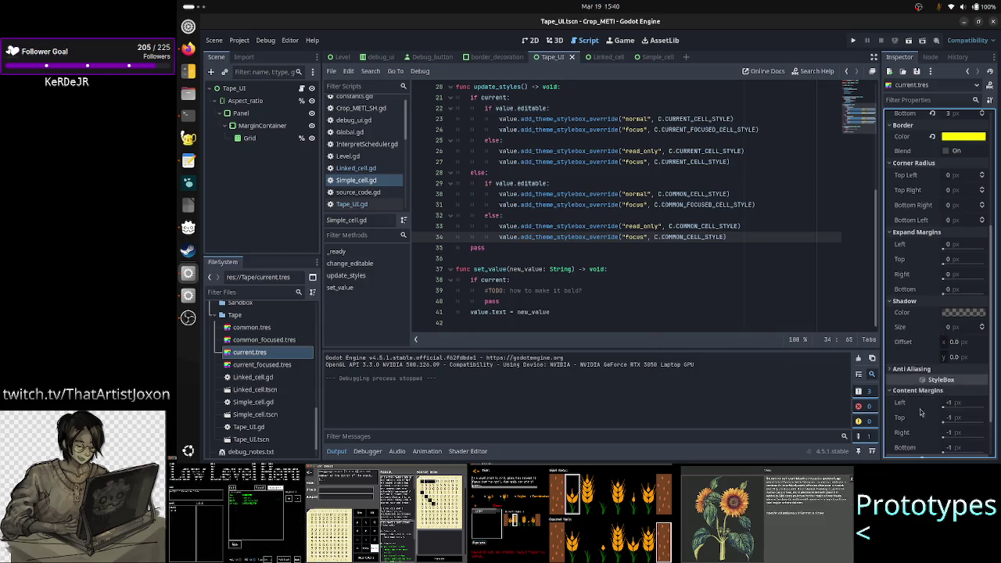
scroll(966, 368, down, 2)
click(966, 346)
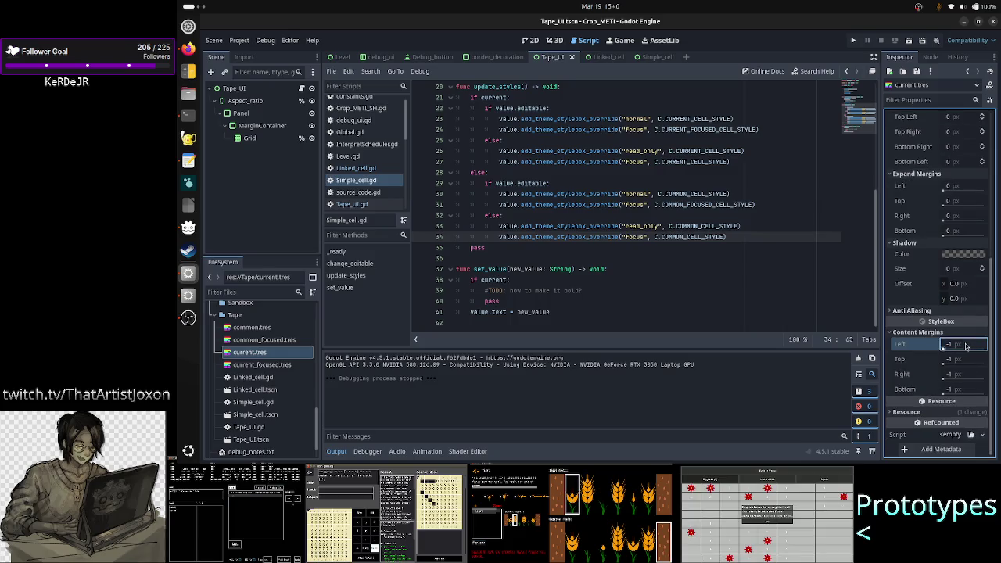
text(0)
key(Return)
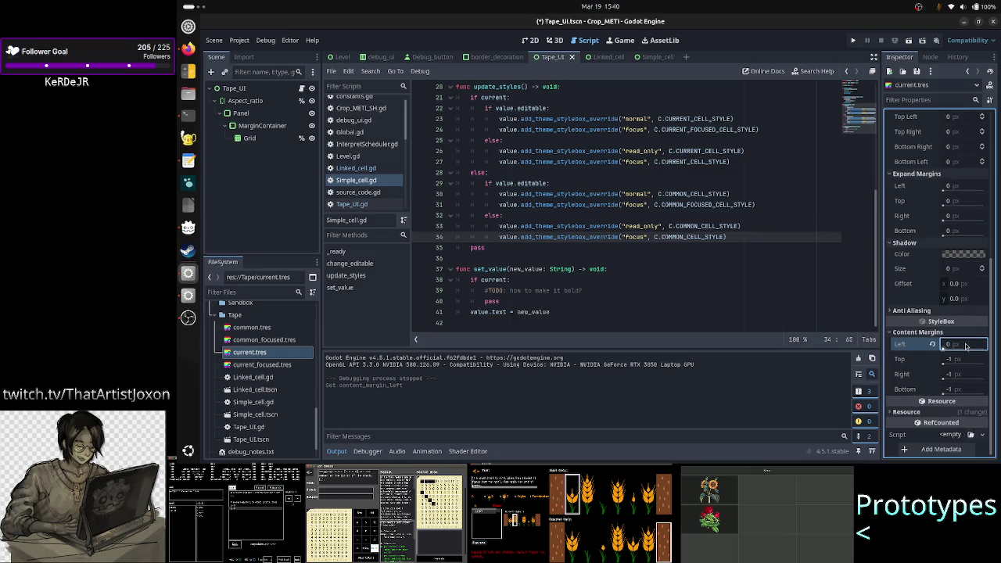
click(959, 359)
text(0)
key(Return)
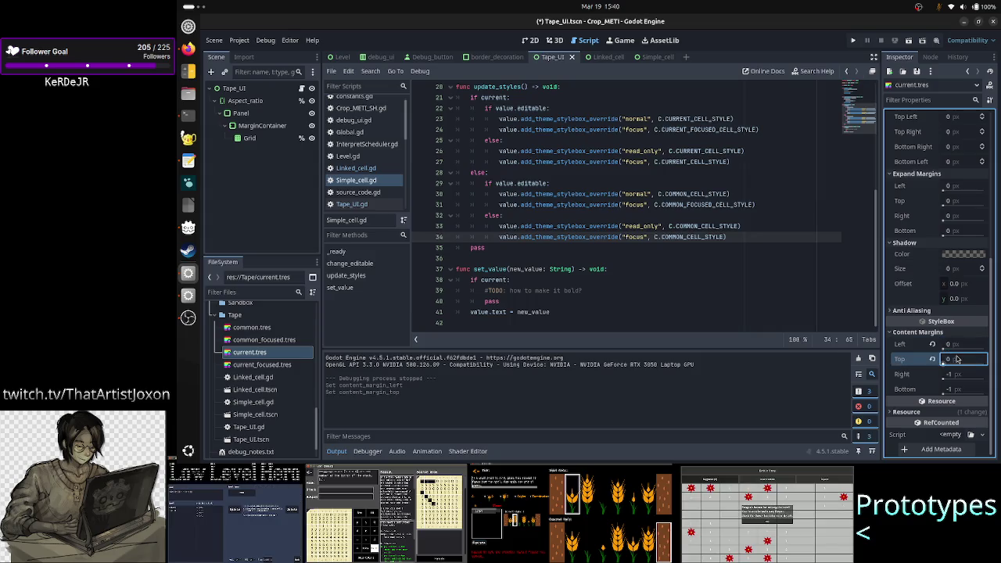
click(956, 374)
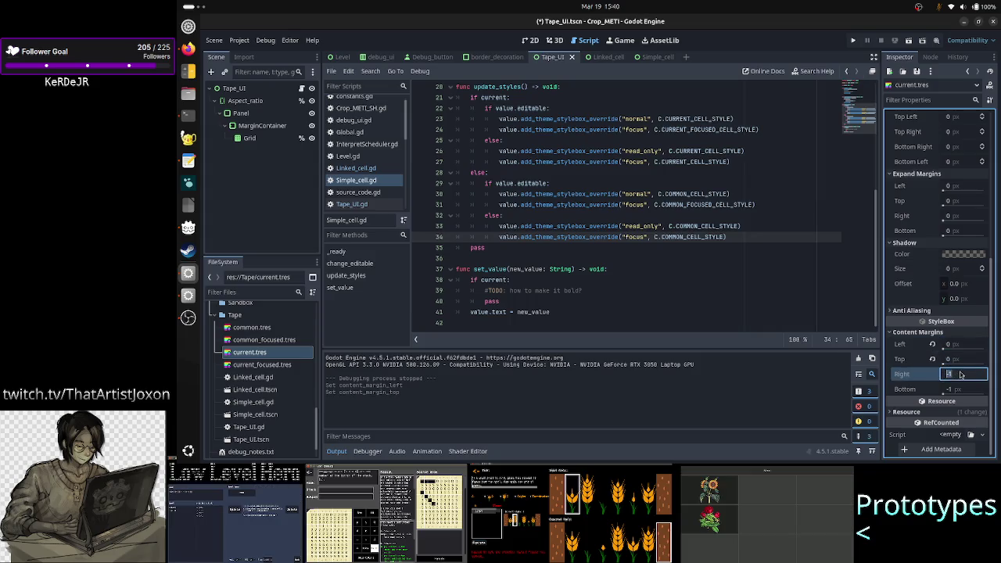
text(0)
key(Return)
click(959, 390)
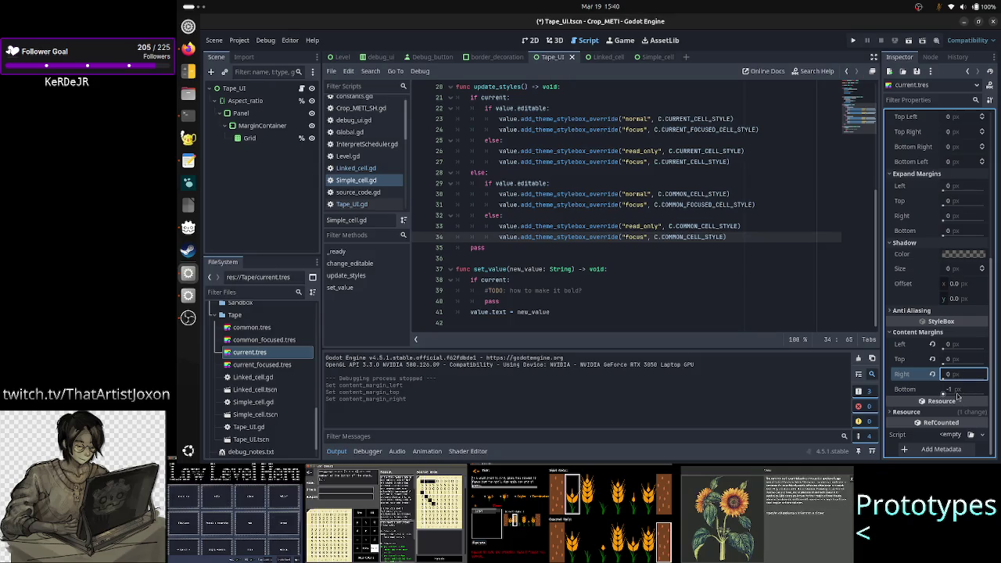
text(0)
key(Return)
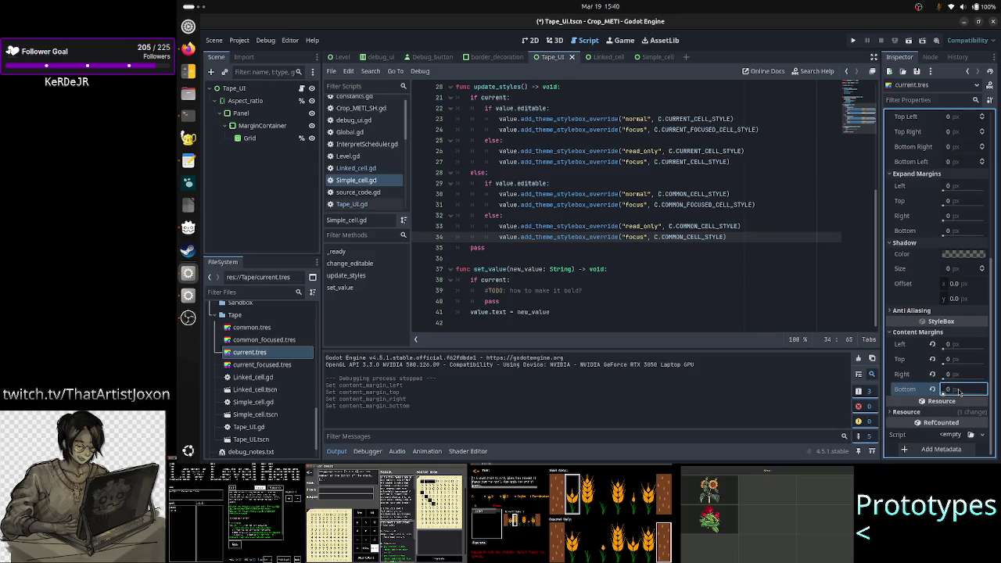
key(ctrl+s)
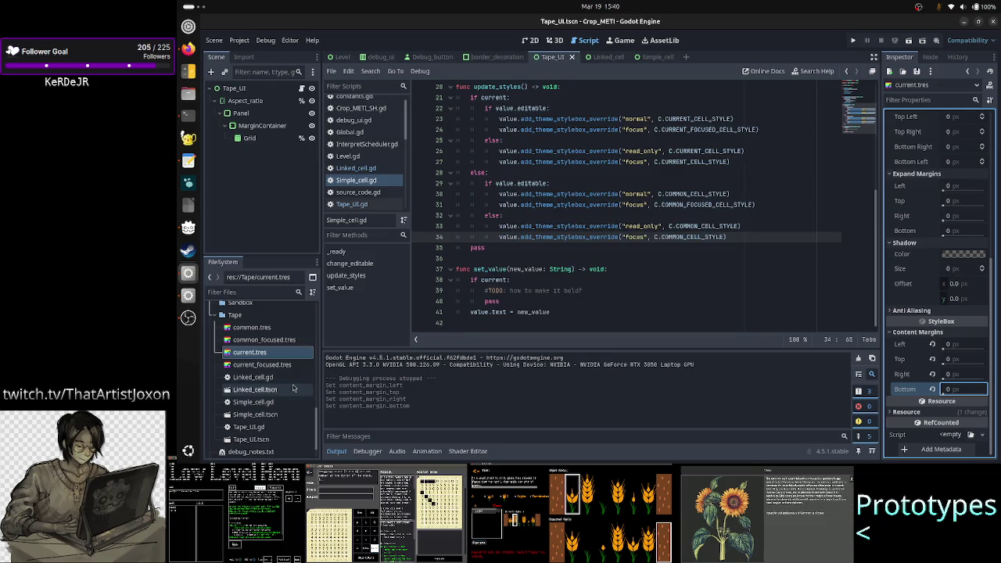
click(284, 369)
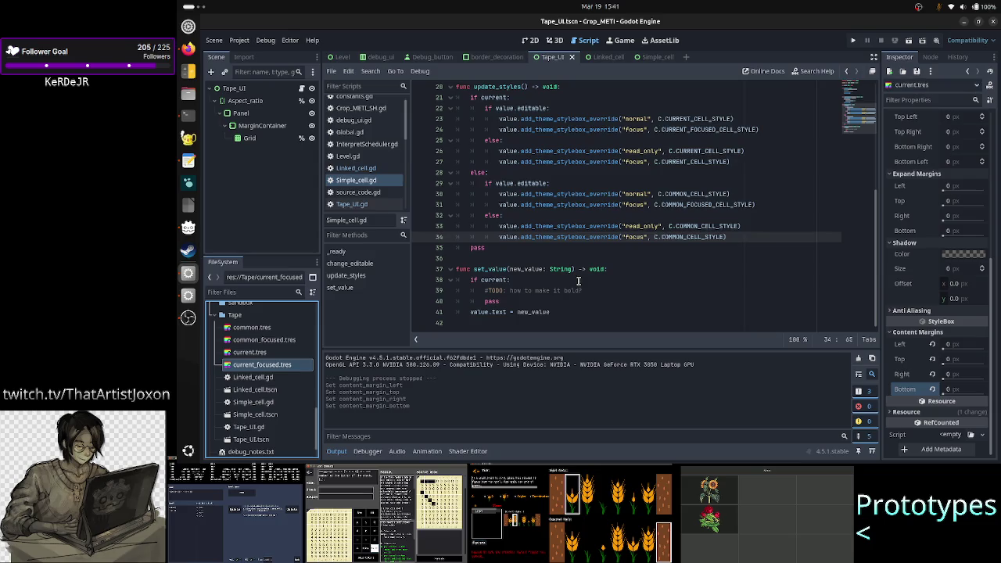
- Open current_focused.tres and expand its Expand Margins, Corner Radius, Anti Aliasing and Content Margins sections
click(273, 367)
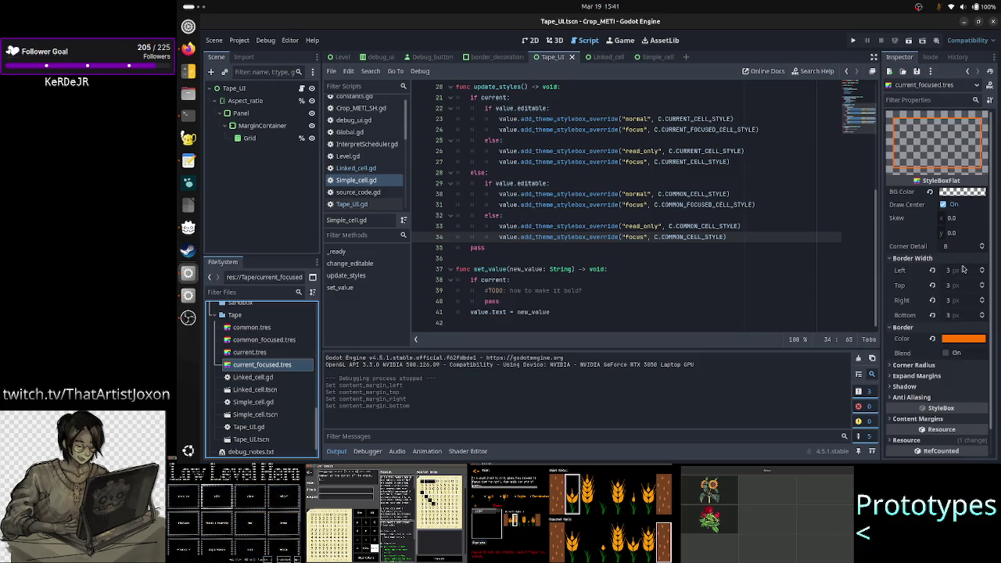
scroll(964, 270, down, 2)
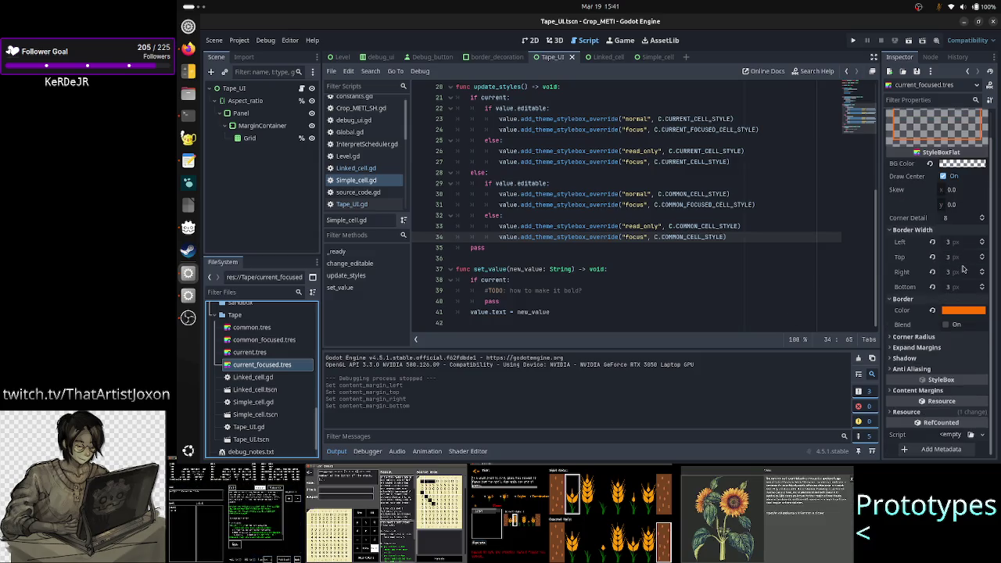
click(935, 346)
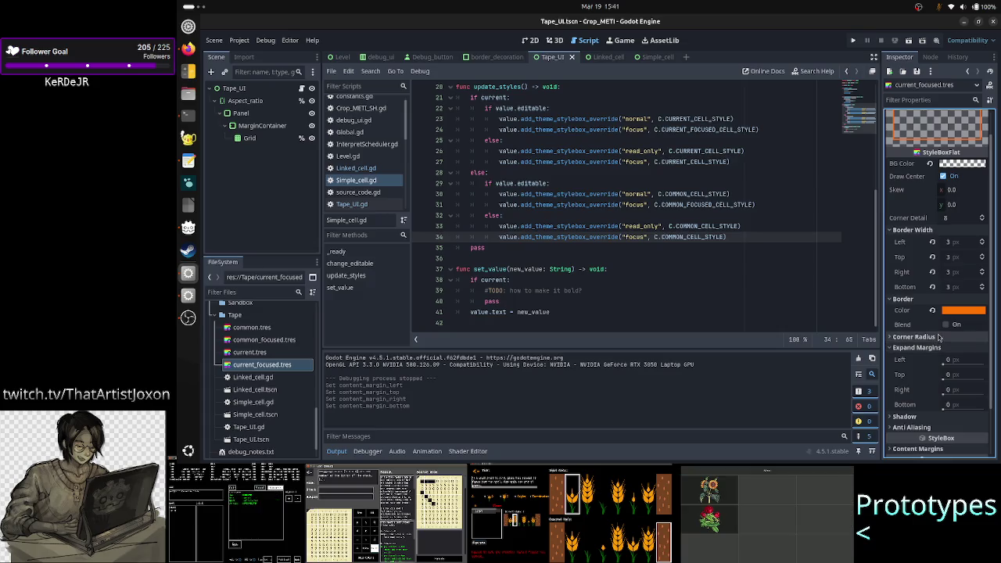
click(919, 337)
scroll(931, 384, down, 3)
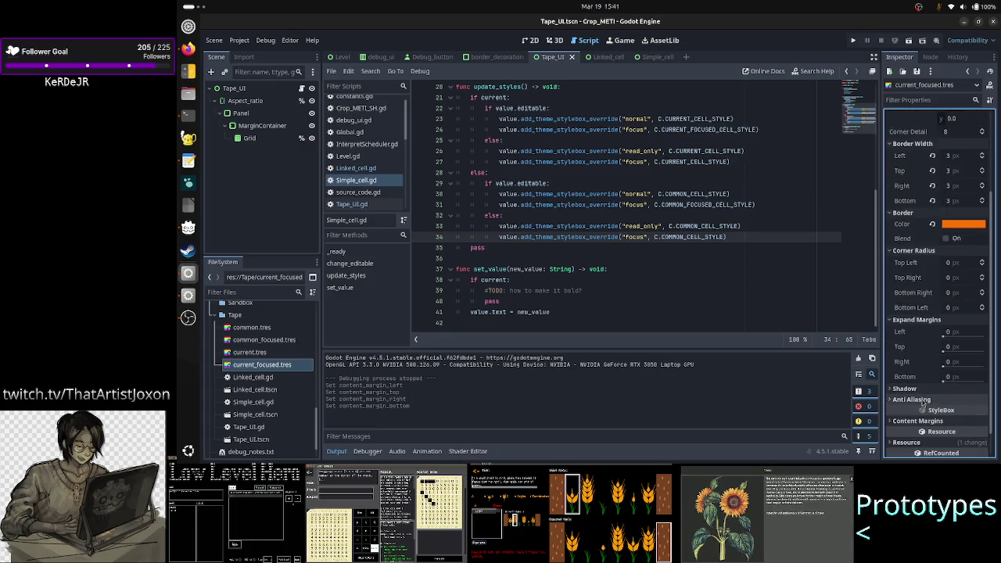
click(928, 398)
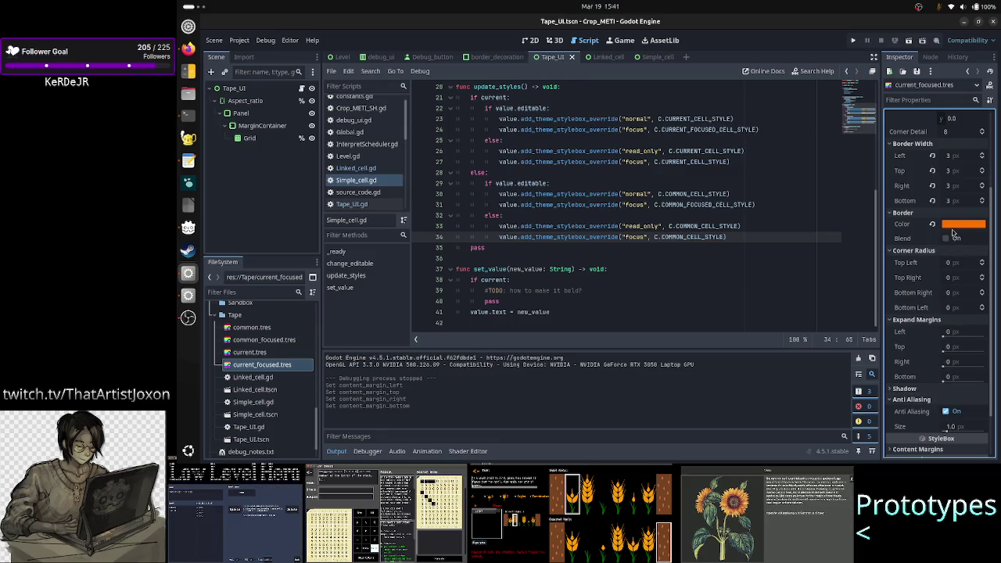
scroll(915, 351, down, 2)
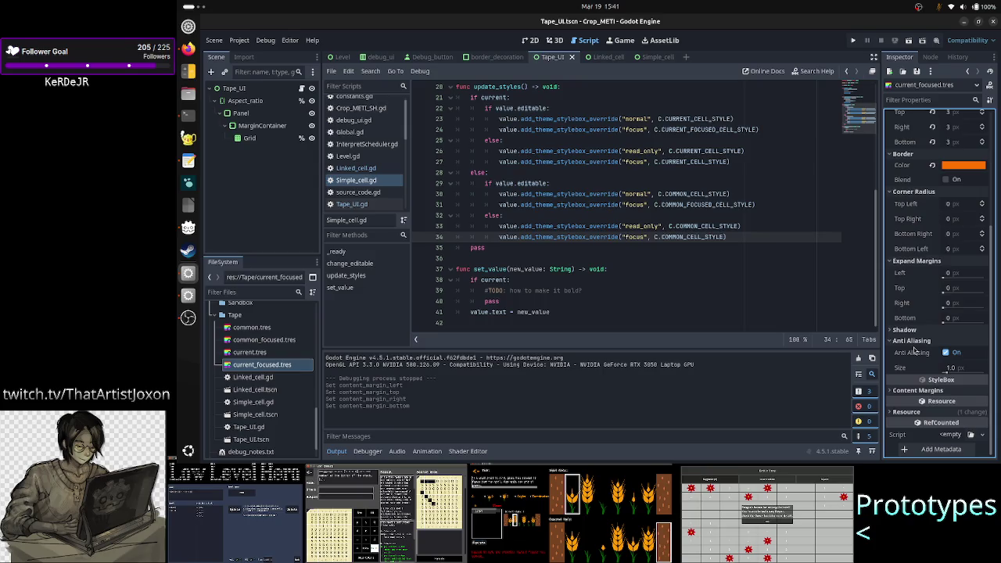
click(919, 390)
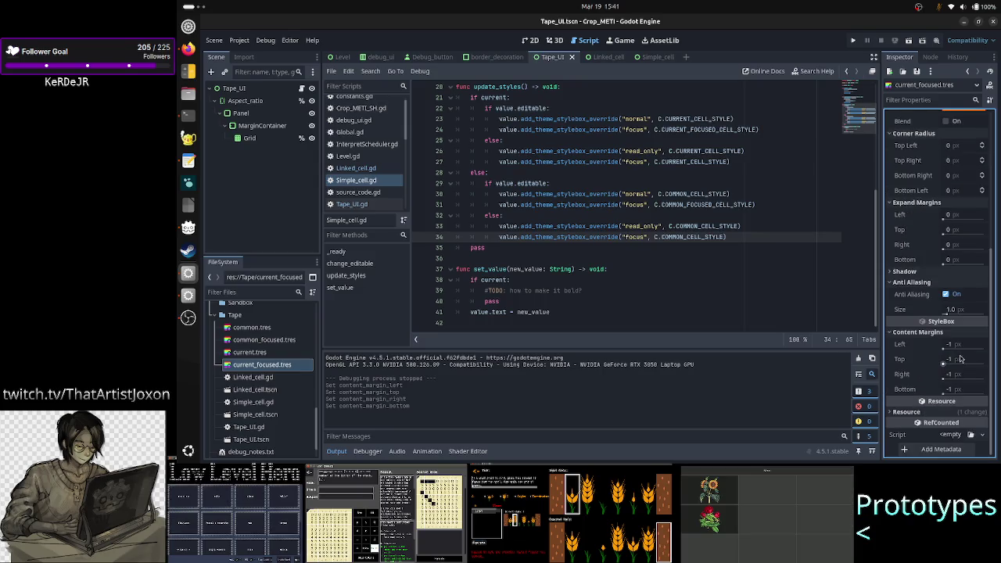
- Set all four current_focused.tres content margins to 0 and save with Ctrl+S
click(961, 343)
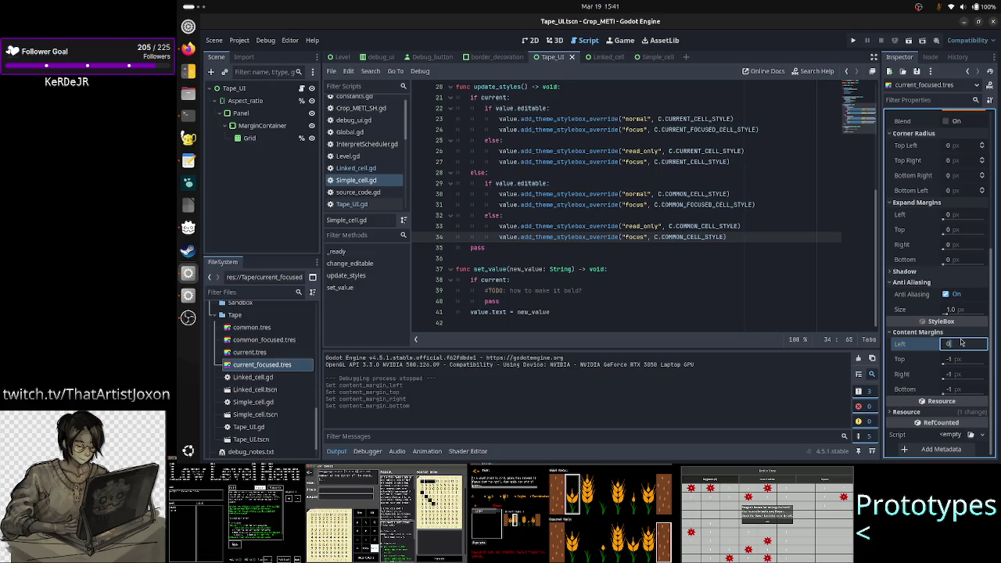
text(0)
key(Return)
click(962, 359)
text(0)
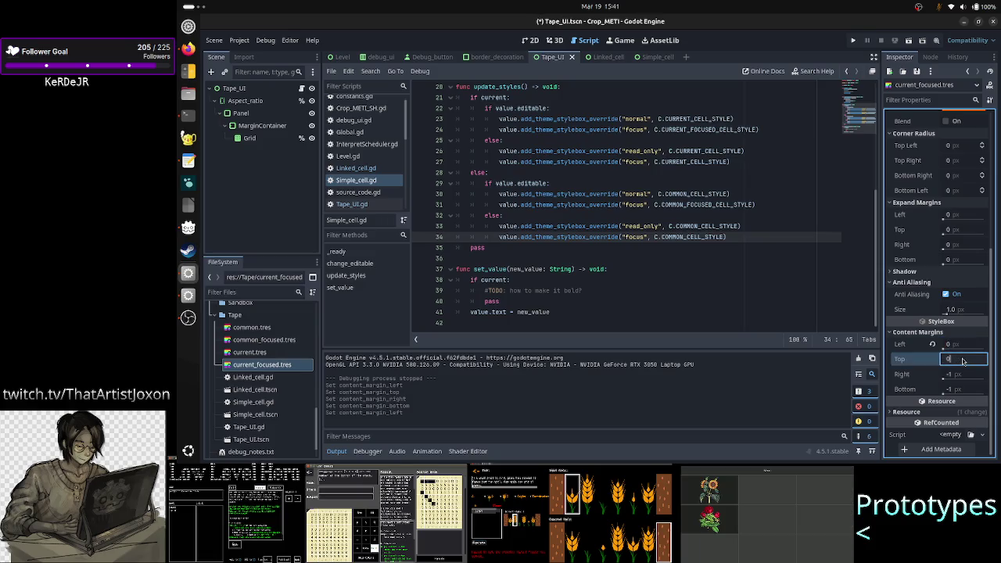
key(Return)
click(961, 375)
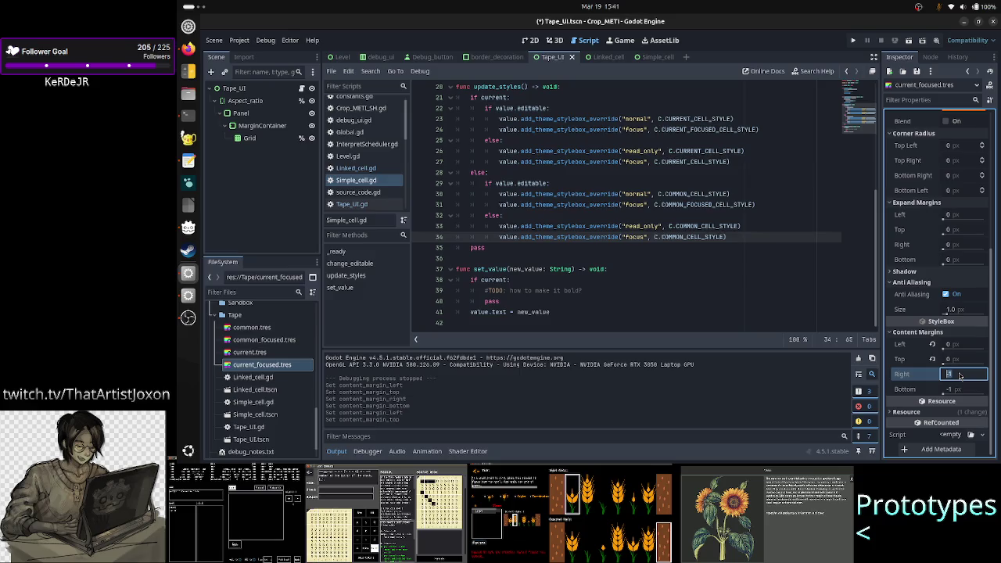
text(0)
key(Return)
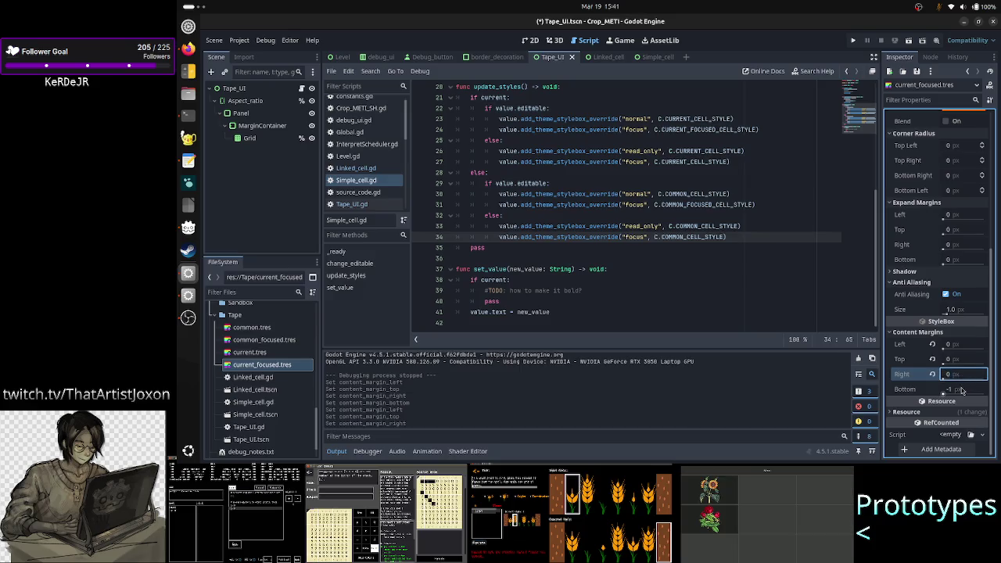
click(962, 390)
text(0)
key(Return)
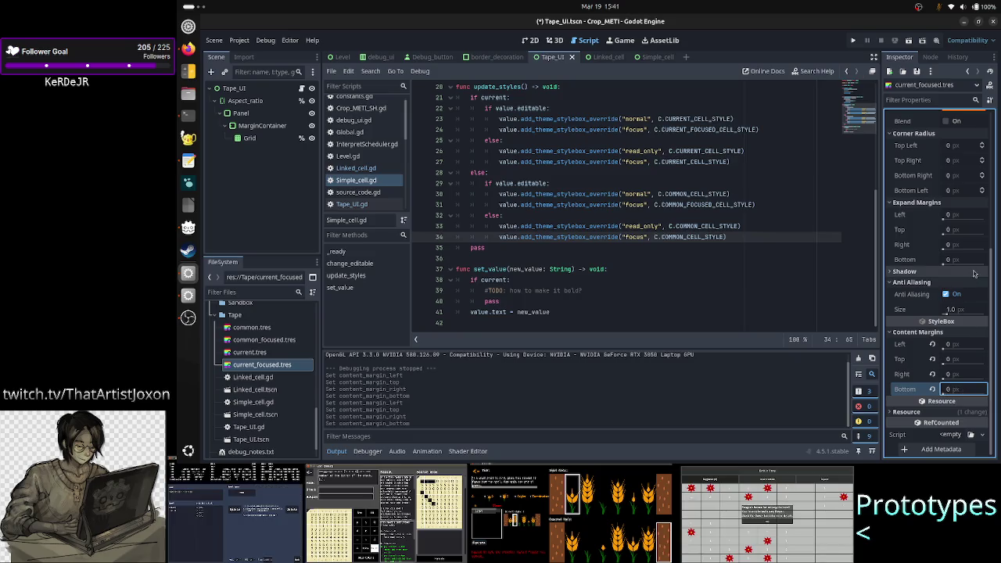
key(ctrl+s)
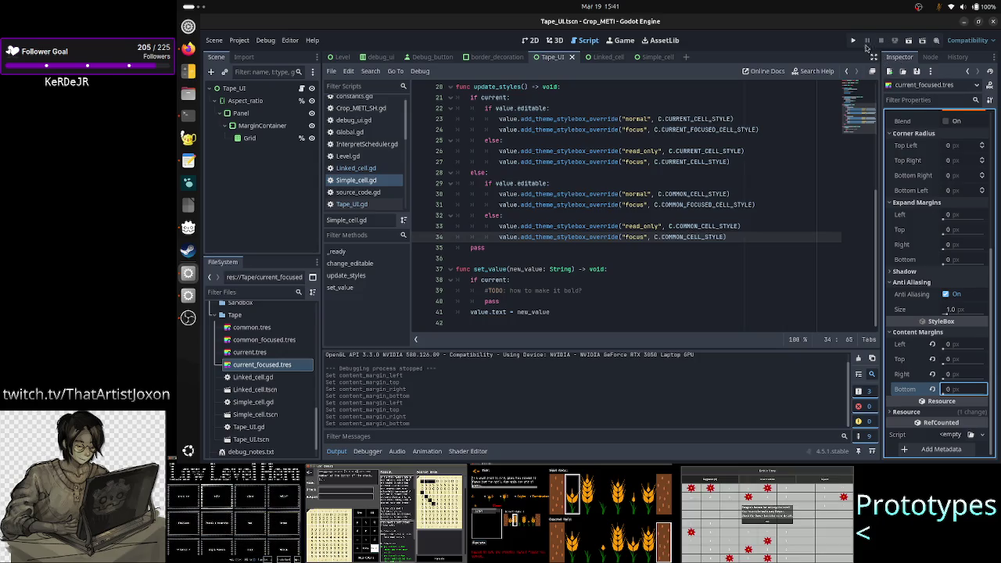
- Run the project, maximize the Crop_METI (DEBUG) window showing cell 0, then go to Firefox
click(909, 40)
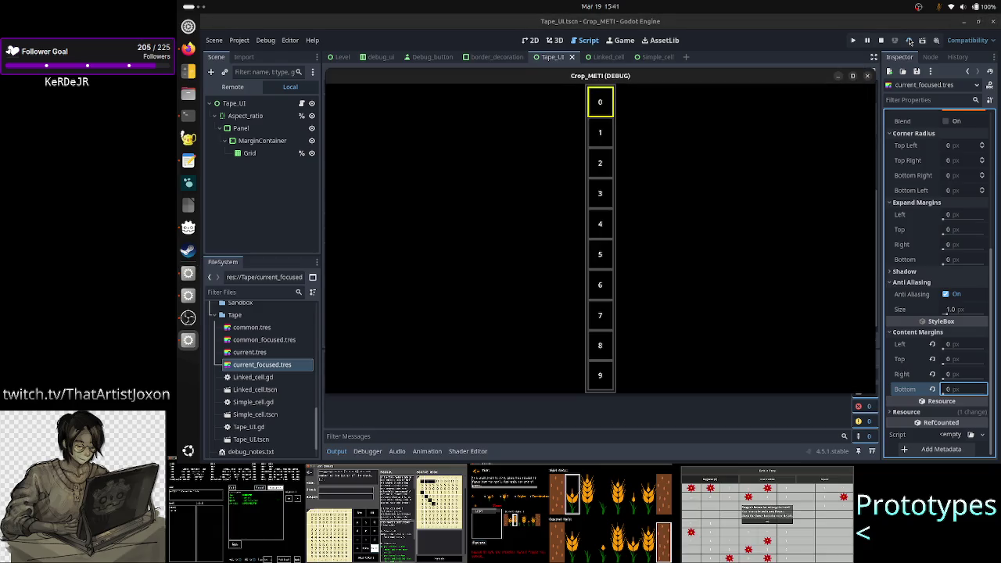
click(854, 77)
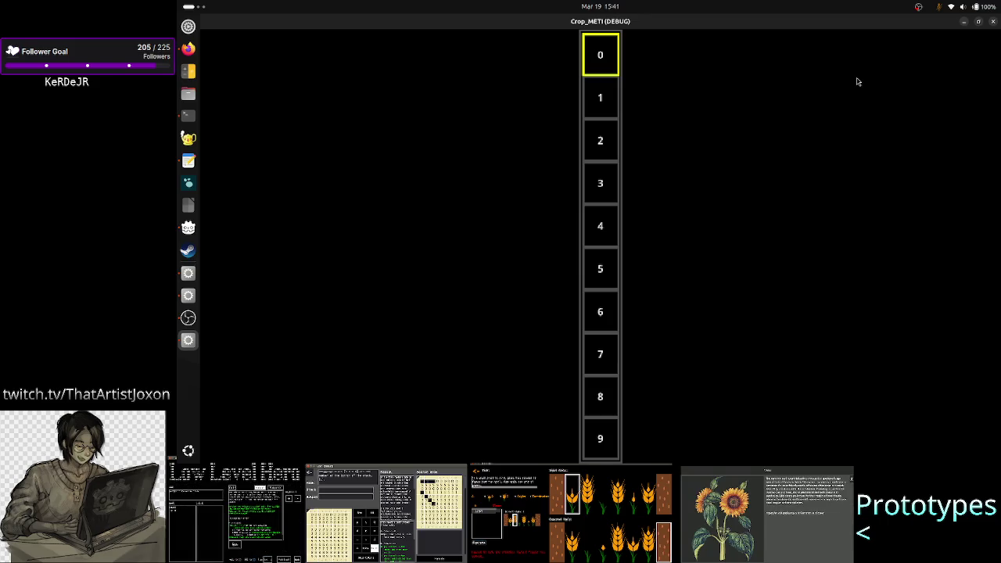
click(187, 48)
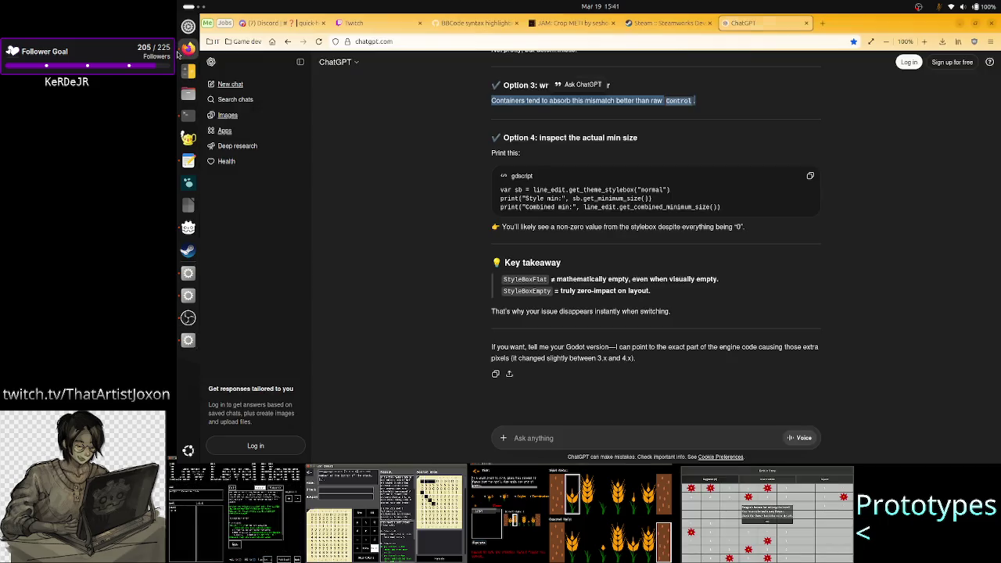
- Open the Twitch Faeria category page in a new tab and expand Followed Channels
click(822, 23)
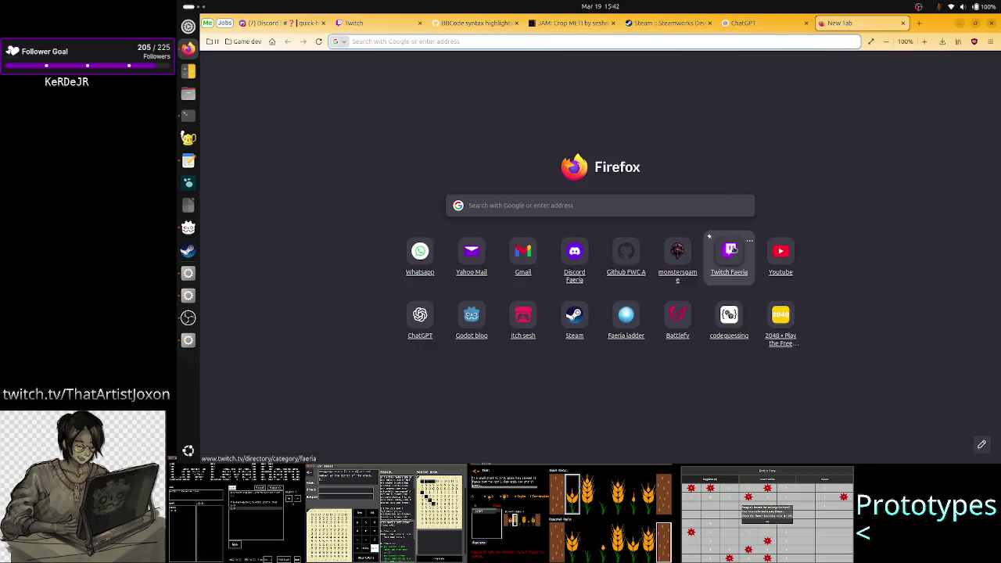
click(731, 252)
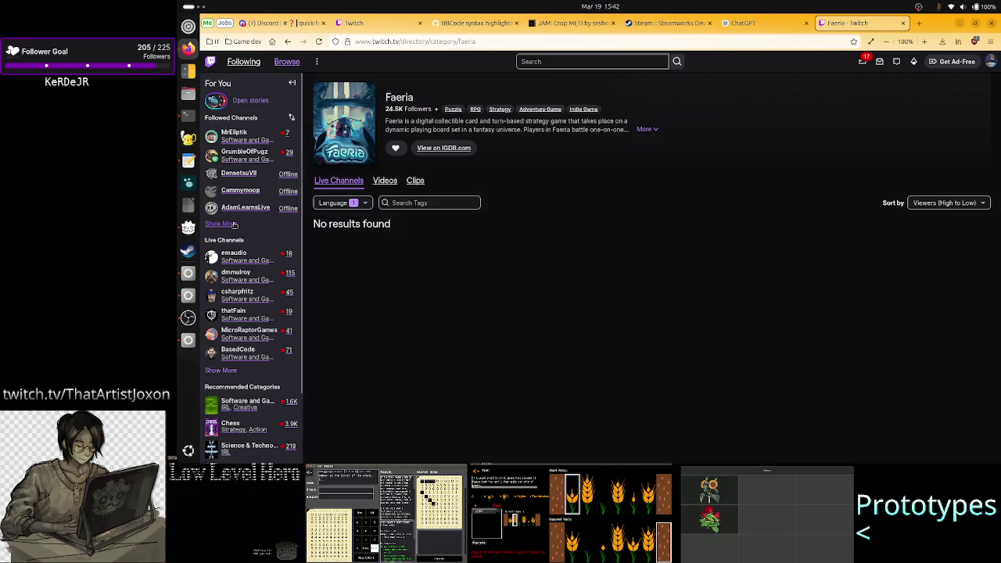
click(232, 225)
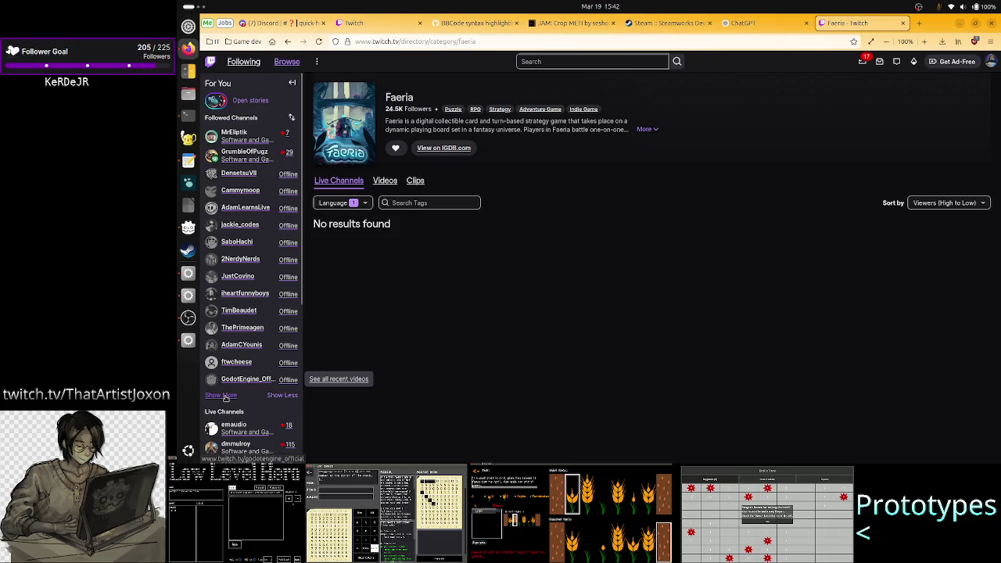
scroll(251, 354, down, 2)
scroll(251, 352, down, 2)
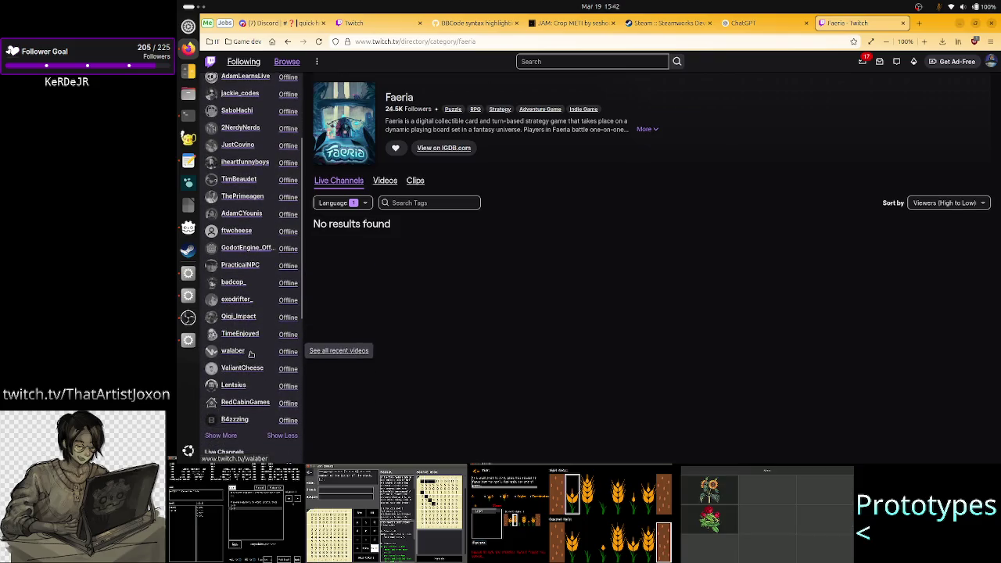
- Show more followed channels, then minimize Firefox to reveal the running game
click(227, 436)
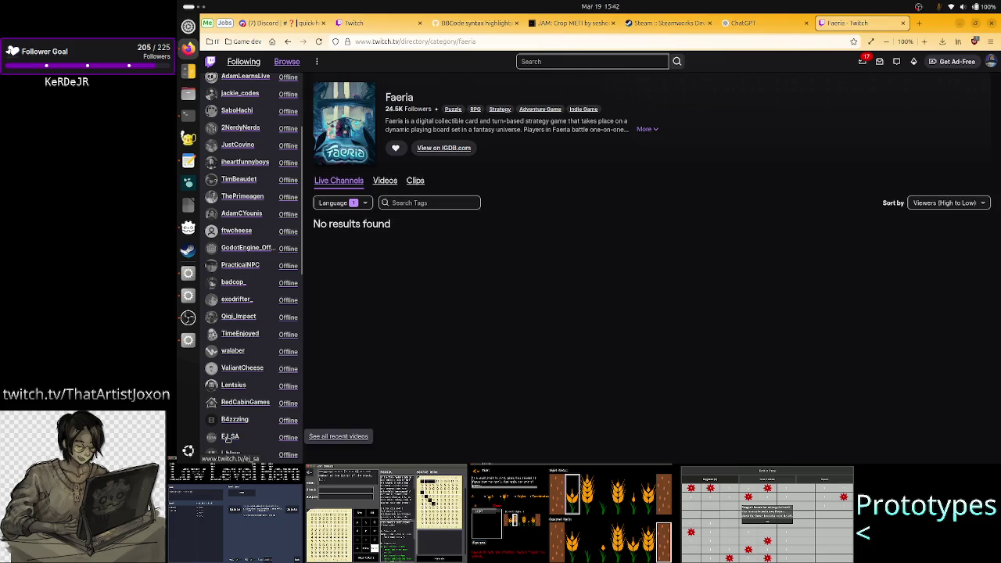
scroll(242, 383, down, 5)
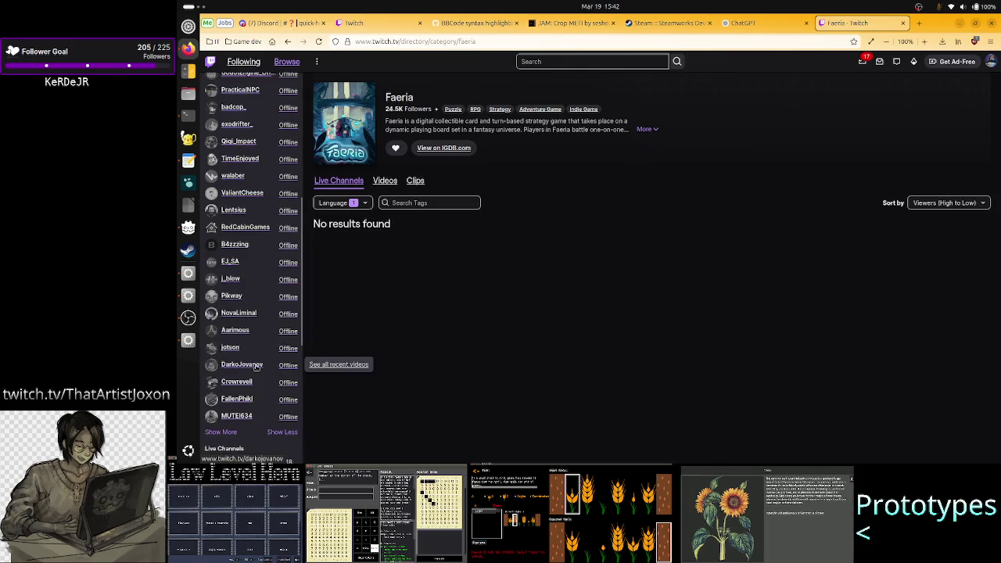
scroll(257, 367, up, 9)
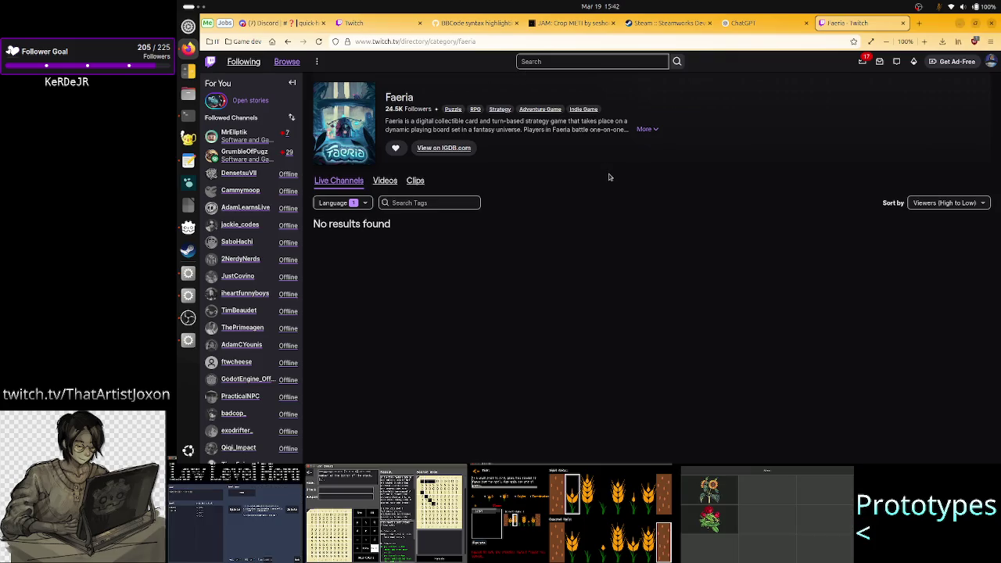
click(959, 26)
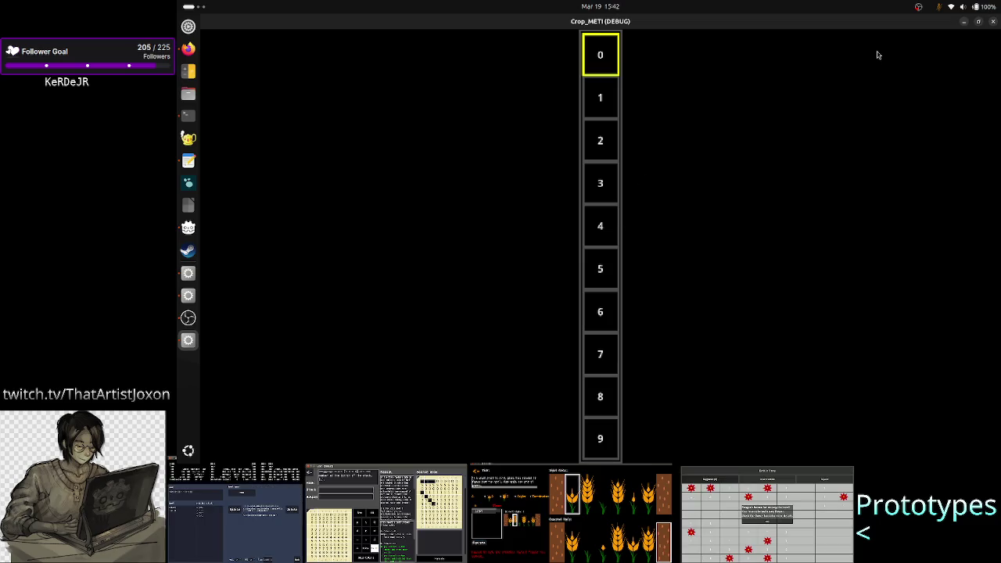
- Stop the running game and return to the Simple_cell script
click(994, 24)
click(541, 263)
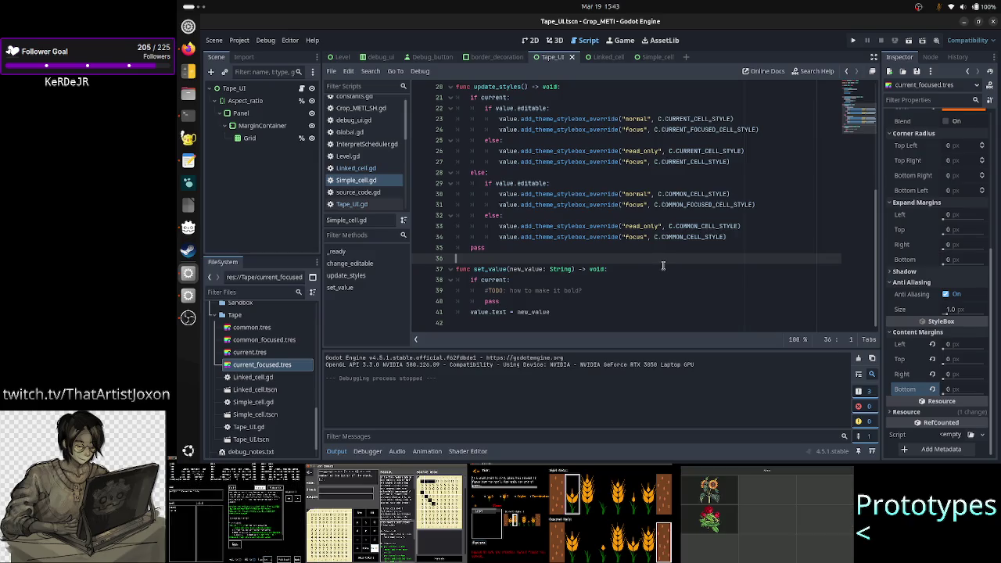
click(664, 61)
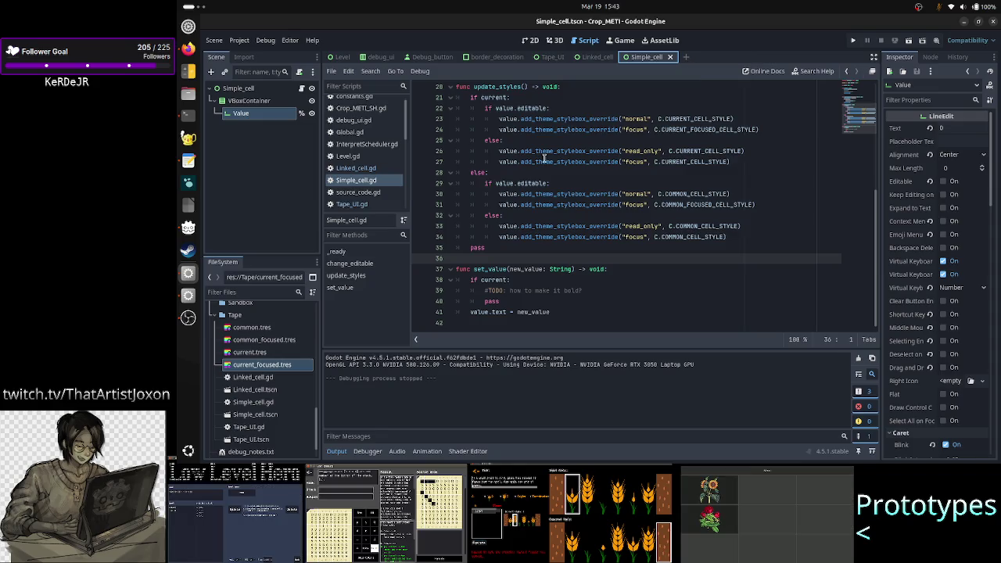
mouse_move(714, 120)
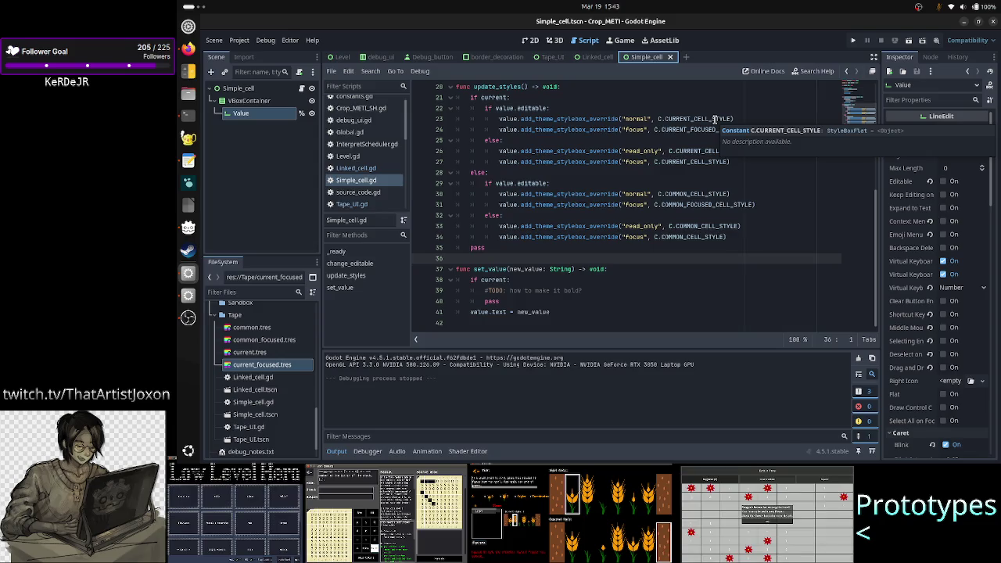
- Comment out lines 21–34 of update_styles with Ctrl+K, leaving only pass, and save
click(624, 97)
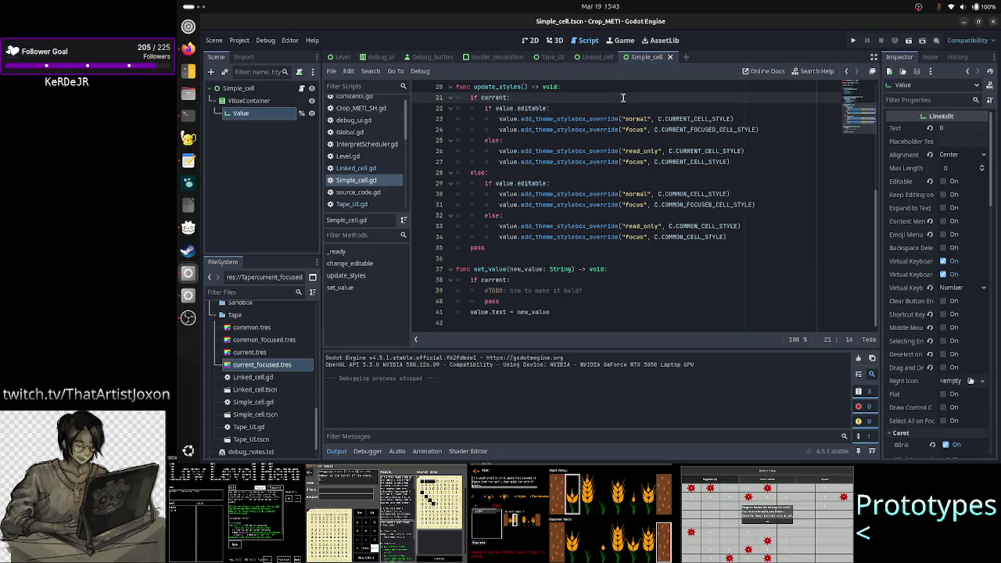
key(Home)
key(shift+Down)
key(shift+Down)
key(shift+Down)
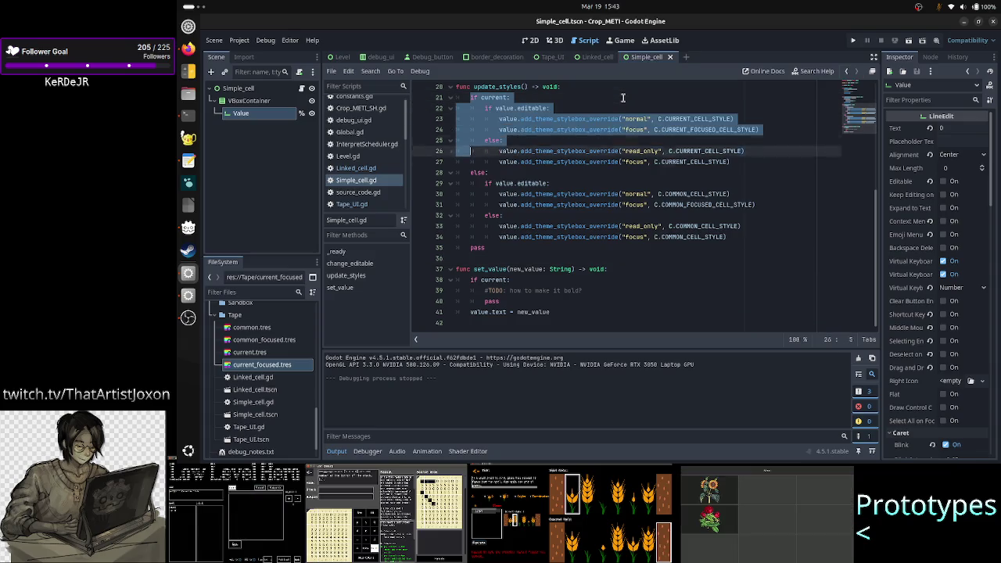
key(shift+Down)
key(shift+Down)
key(shift+Down)
key(shift+Left)
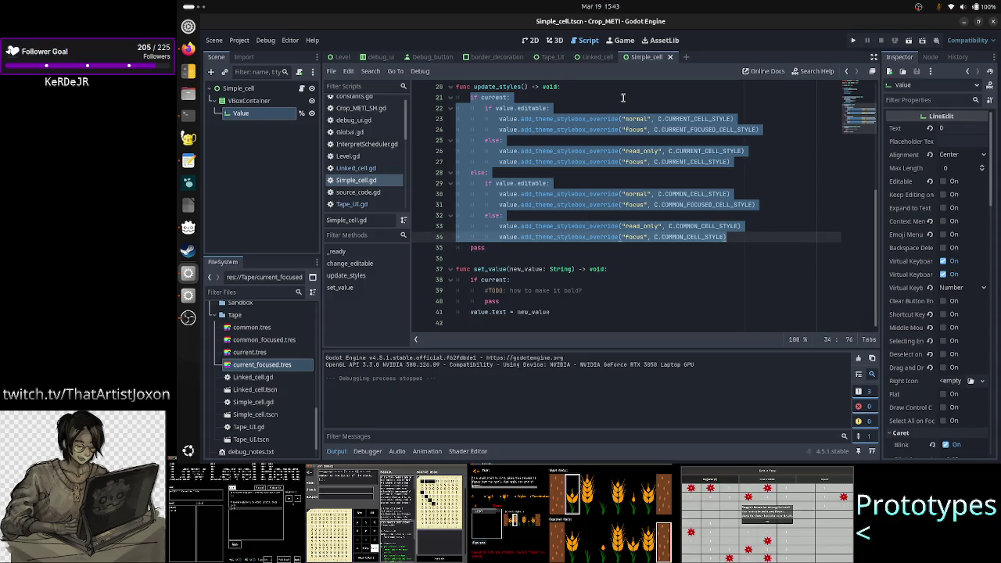
key(ctrl+k)
key(Down)
key(Down)
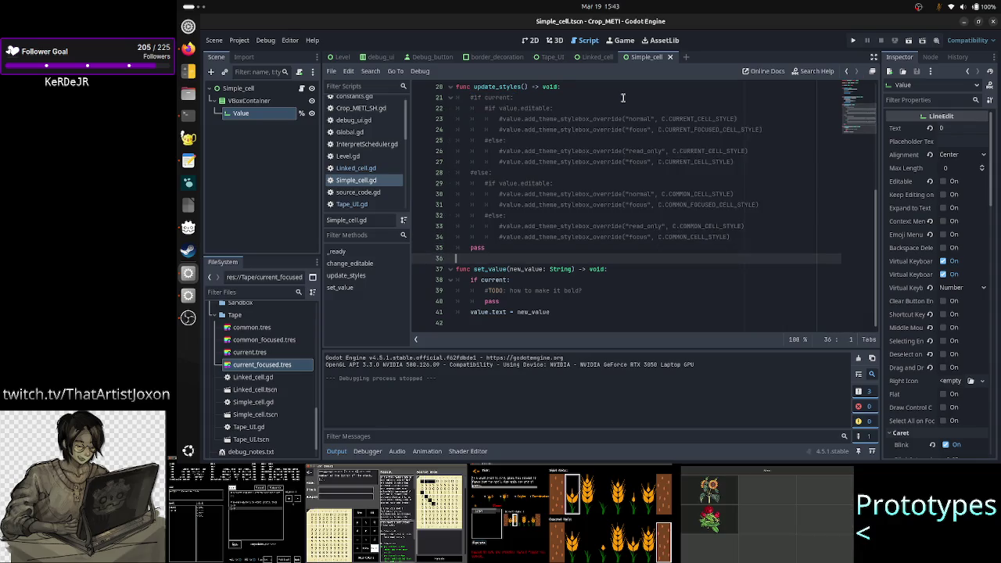
key(ctrl+s)
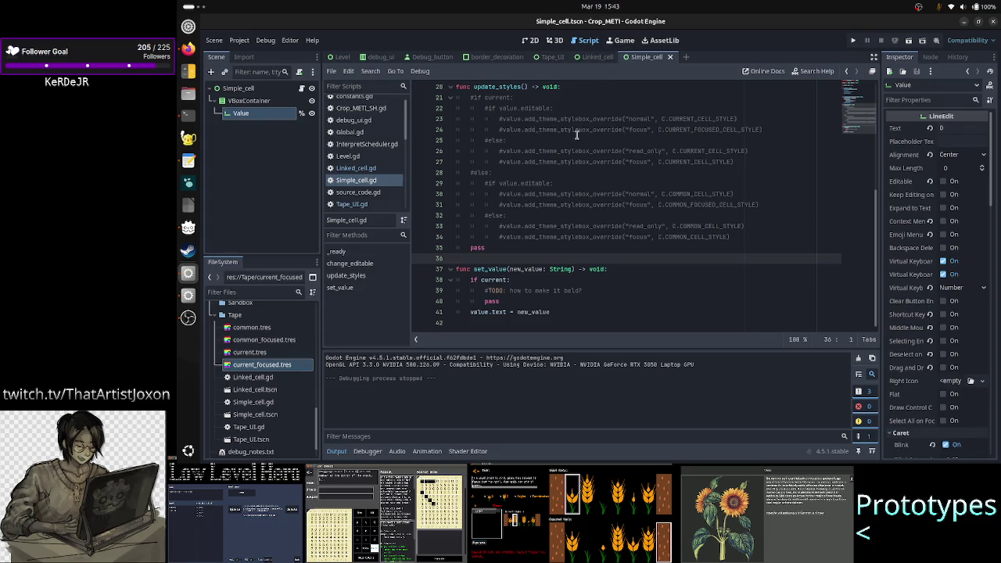
- Inspect the properties of the Simple_cell root, VBoxContainer and Value nodes in the 2D view
click(530, 40)
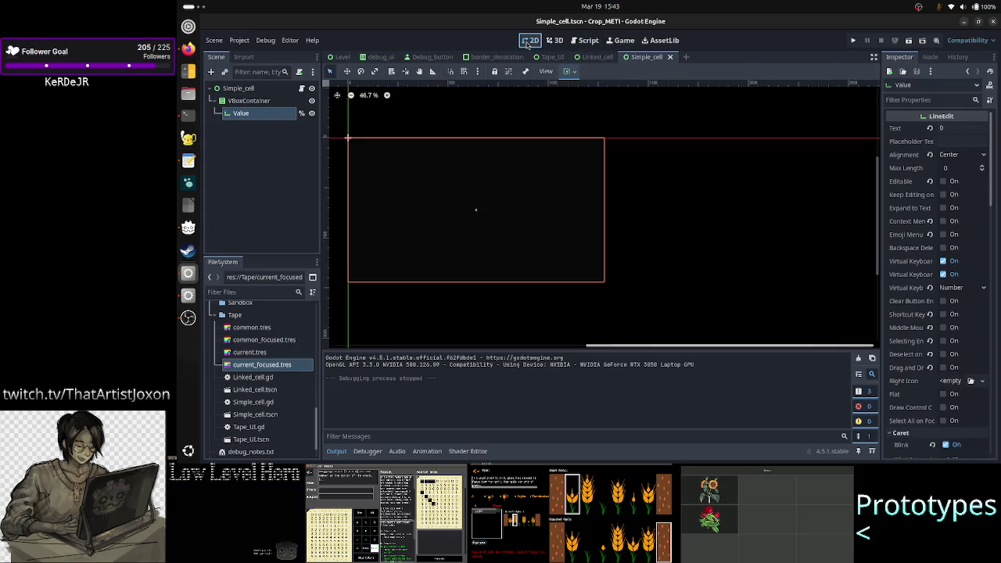
click(257, 91)
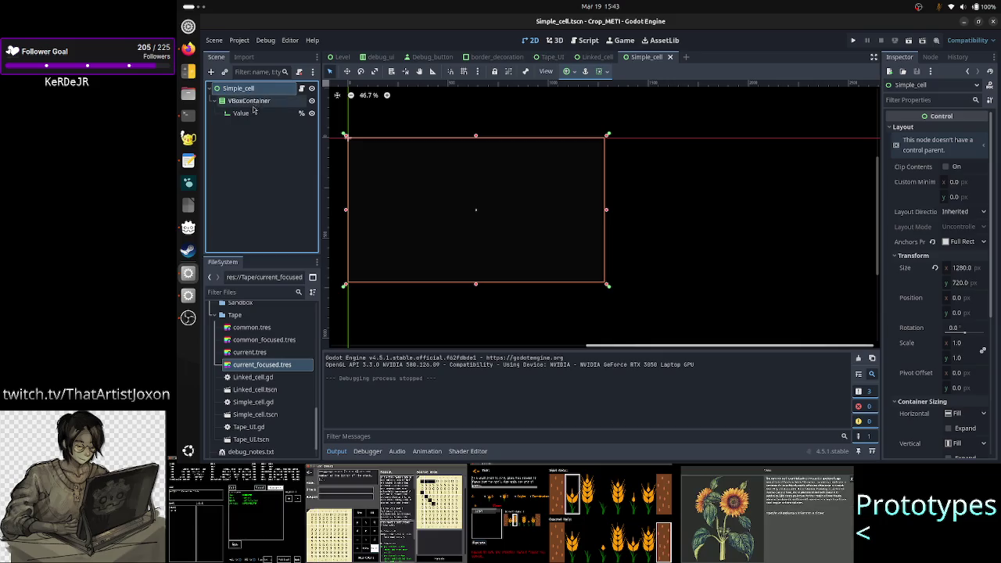
click(249, 120)
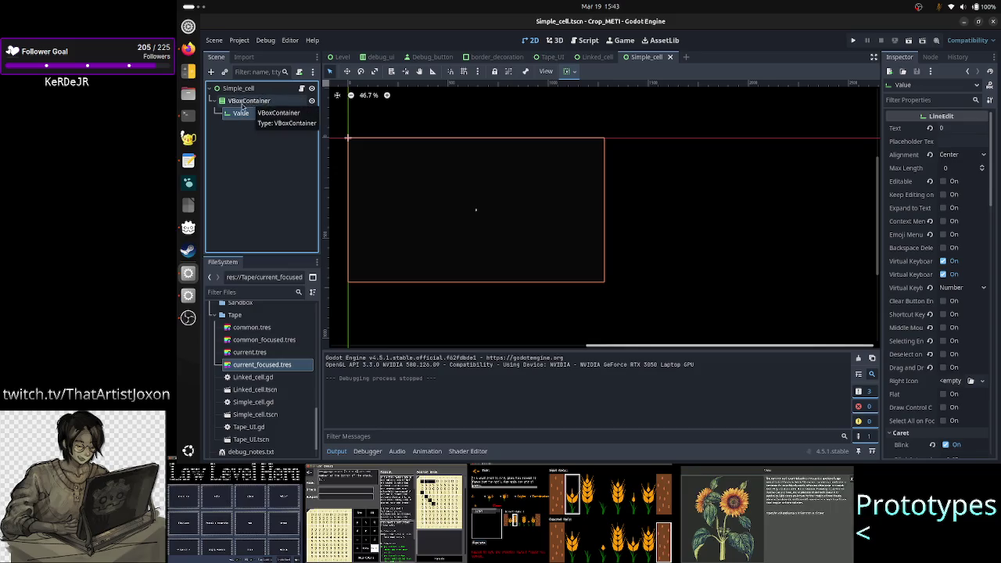
click(249, 102)
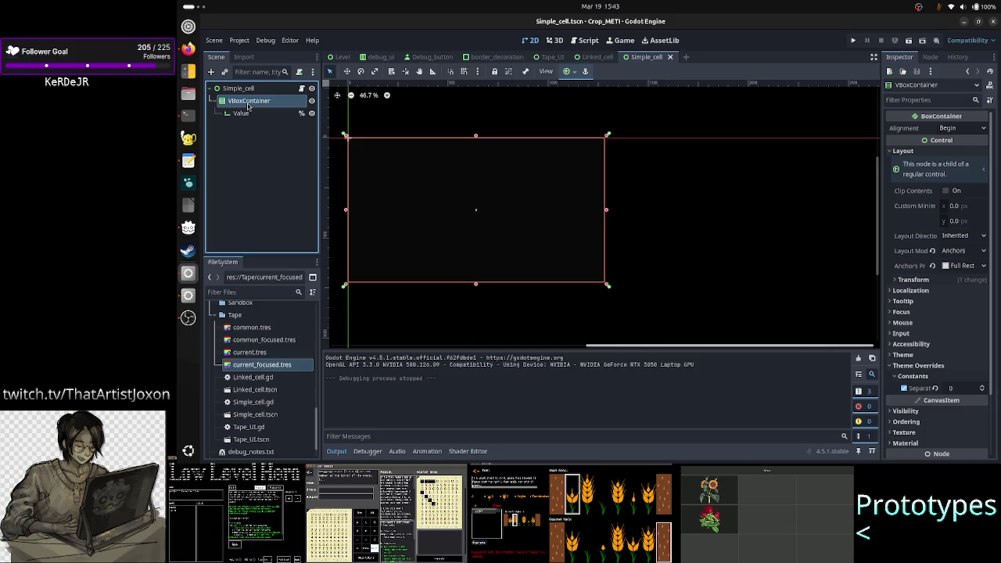
click(238, 89)
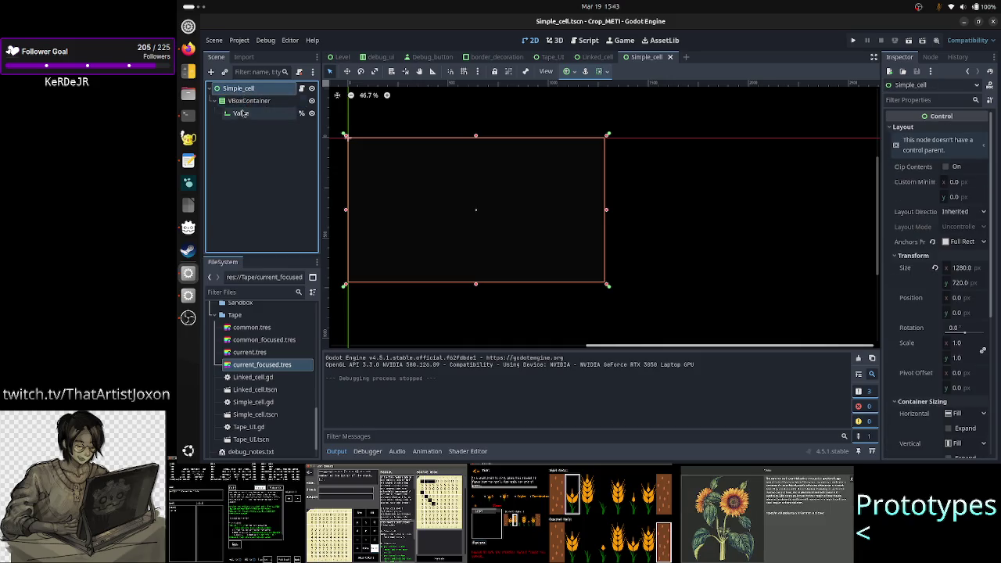
click(242, 114)
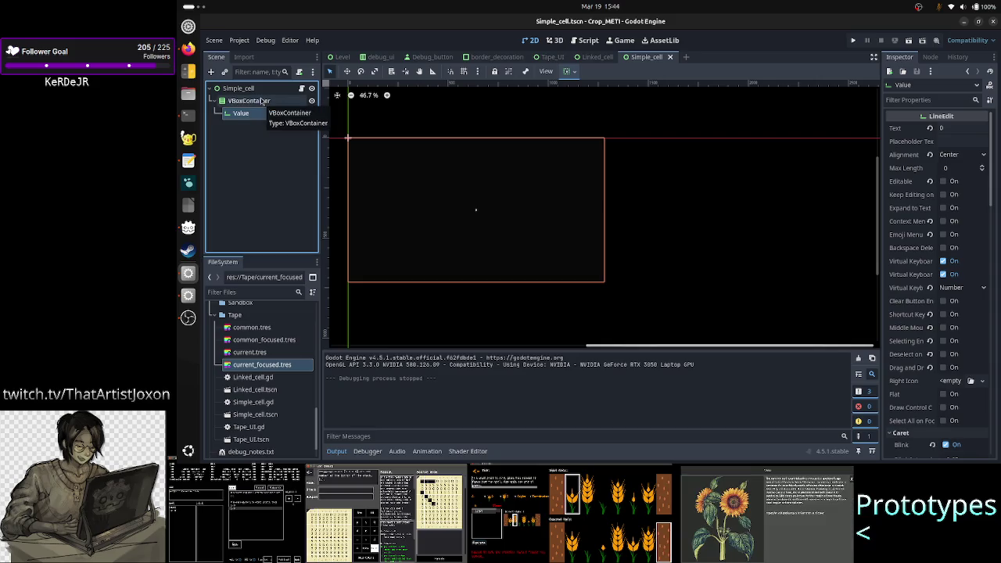
click(261, 88)
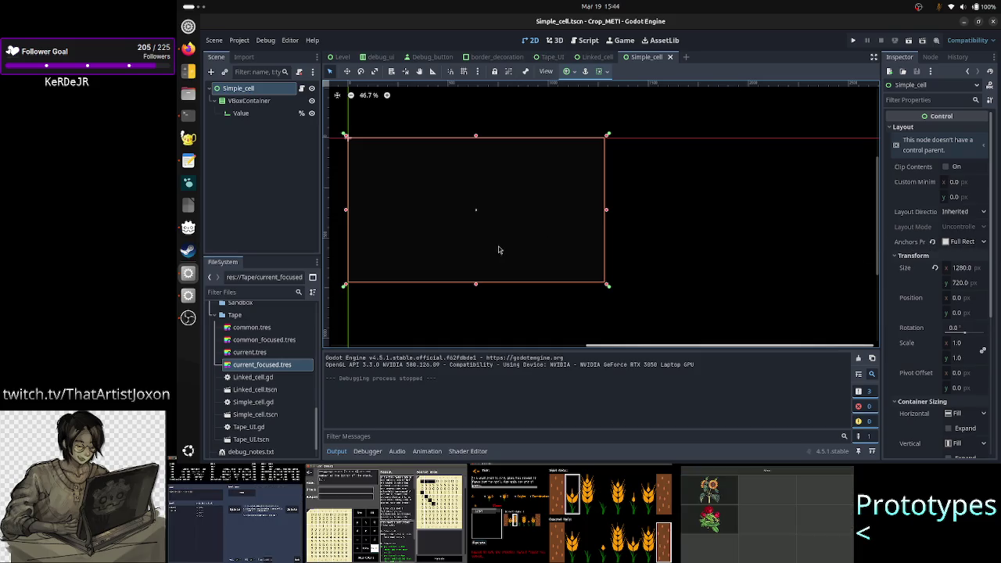
click(250, 102)
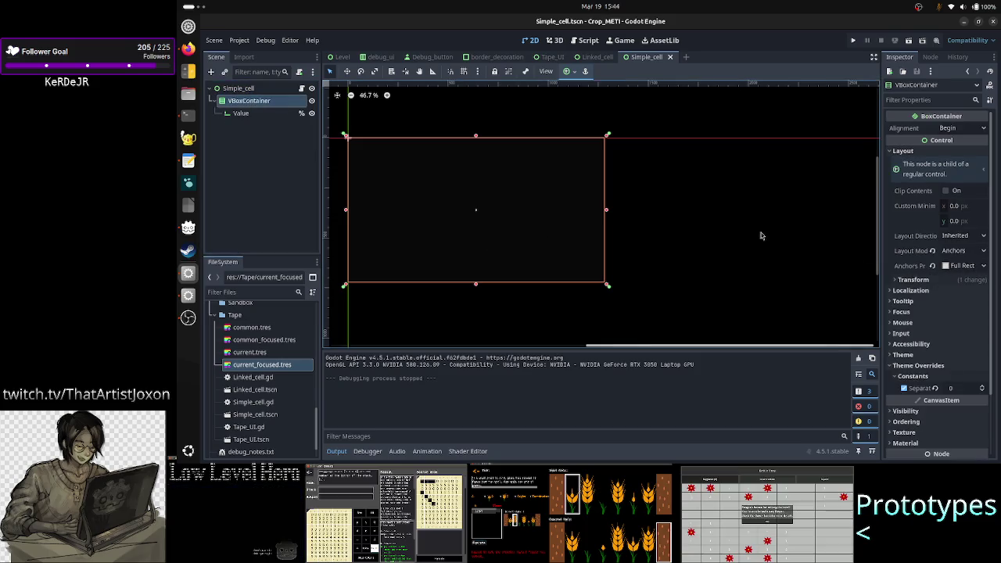
click(242, 117)
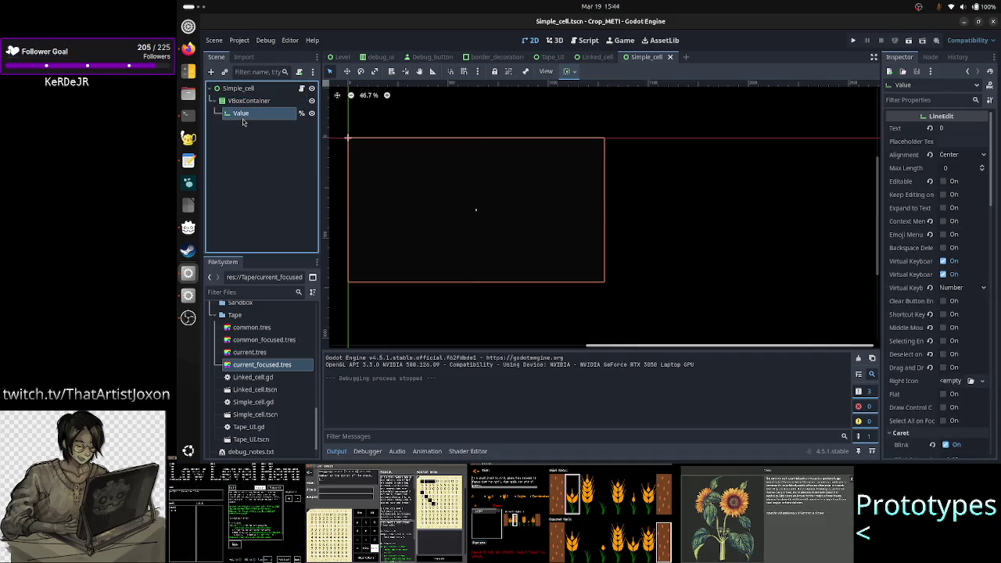
scroll(909, 309, down, 5)
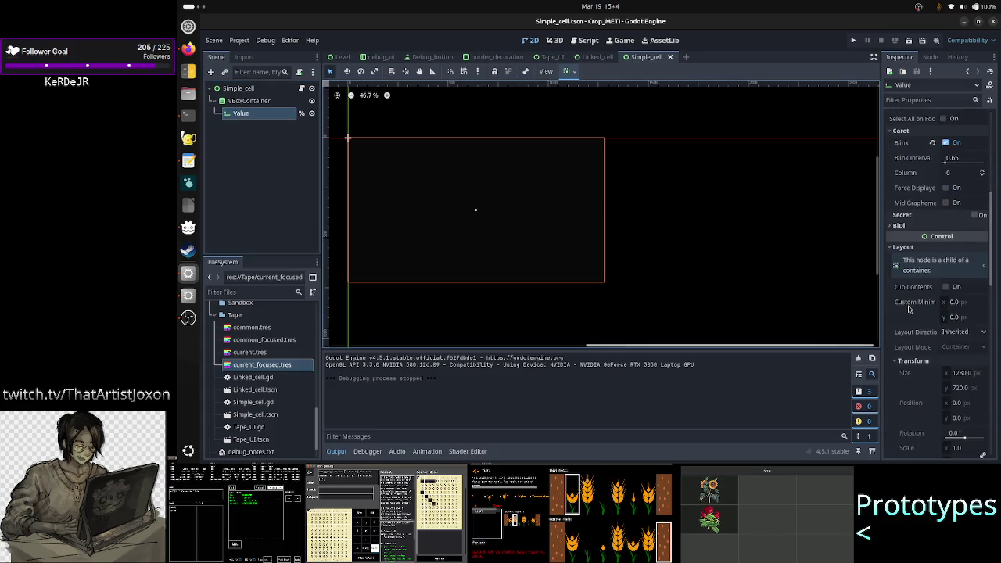
scroll(922, 305, down, 5)
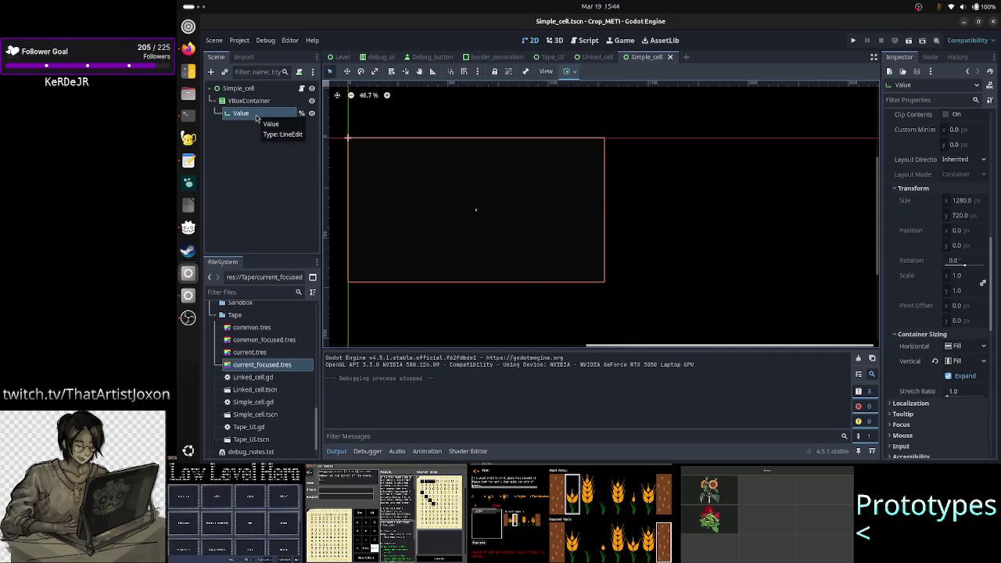
click(243, 88)
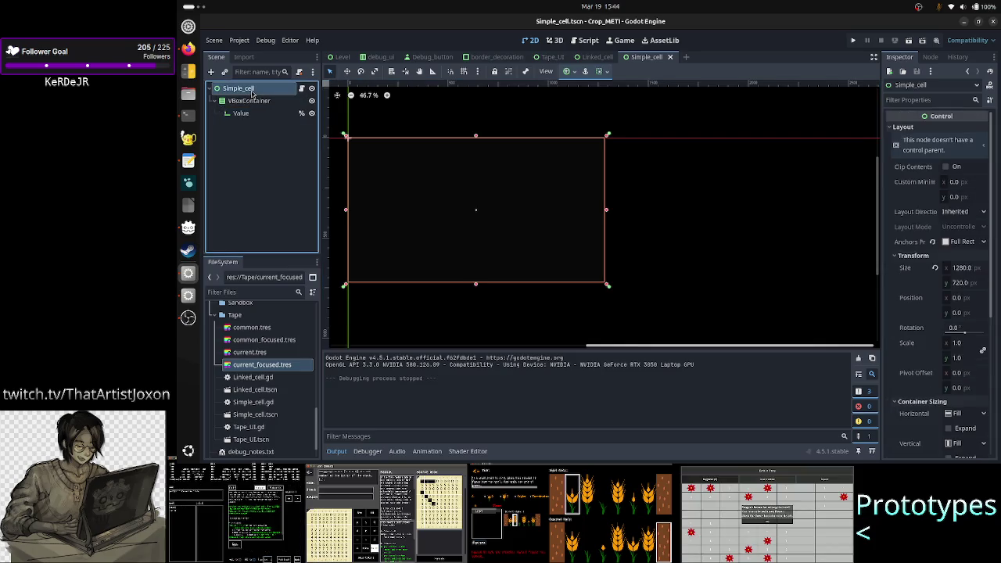
- Check Tape_UI's Grid, run and stop Simple_cell, then bring up the Select Scene list
click(552, 57)
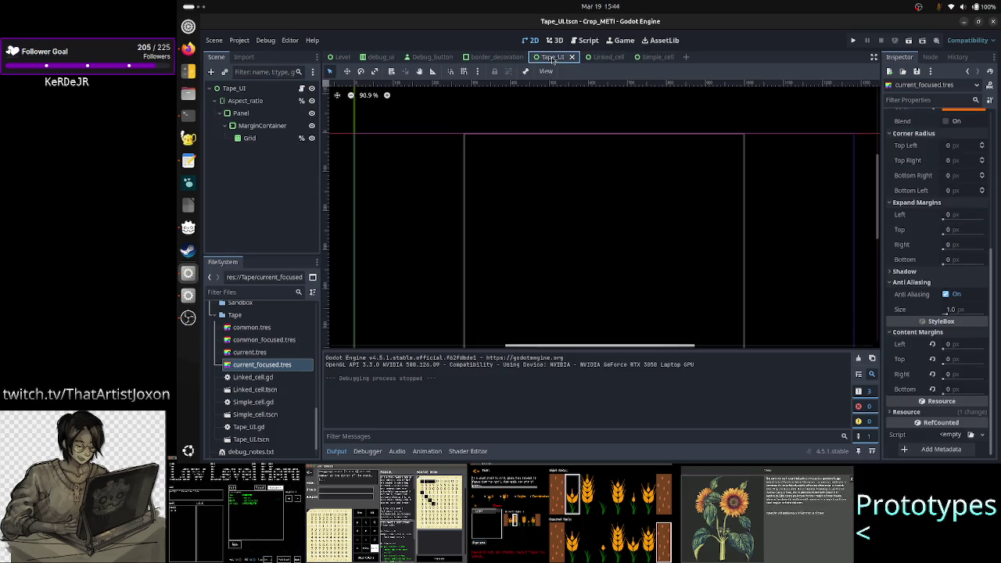
click(267, 142)
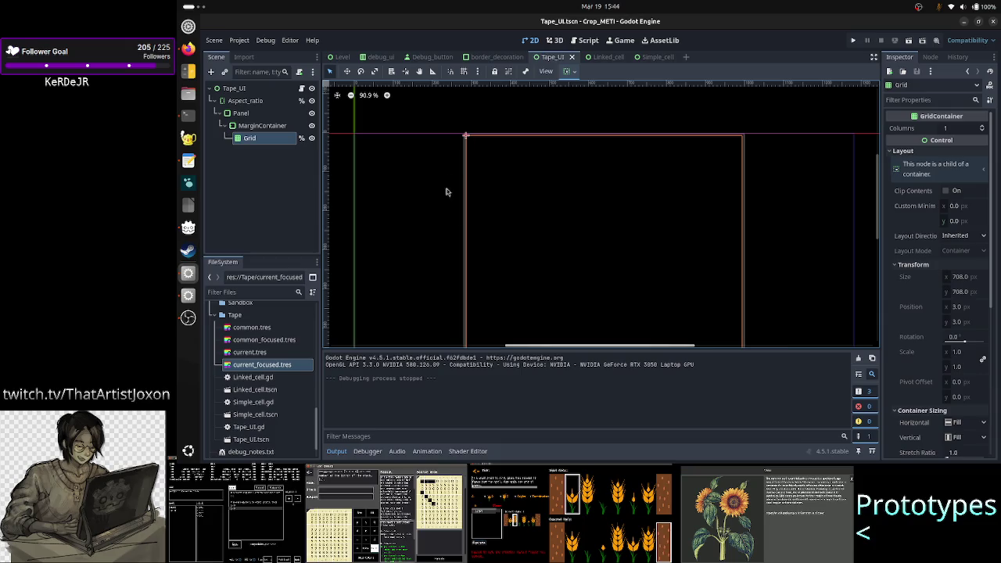
click(652, 59)
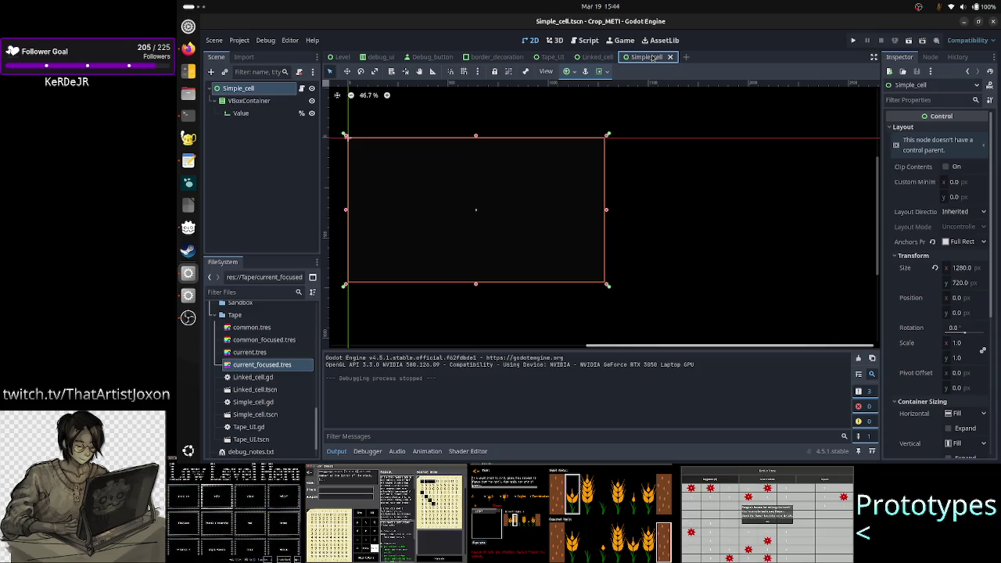
click(909, 40)
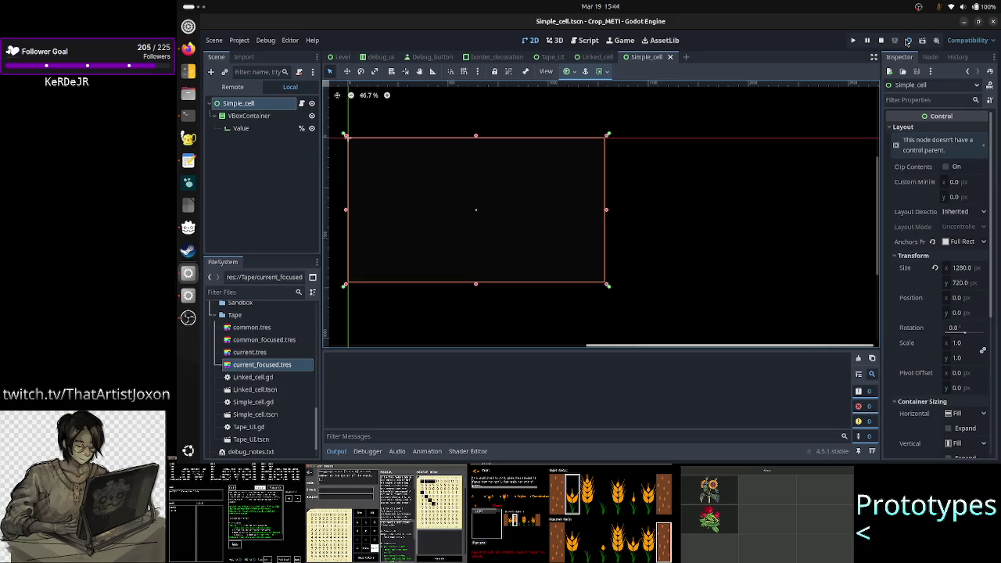
click(868, 77)
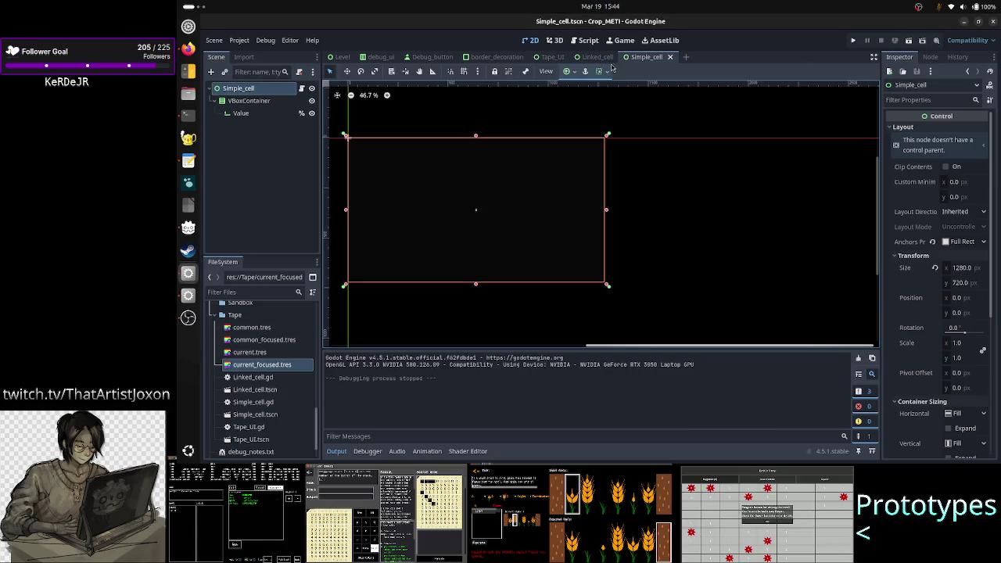
click(549, 58)
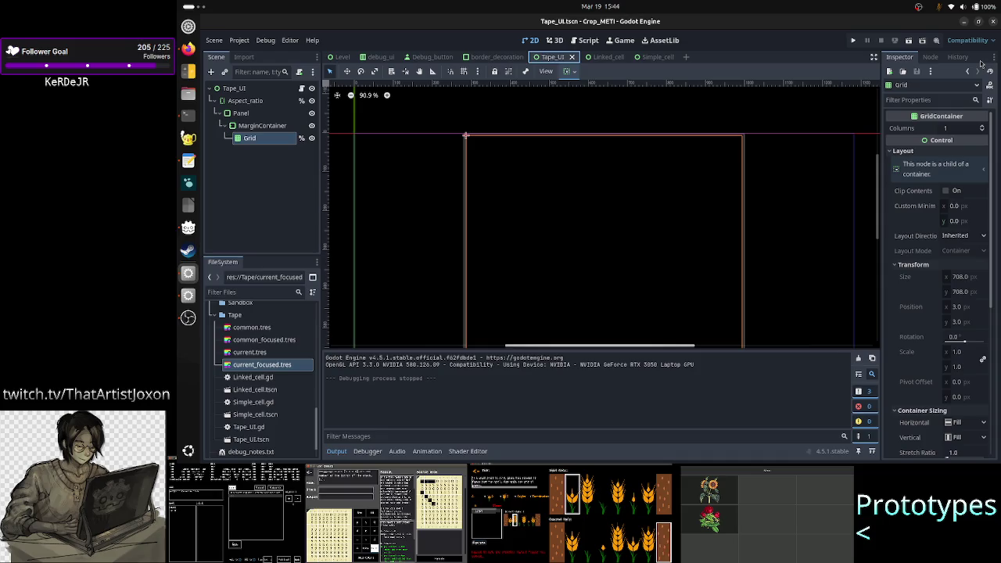
click(923, 40)
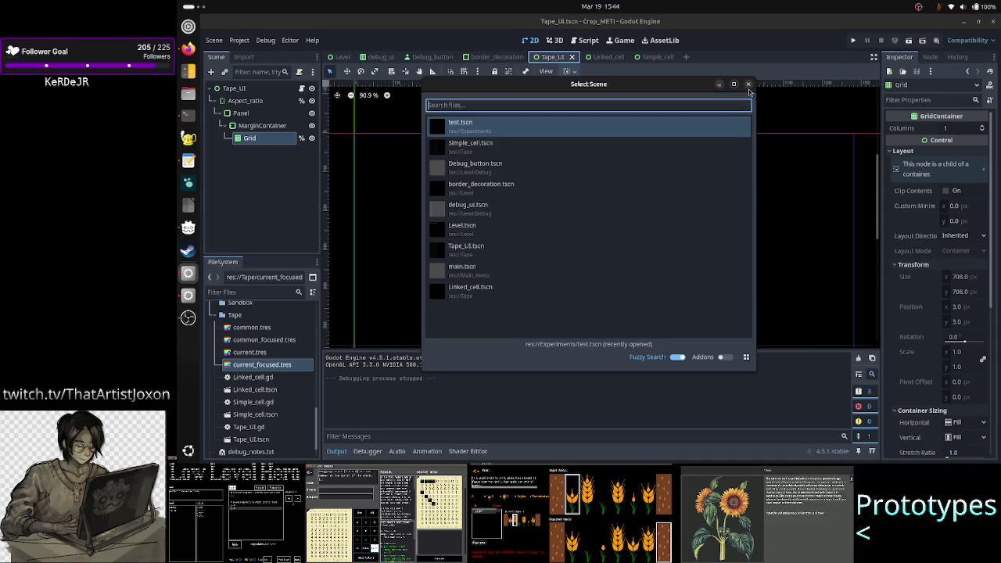
- Dismiss the scene picker, run the project and show the live Remote scene tree
click(749, 84)
click(908, 42)
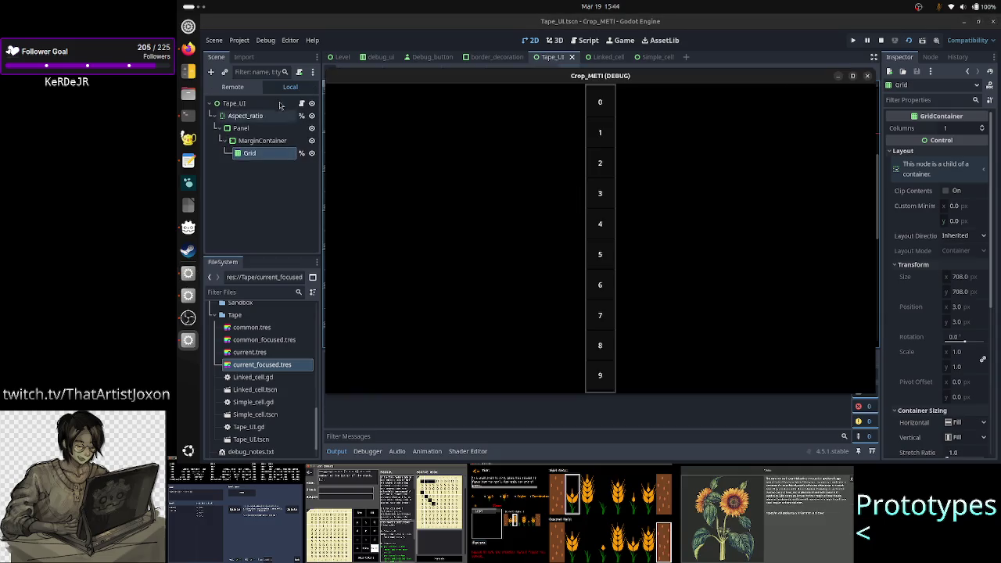
right_click(495, 79)
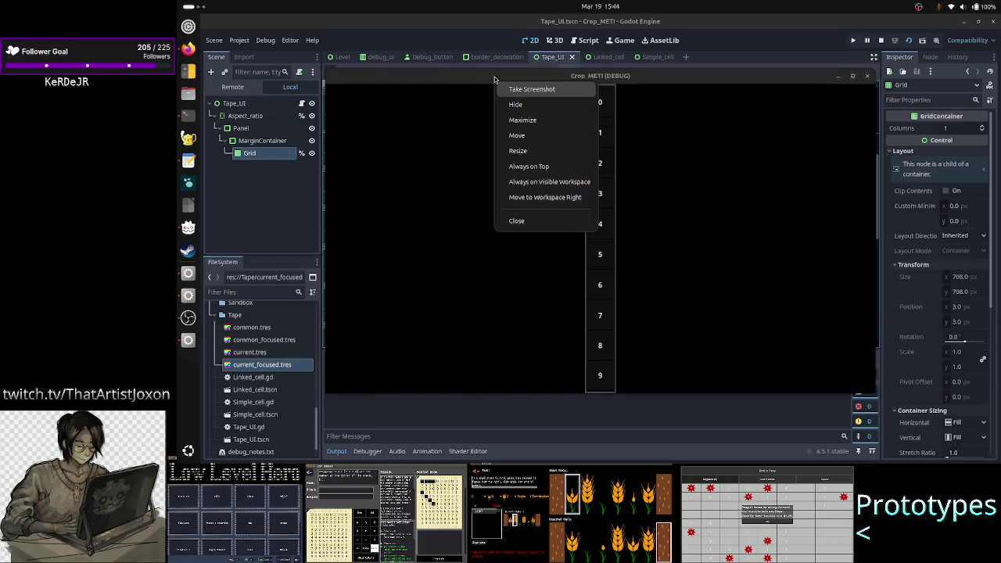
click(524, 173)
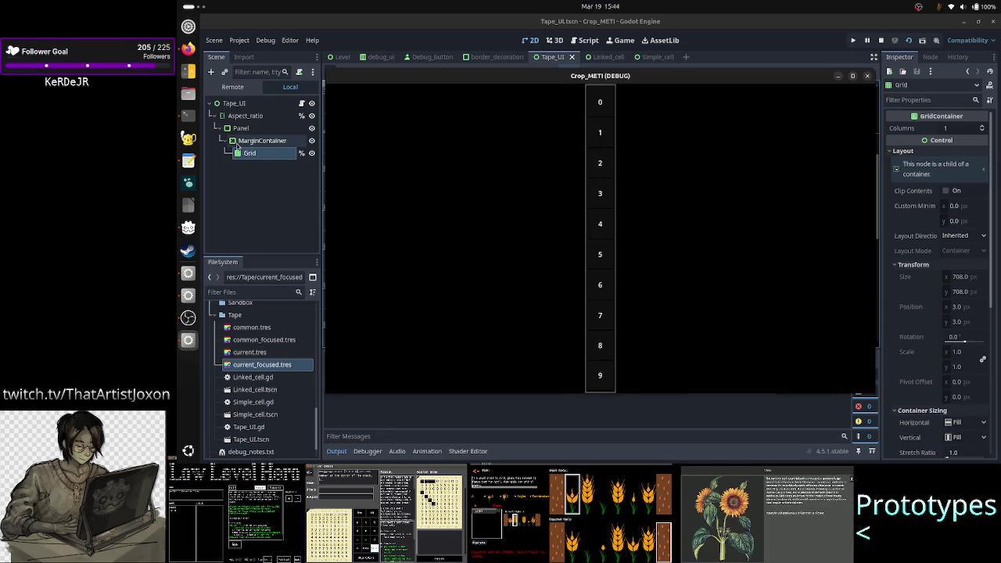
click(232, 87)
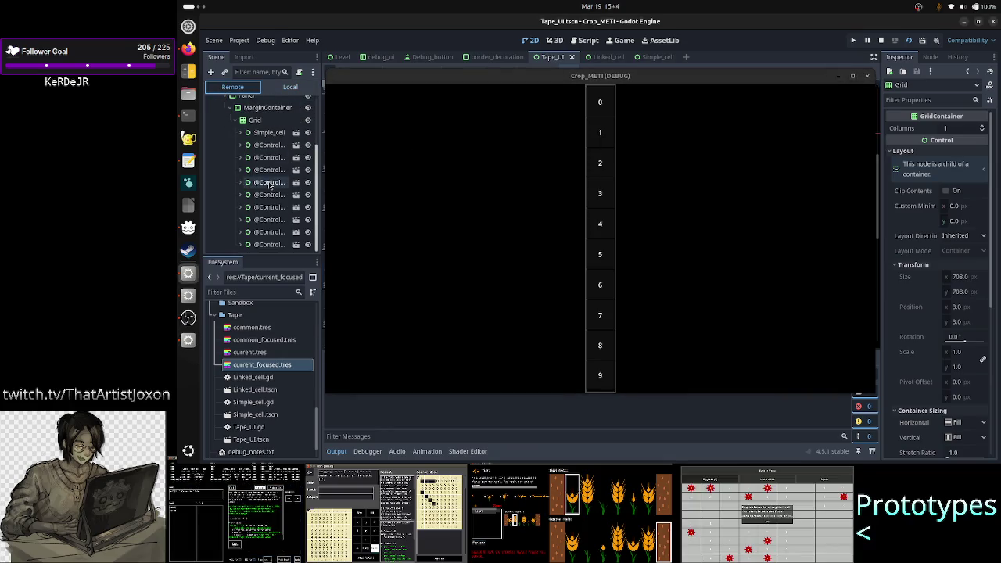
- Inspect running cell 4's root control, VBoxContainer and Value field
click(269, 183)
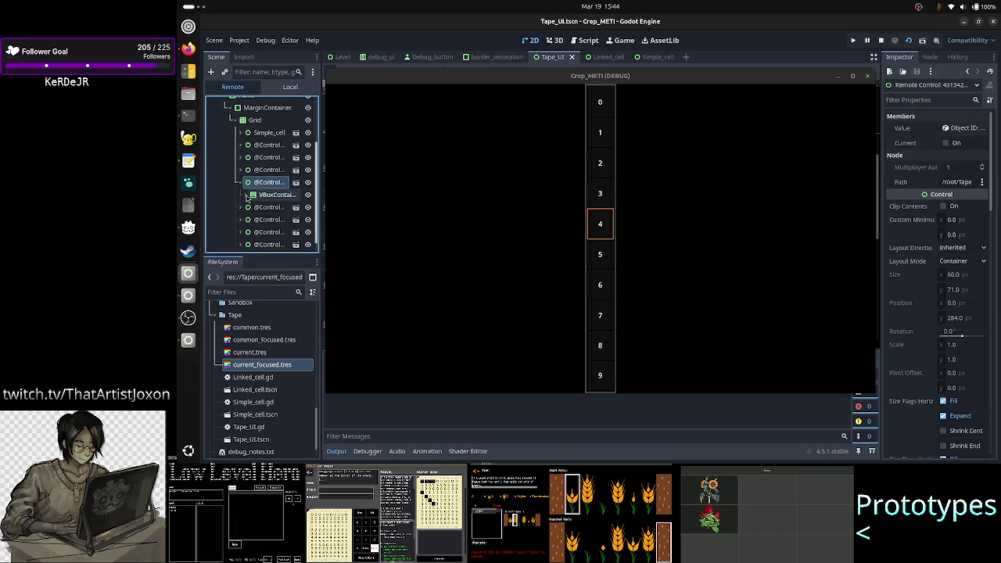
click(246, 195)
ctrl+click(273, 205)
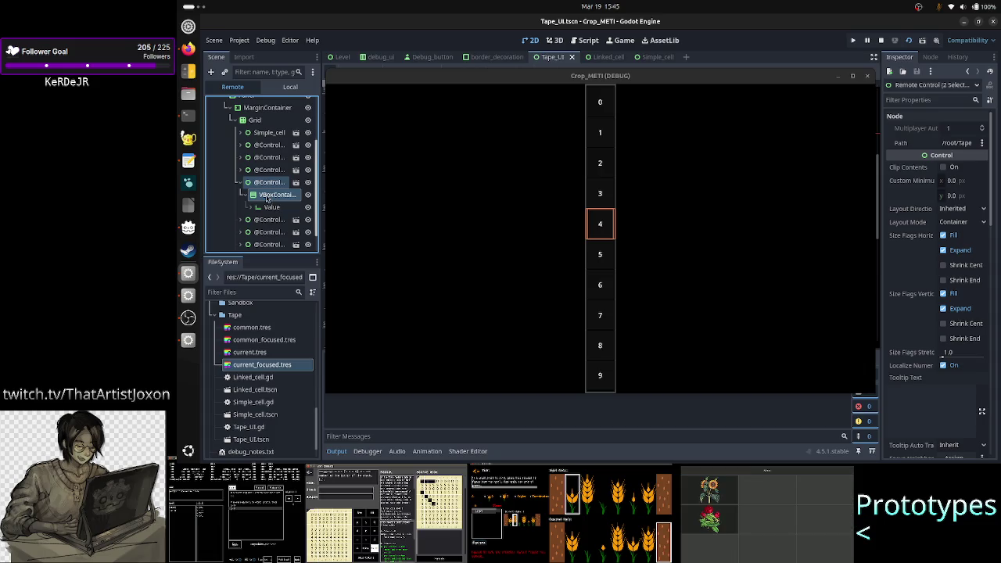
click(267, 196)
click(270, 208)
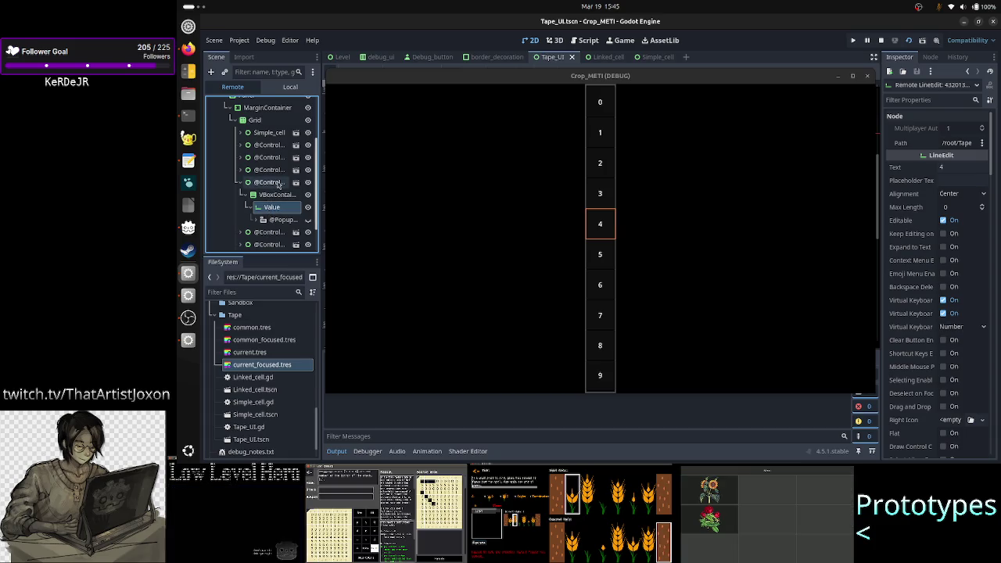
click(276, 184)
shift+click(273, 208)
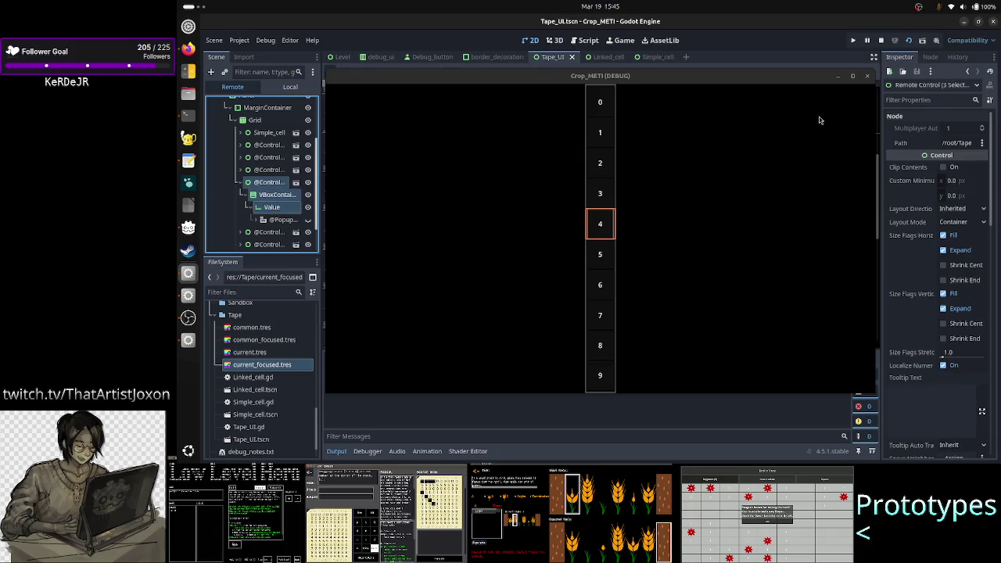
- Maximize the game, re-check cell 4's Value field showing 4, then hide the game window
click(852, 76)
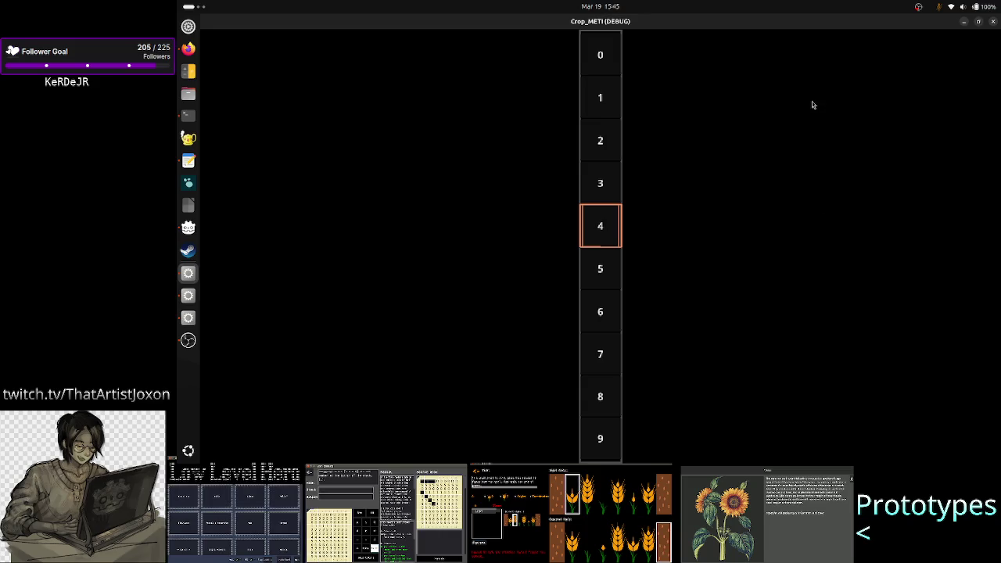
double_click(810, 32)
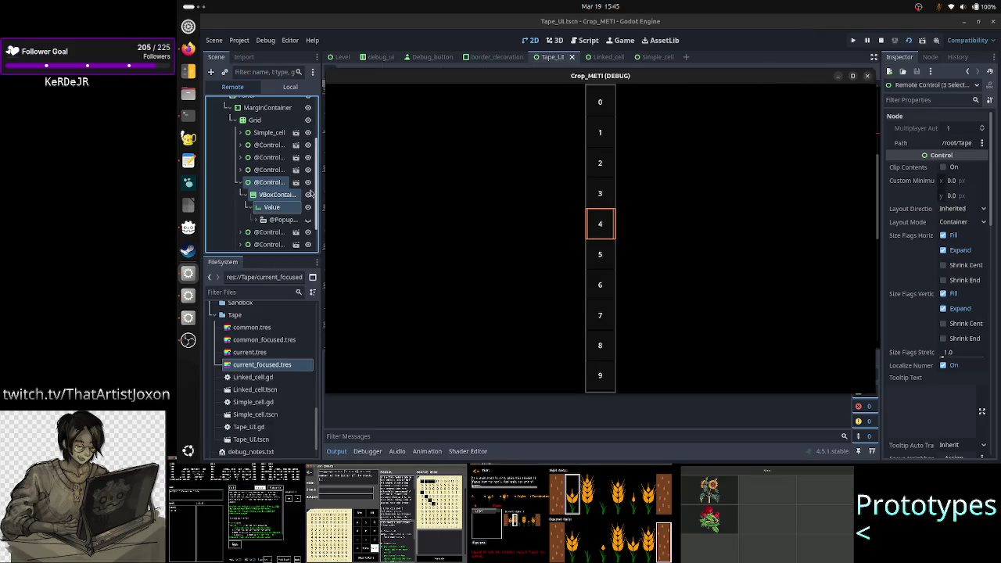
click(274, 208)
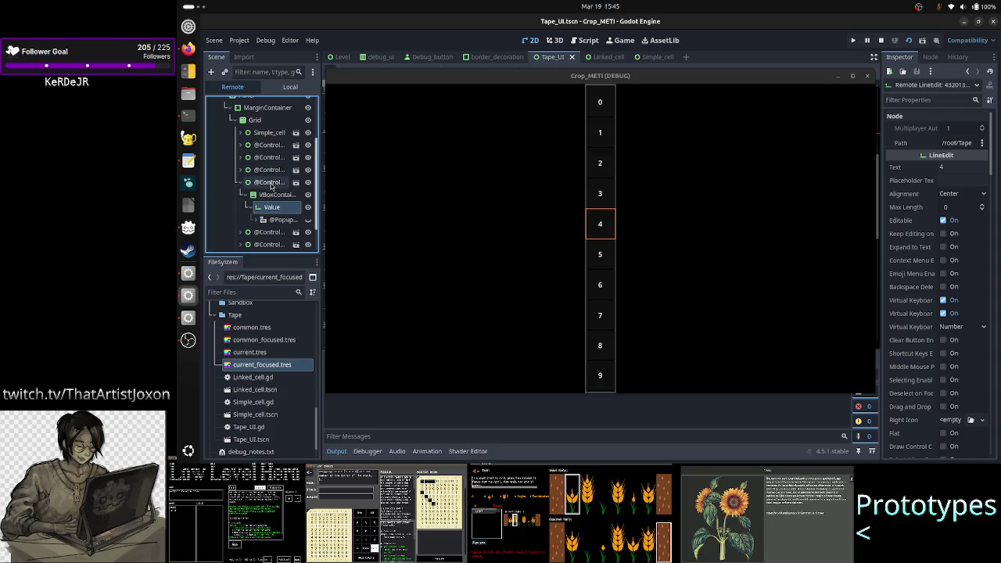
click(271, 184)
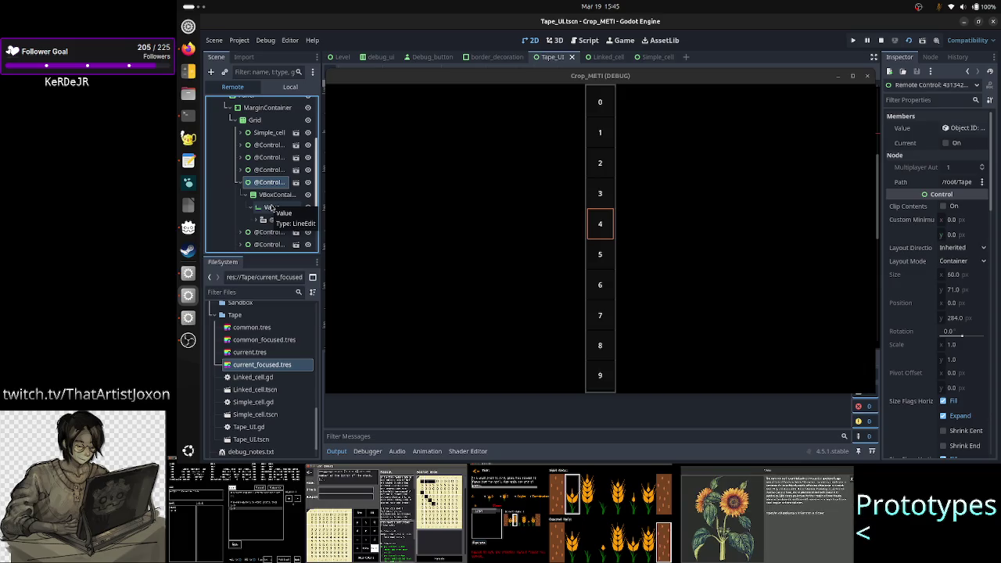
click(272, 207)
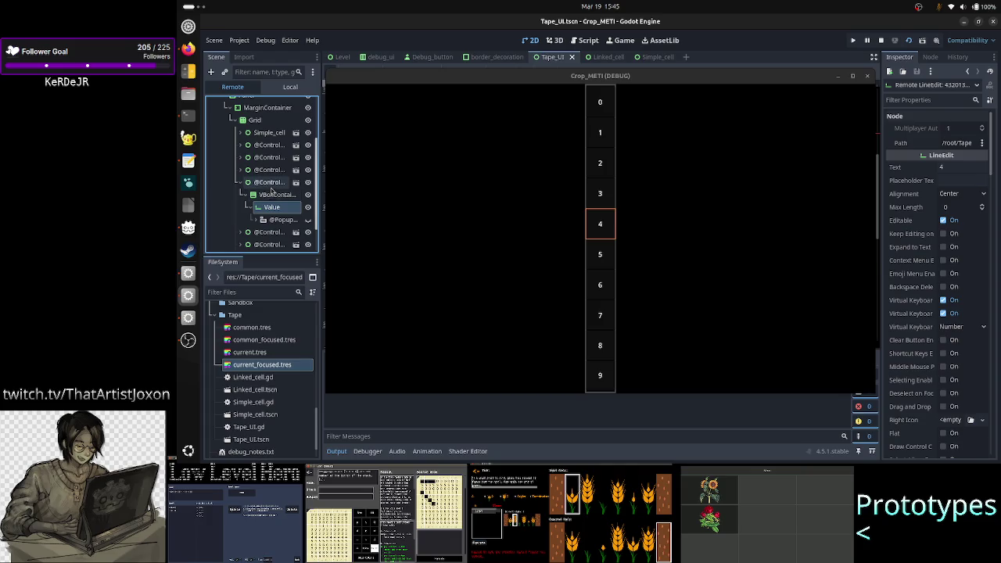
click(271, 182)
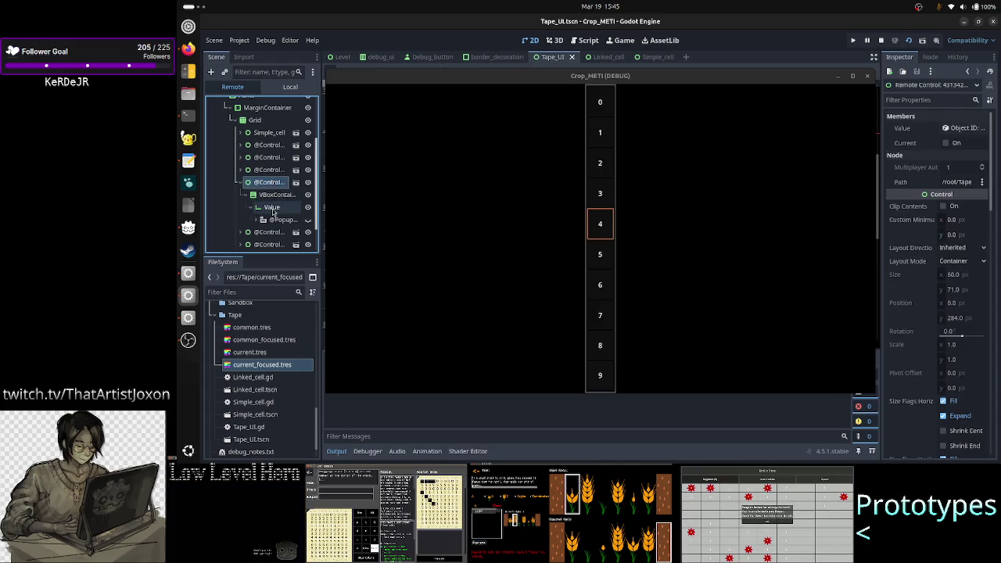
click(272, 209)
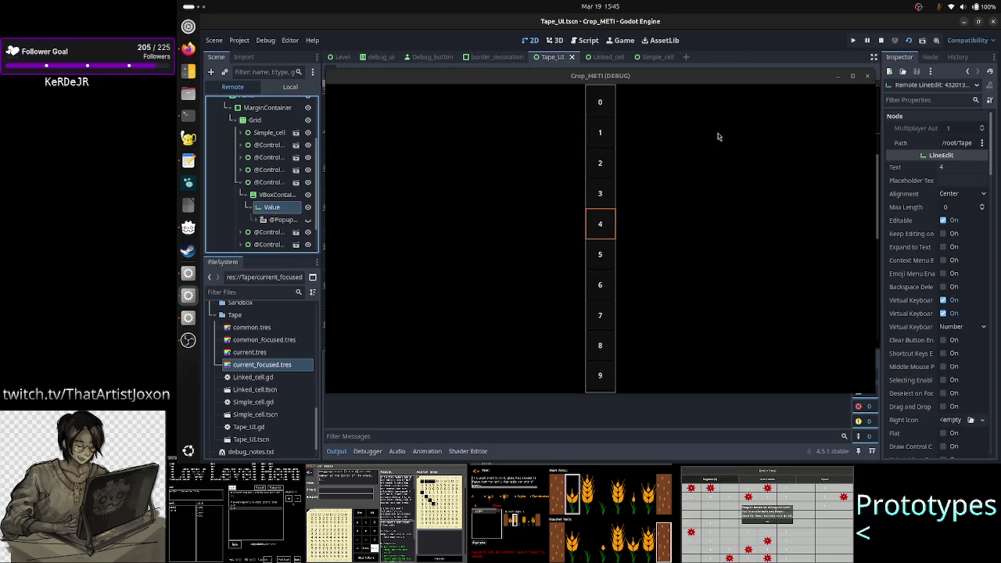
click(837, 78)
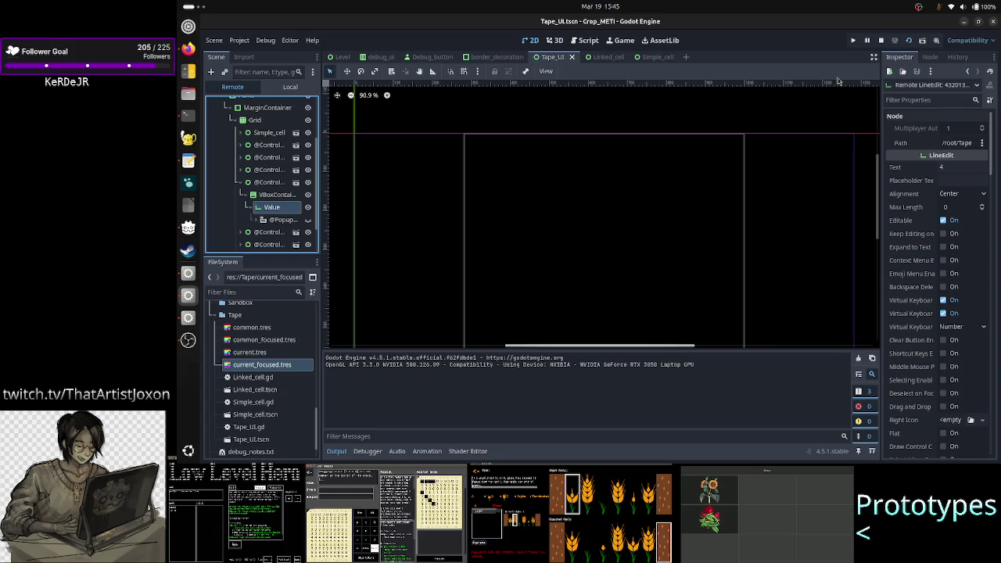
- Stop the game and select the Value node in Simple_cell, scrolling to its style overrides
click(882, 43)
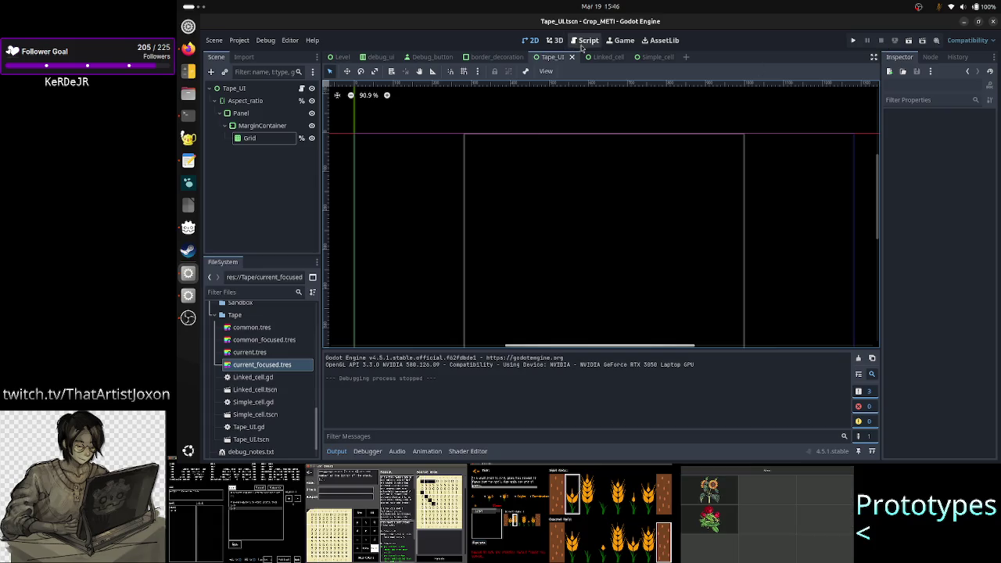
click(646, 56)
click(245, 115)
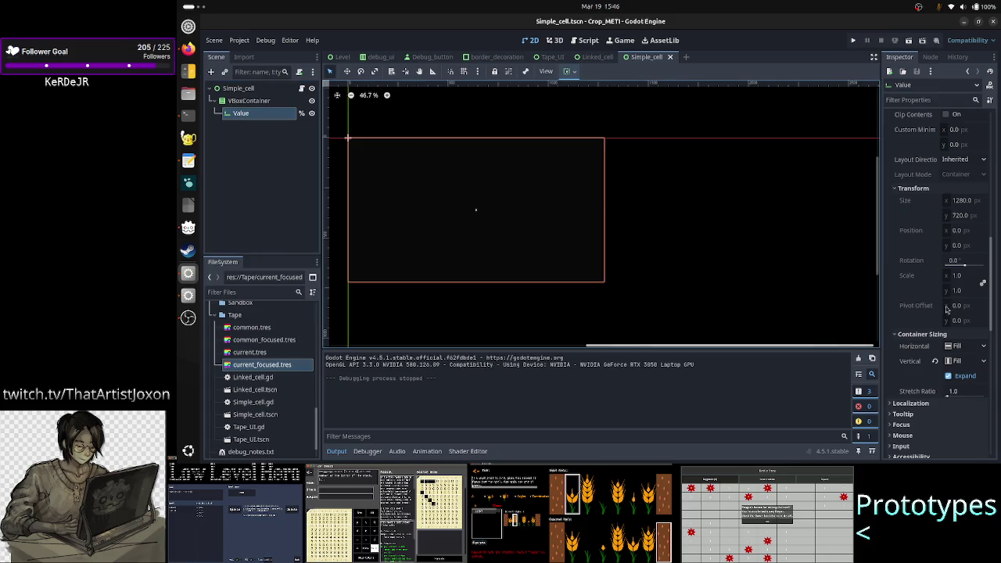
scroll(956, 356, down, 5)
scroll(958, 361, down, 5)
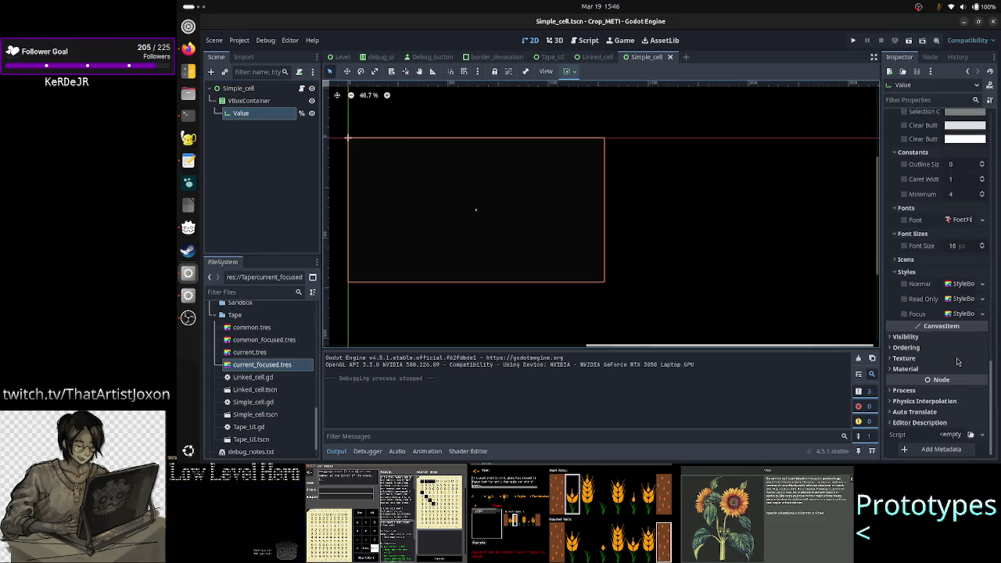
- Set Value's Normal style override to a New StyleBoxFlat after abandoning Quick Load
click(982, 284)
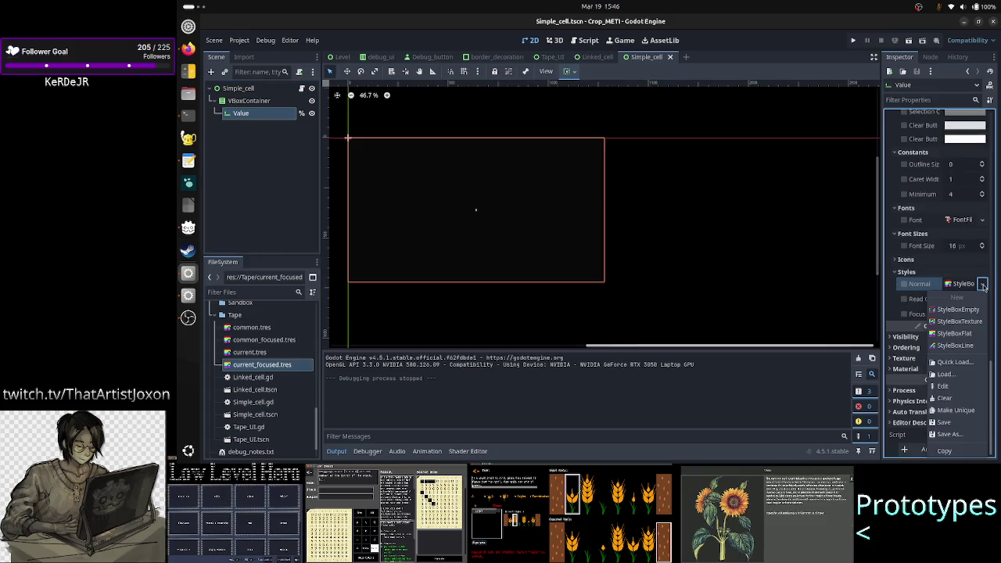
click(958, 363)
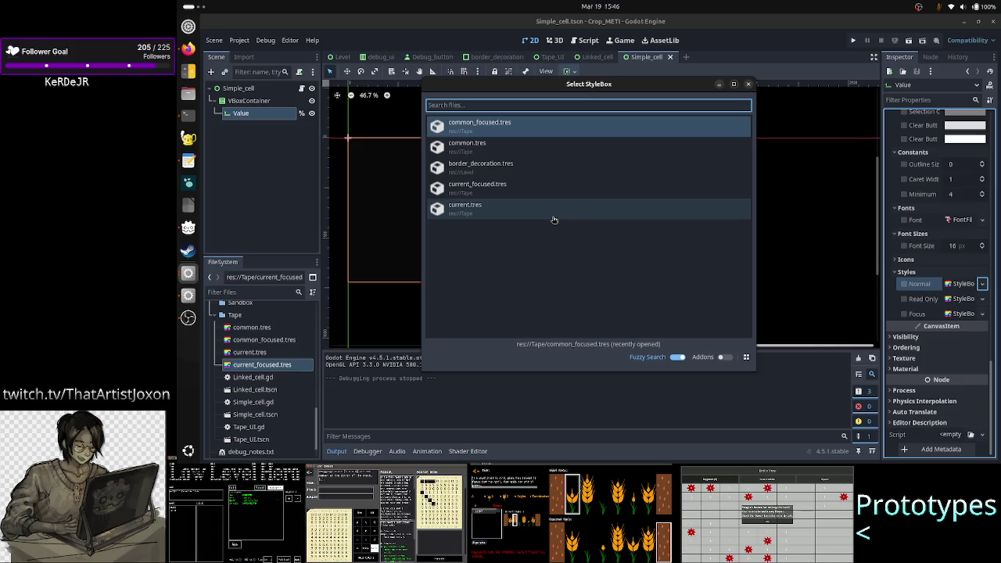
click(747, 83)
click(982, 285)
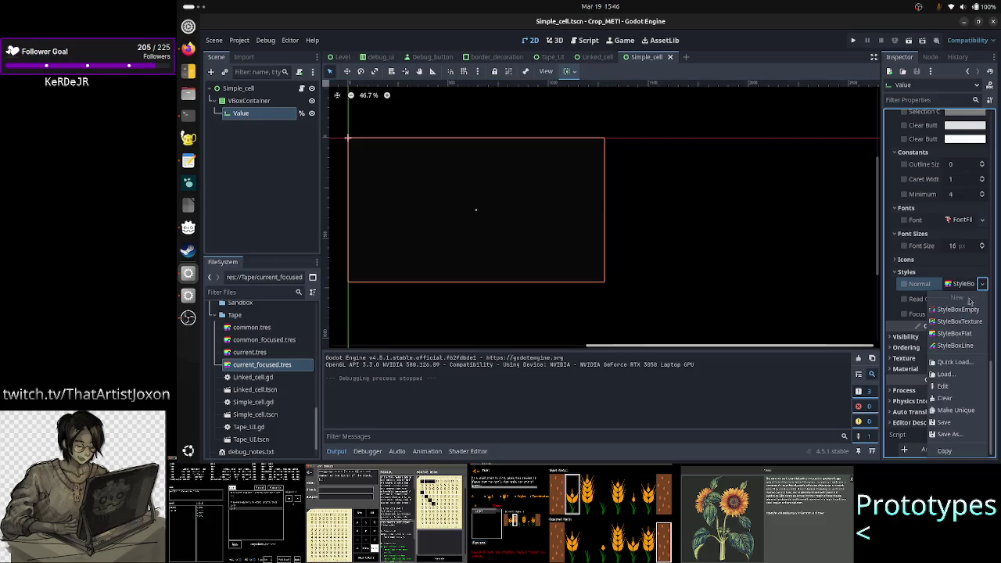
click(982, 336)
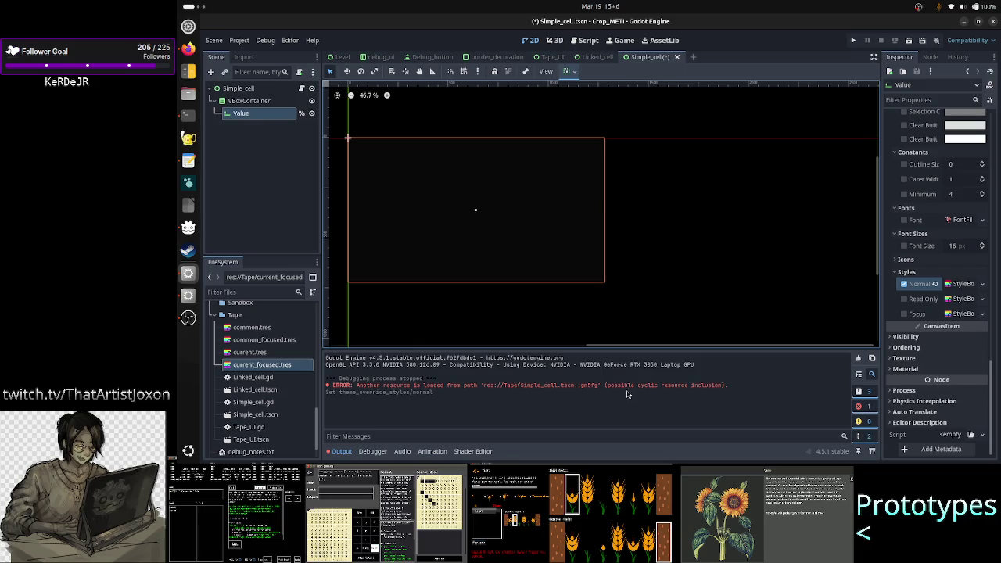
- Make the new stylebox's BG Color fully transparent (alpha 0)
click(961, 285)
scroll(949, 329, down, 3)
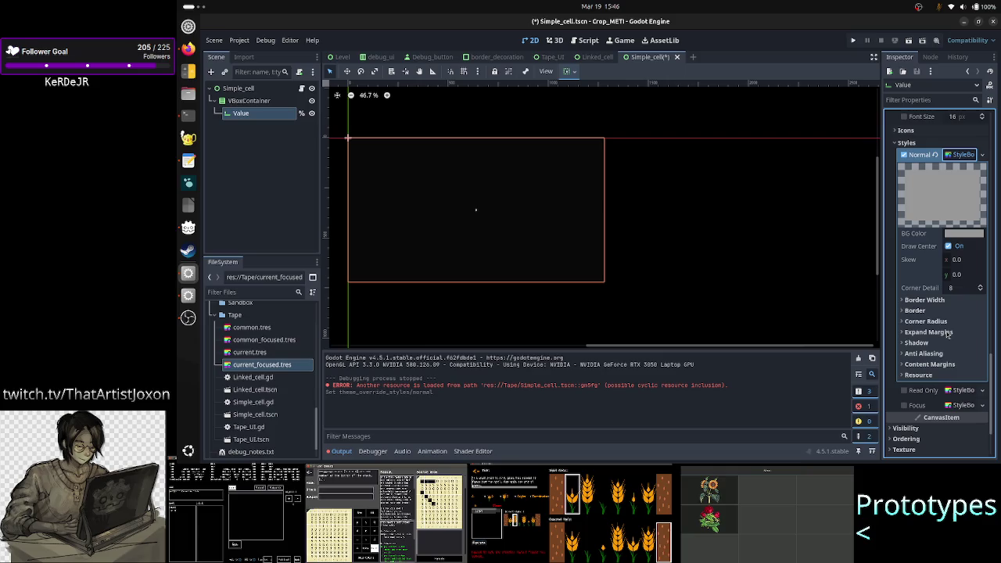
click(974, 235)
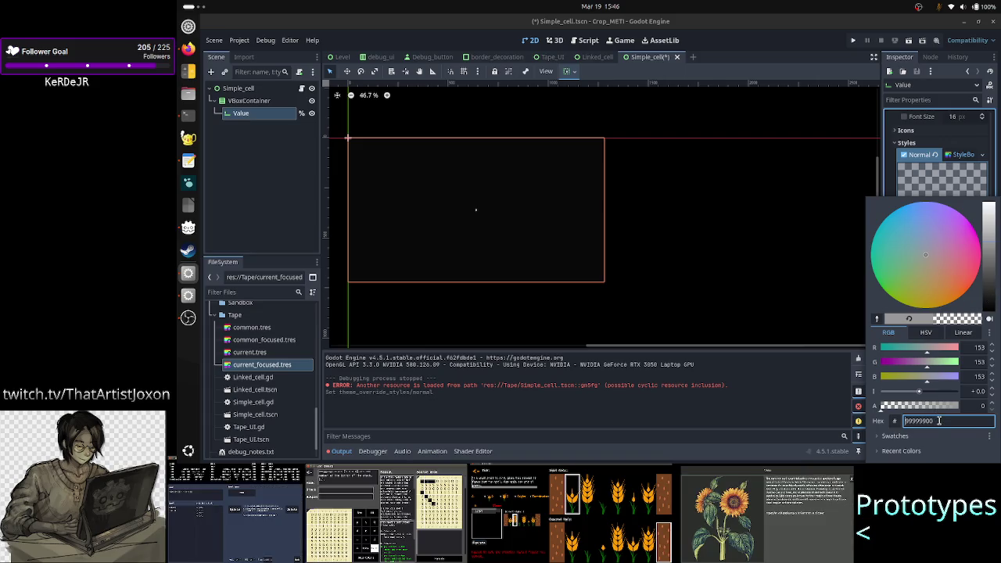
key(Return)
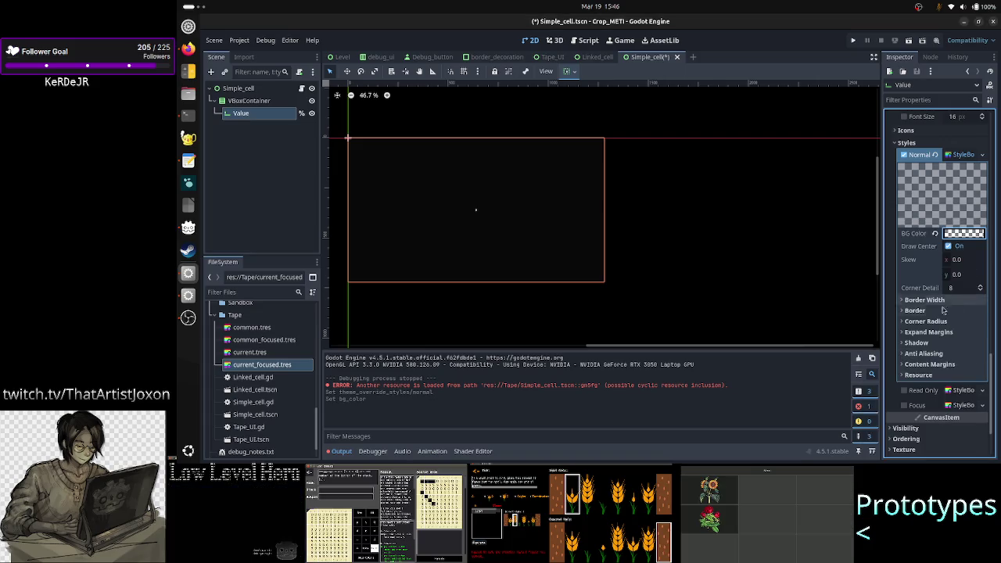
- Set the left, top, right and bottom border widths to 3 px
click(931, 300)
click(966, 312)
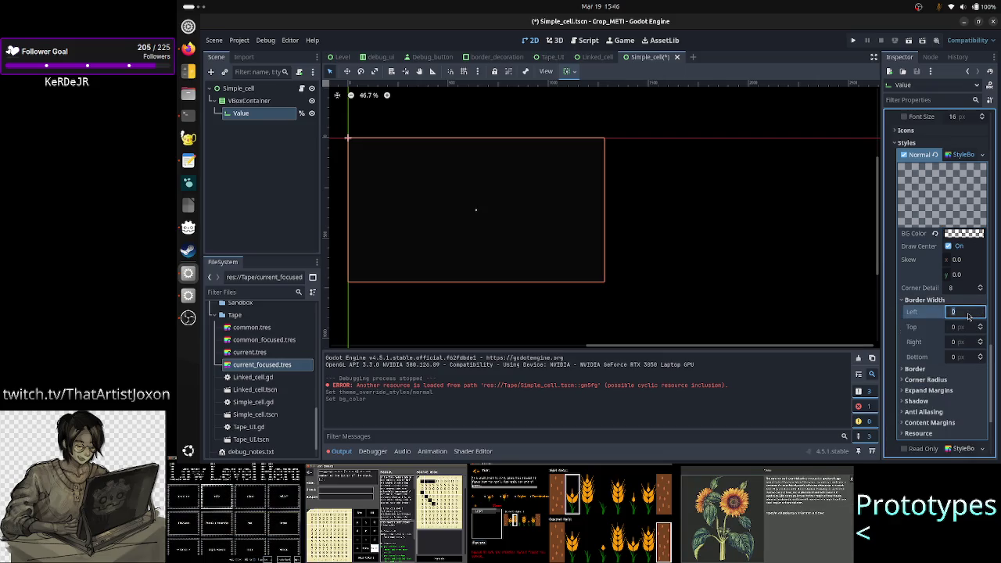
click(964, 328)
text(3)
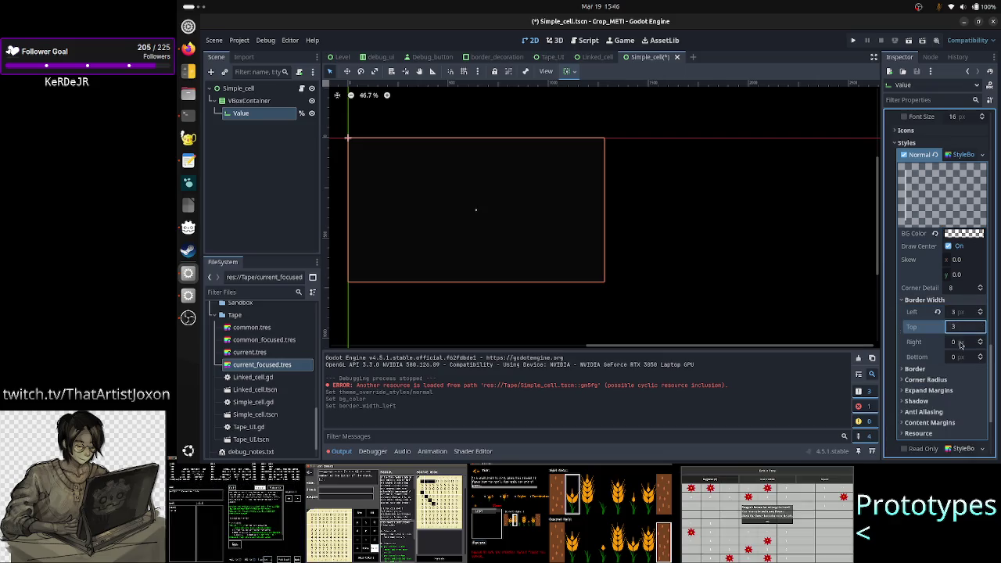
click(962, 345)
text(3)
click(963, 358)
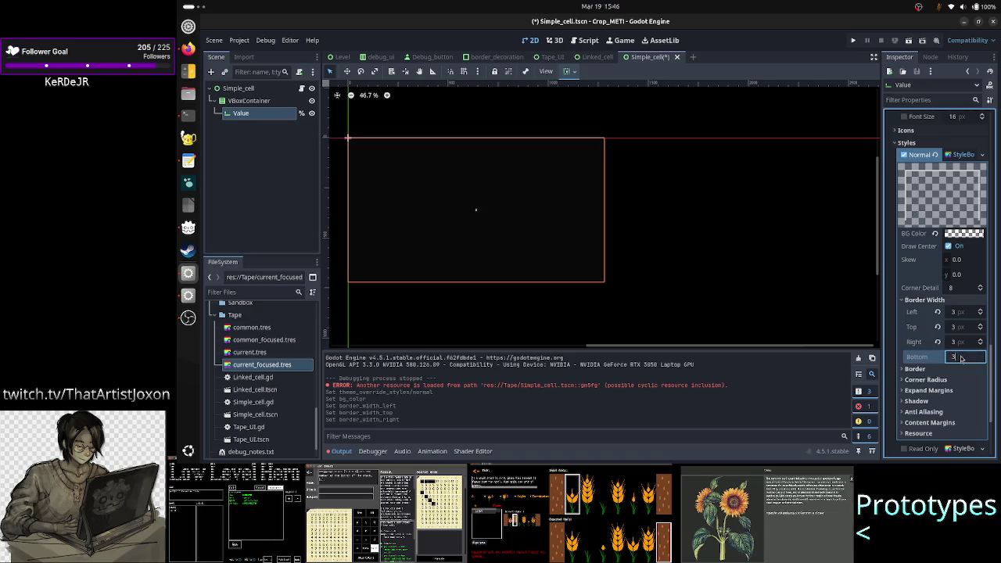
text(3)
- Give the border a light pink colour (f9b7c6) and save Simple_cell
click(939, 370)
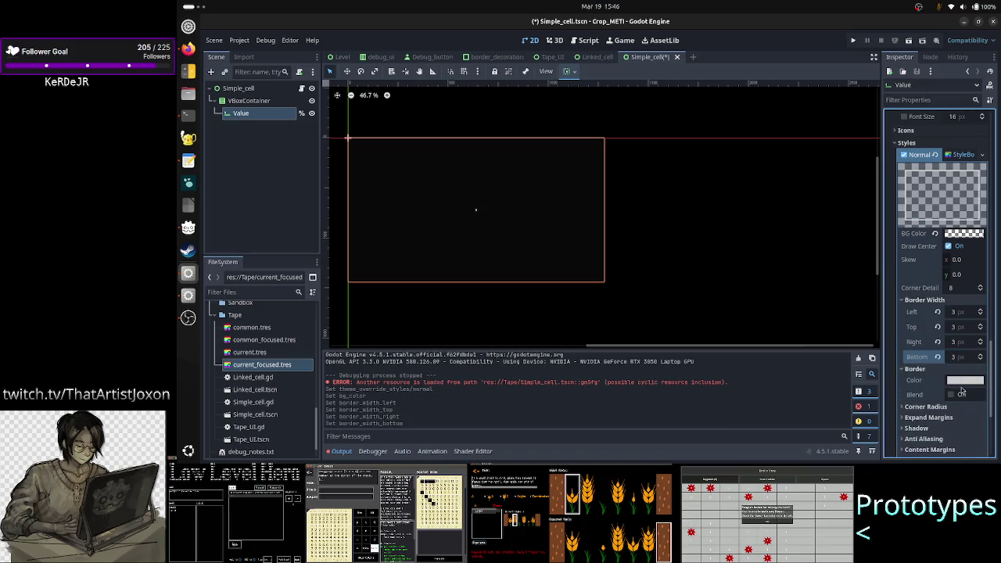
click(977, 382)
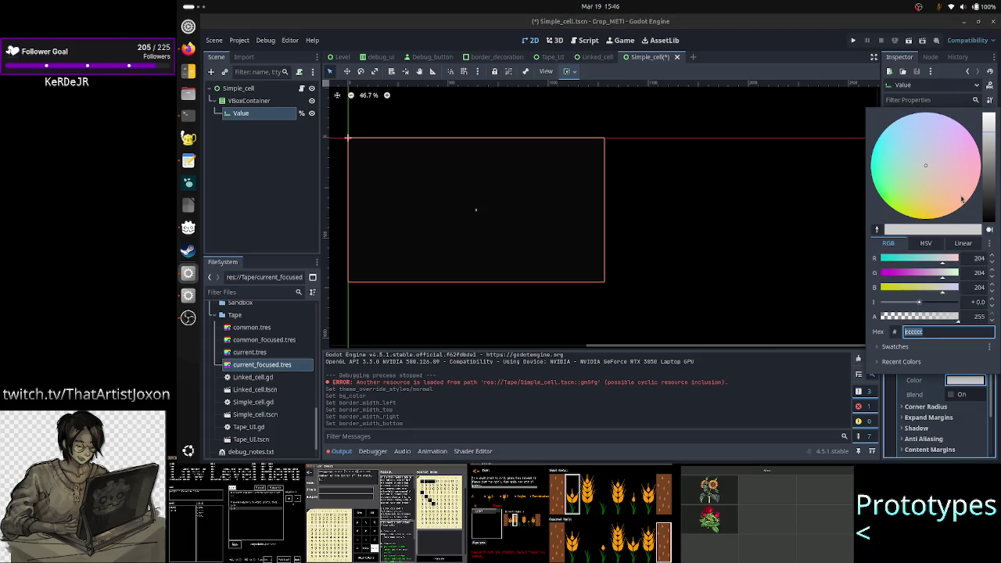
drag(963, 197, 970, 173)
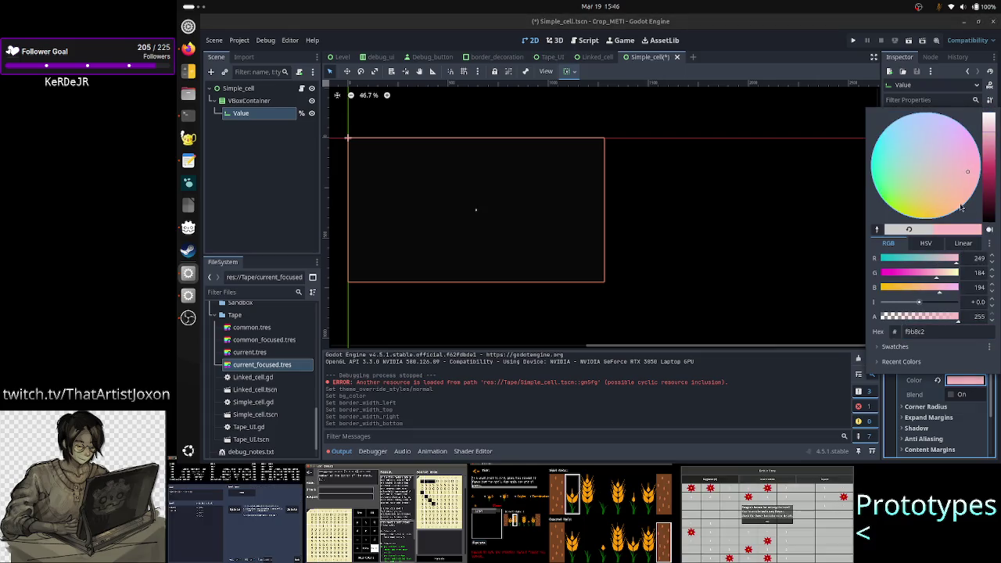
click(940, 402)
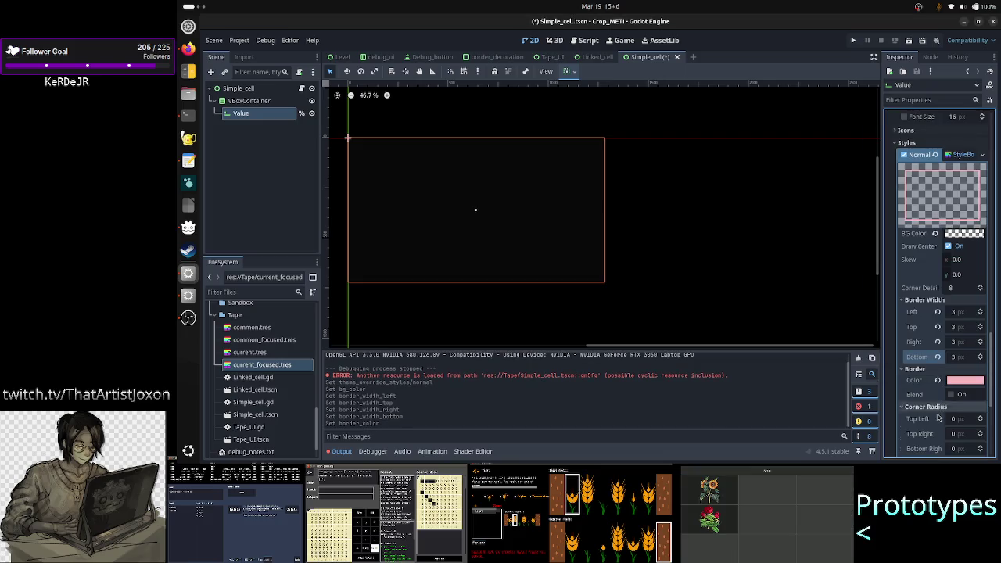
click(931, 407)
scroll(938, 352, down, 3)
click(951, 302)
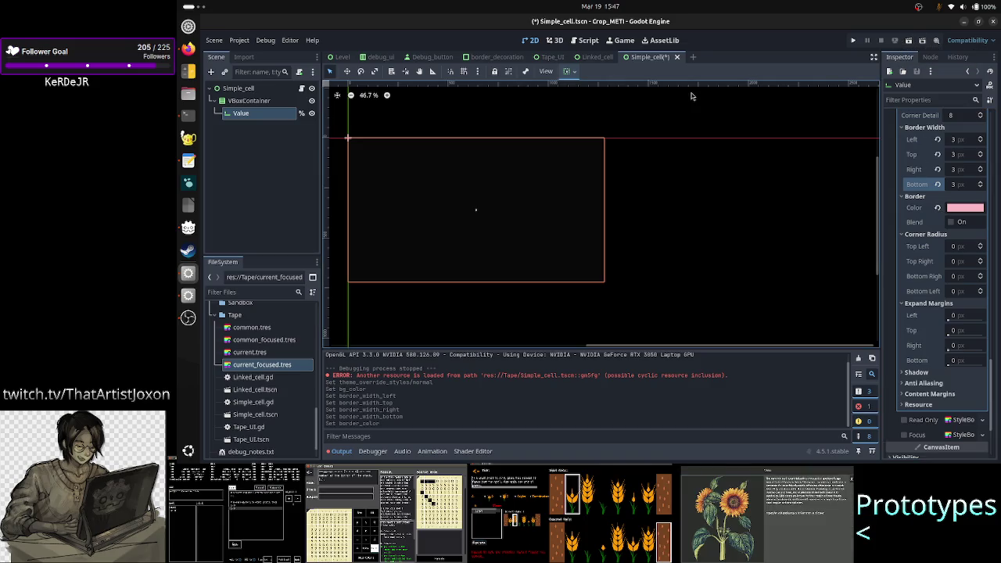
key(ctrl+s)
- Run the Tape_UI scene
click(548, 56)
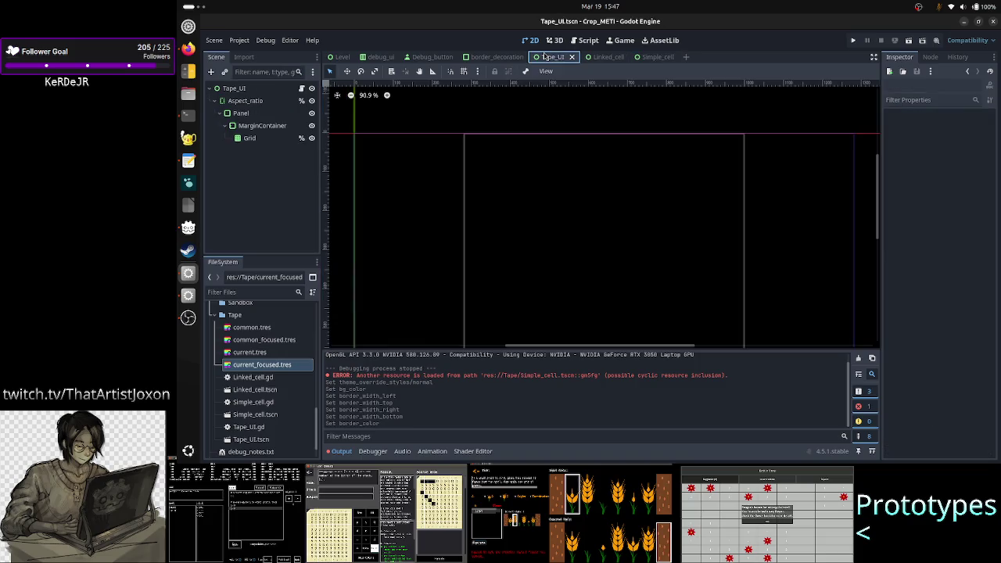
click(909, 40)
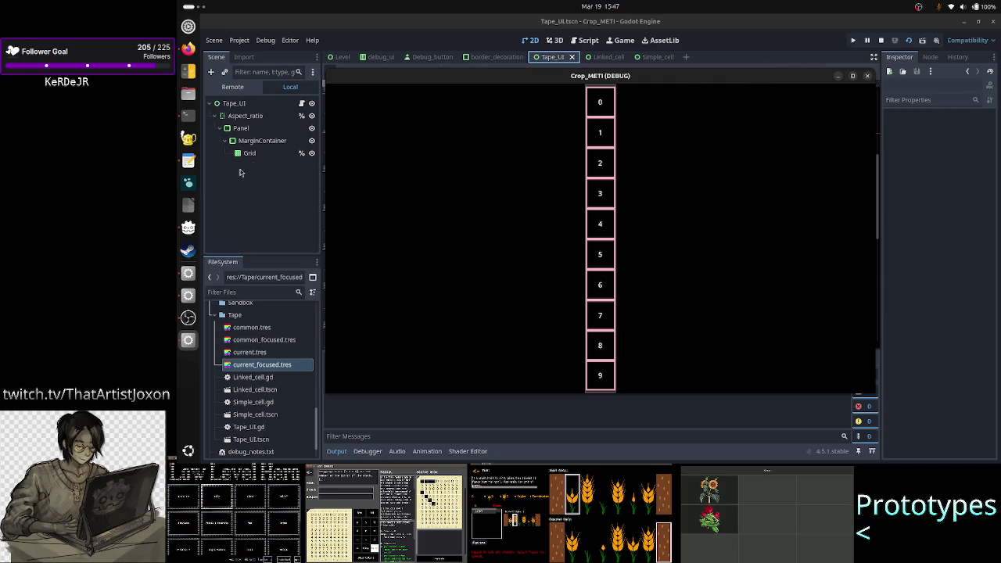
right_click(546, 80)
click(583, 167)
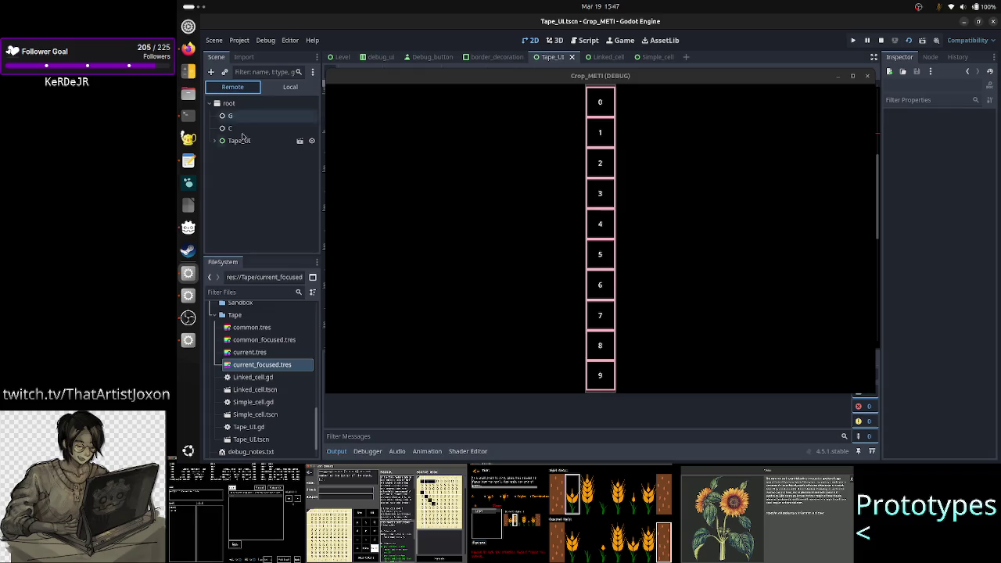
- Expand Tape_UI > Aspect_ratio in the live tree, inspect a cell's Value, maximize, then close the game
click(216, 140)
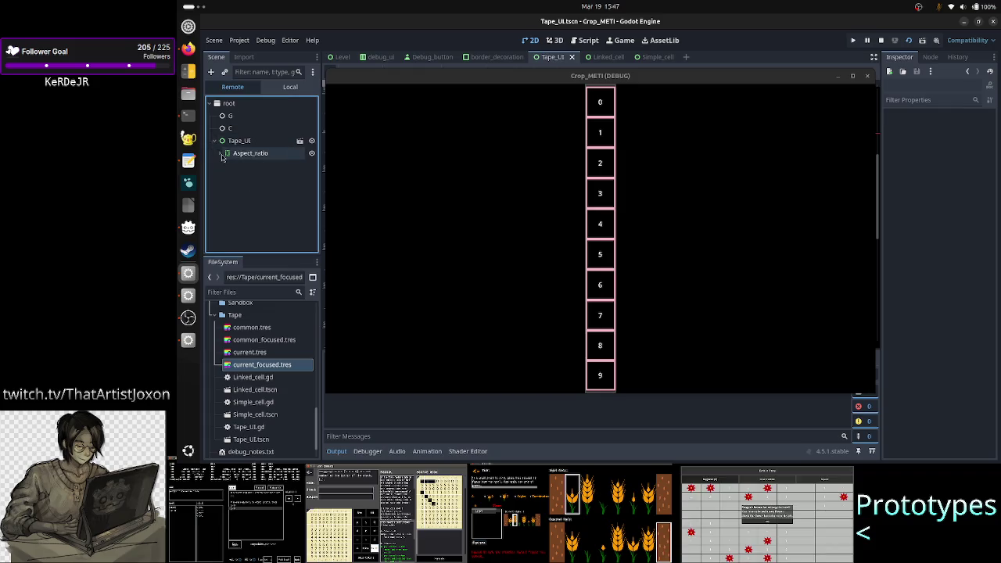
click(226, 153)
scroll(238, 171, down, 2)
click(264, 172)
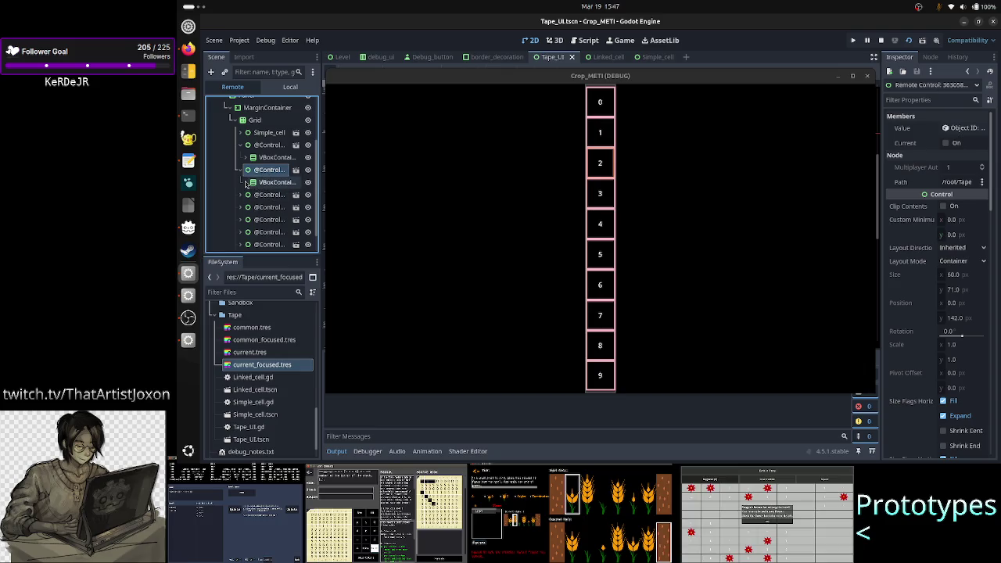
click(244, 182)
click(270, 195)
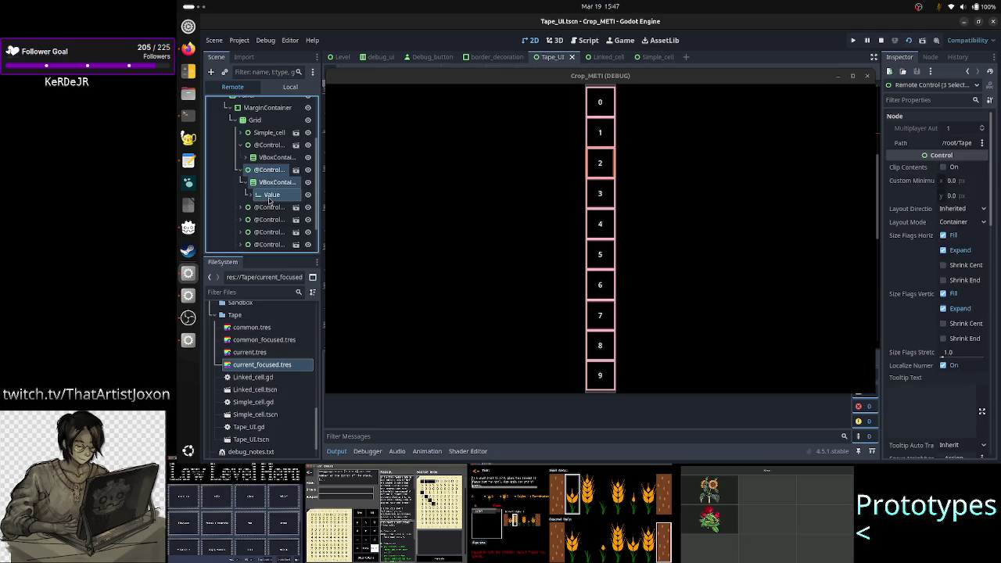
double_click(695, 76)
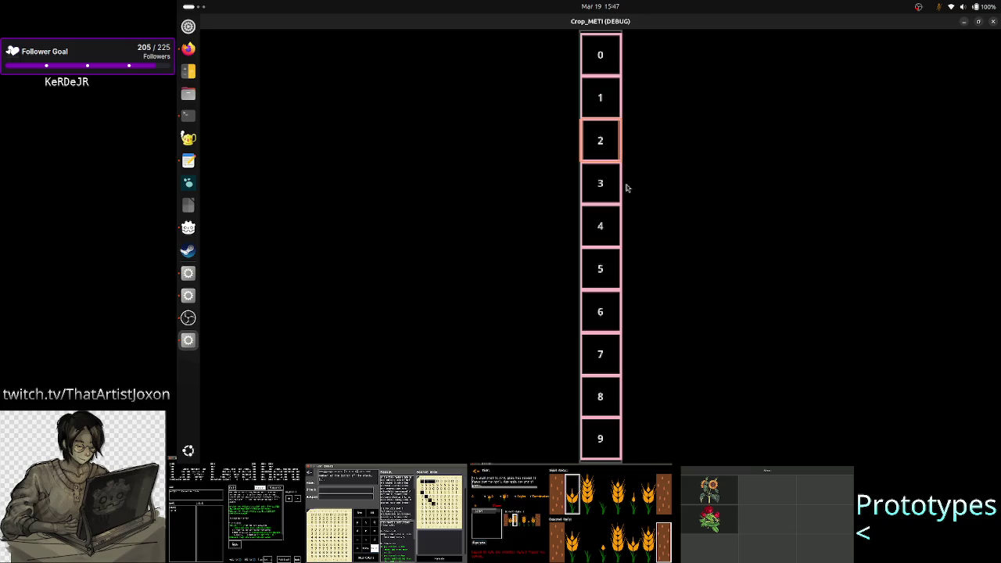
click(994, 22)
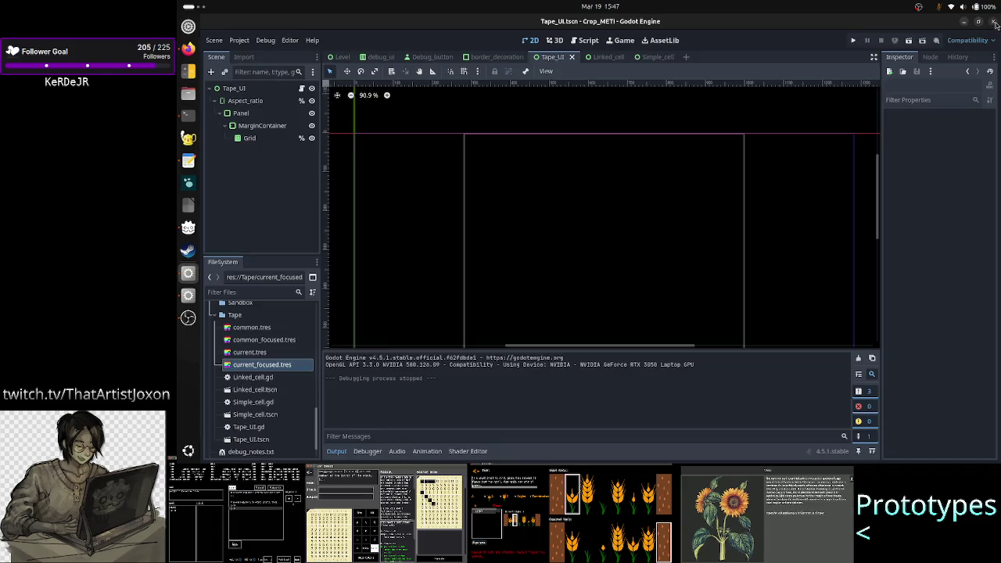
- In Simple_cell, drag Value directly under the root and delete the VBoxContainer
click(656, 57)
click(250, 102)
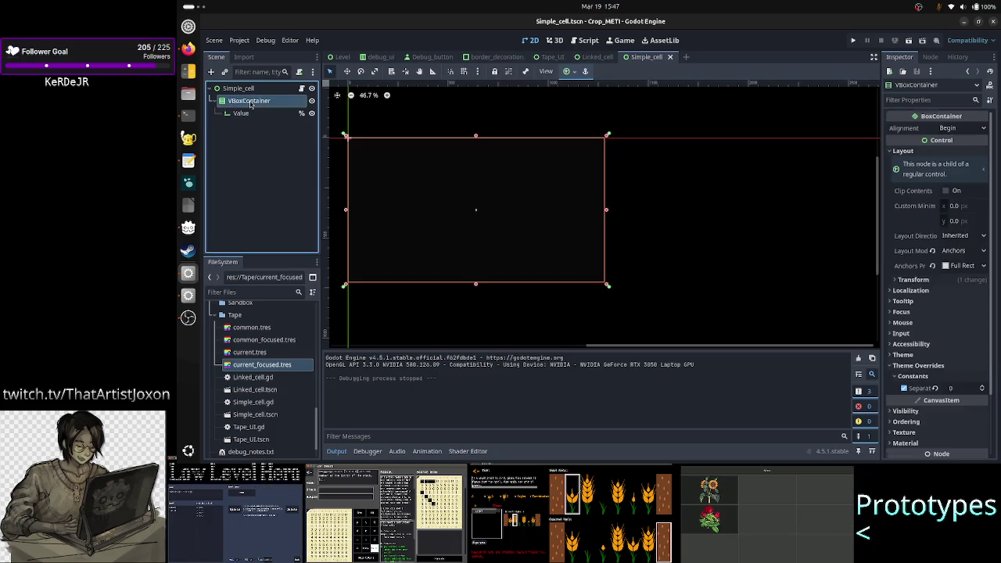
right_click(250, 104)
click(232, 141)
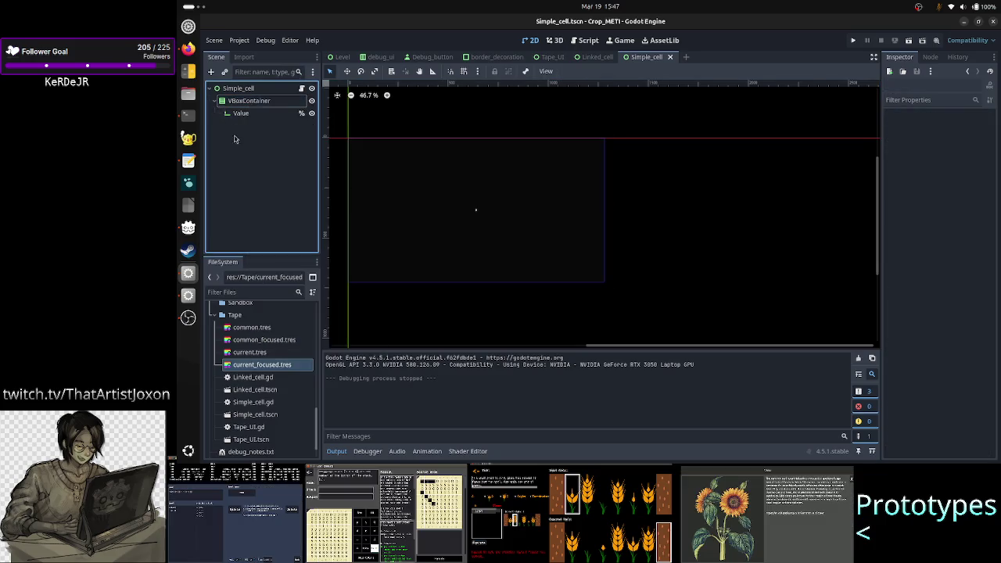
click(247, 113)
mouse_move(254, 115)
mouse_down()
mouse_move(239, 100)
mouse_move(255, 89)
mouse_up()
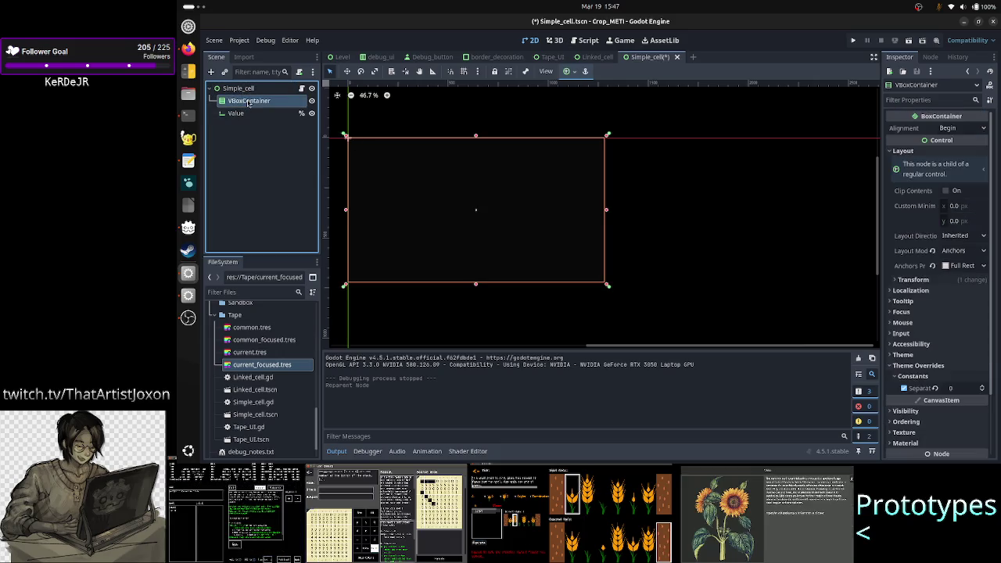
key(Delete)
key(Return)
- Save Simple_cell and run the Tape_UI scene again
click(239, 102)
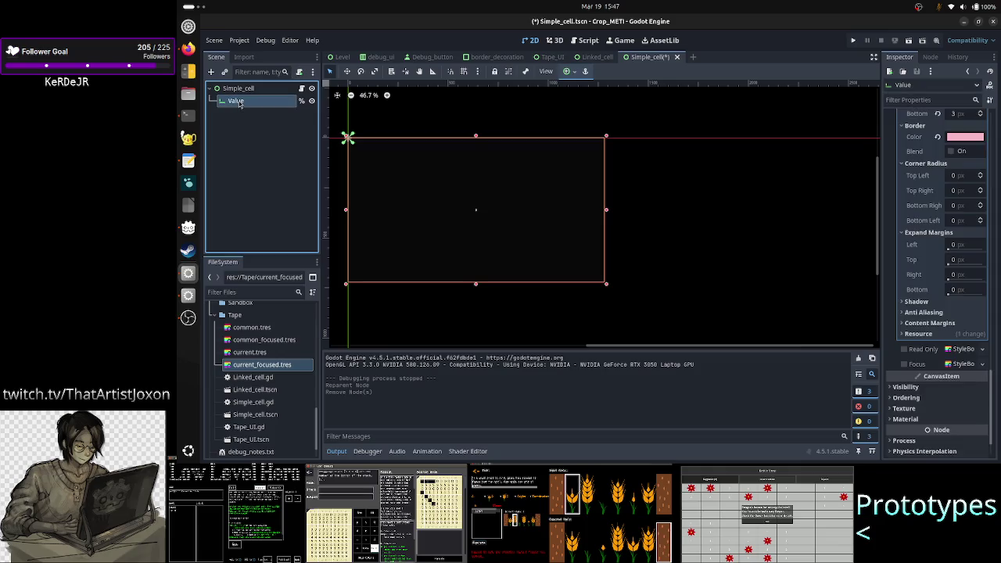
click(224, 128)
key(ctrl+s)
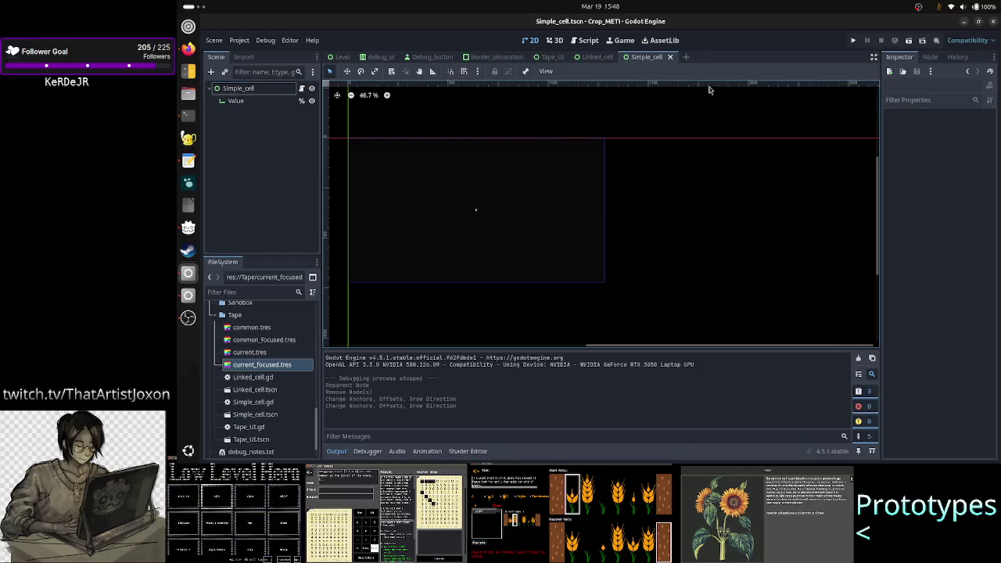
click(557, 59)
click(909, 40)
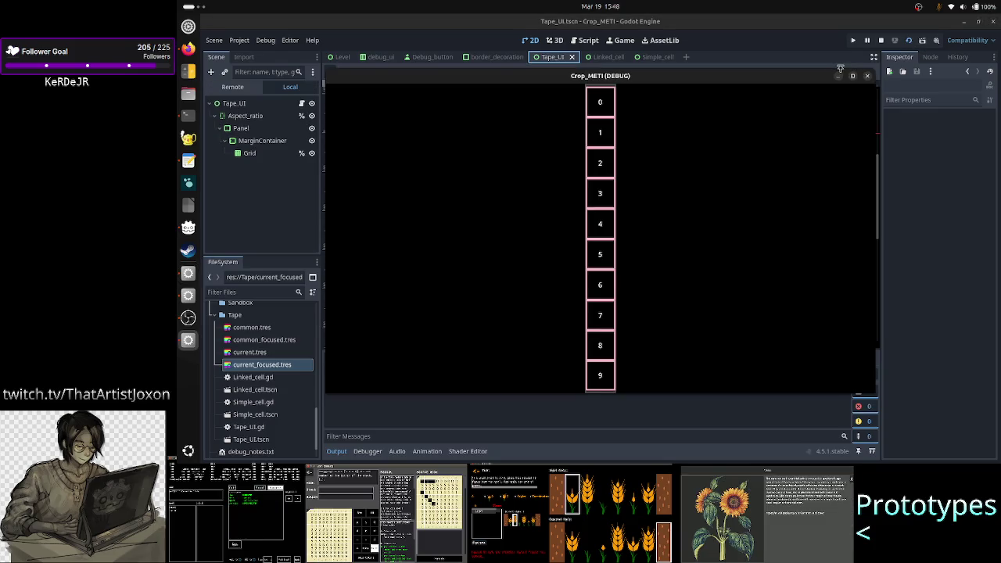
right_click(806, 79)
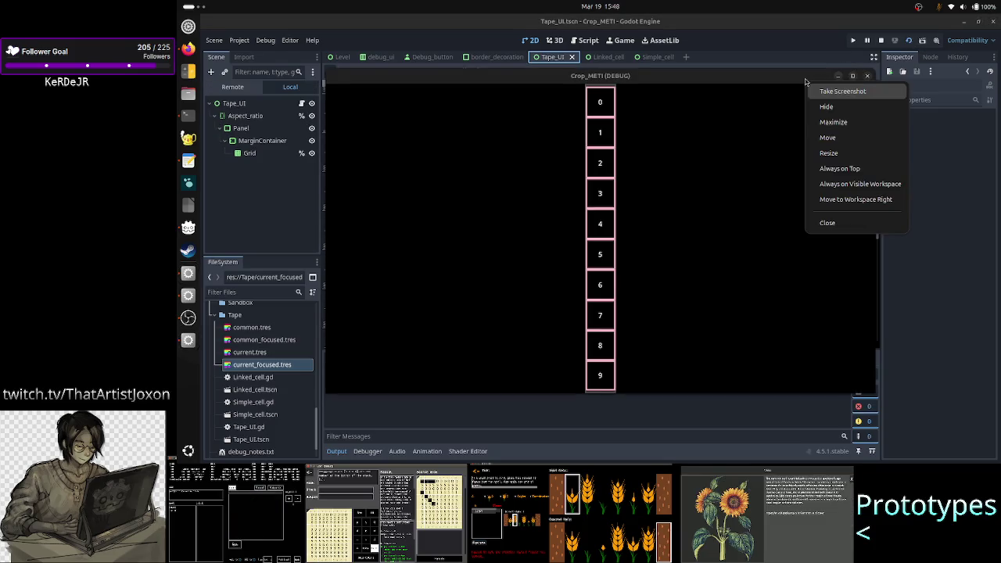
click(839, 166)
click(232, 87)
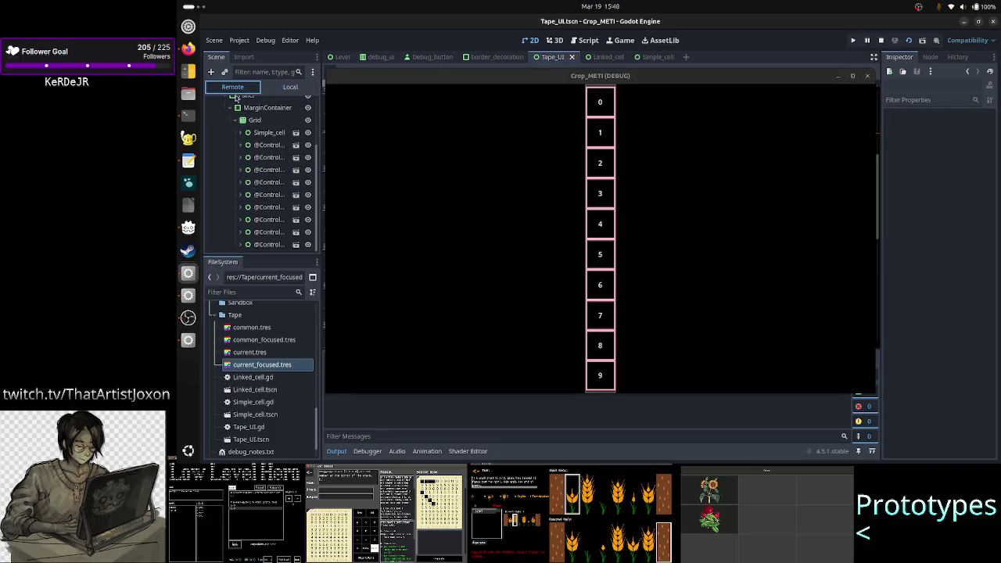
click(263, 208)
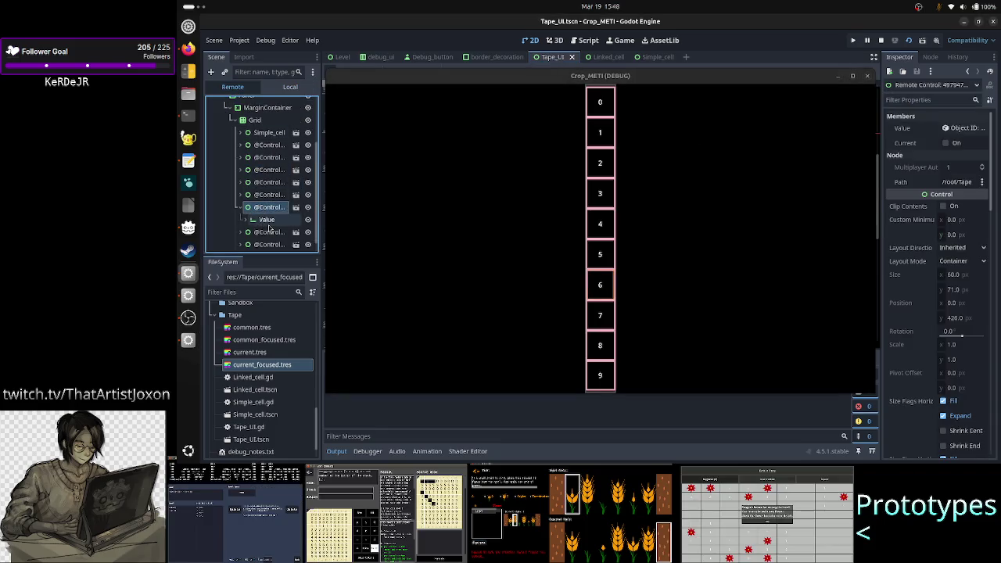
click(267, 222)
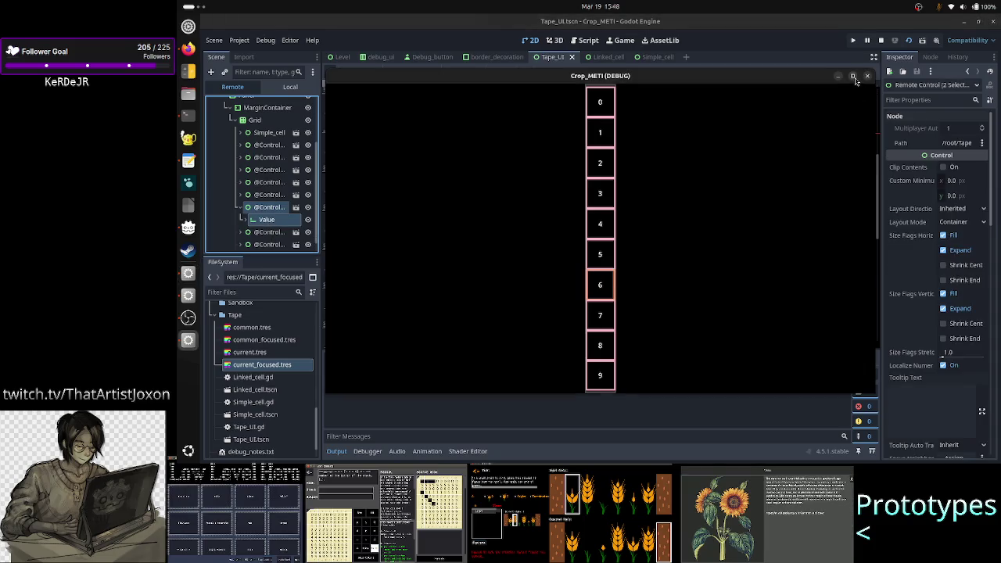
click(853, 76)
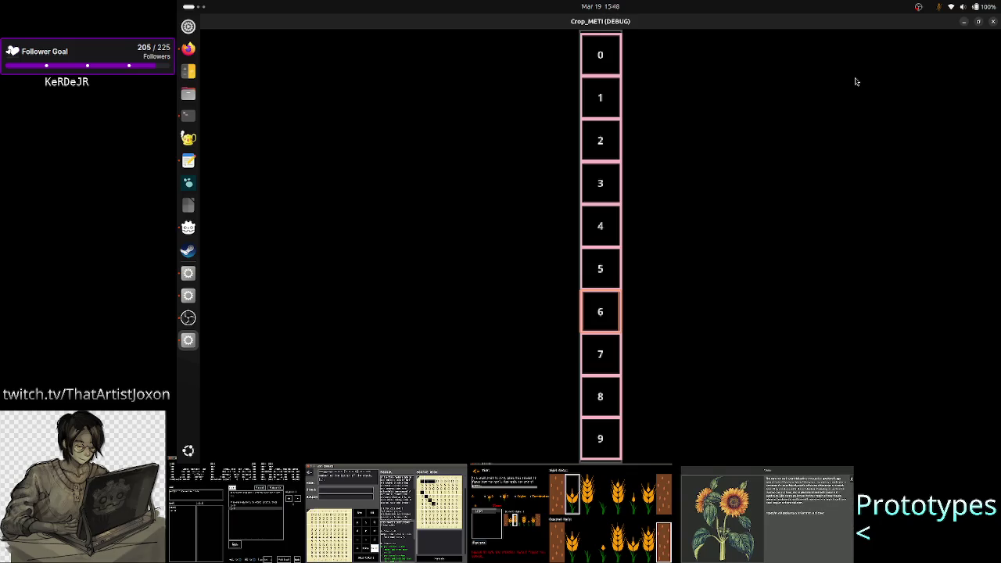
click(992, 21)
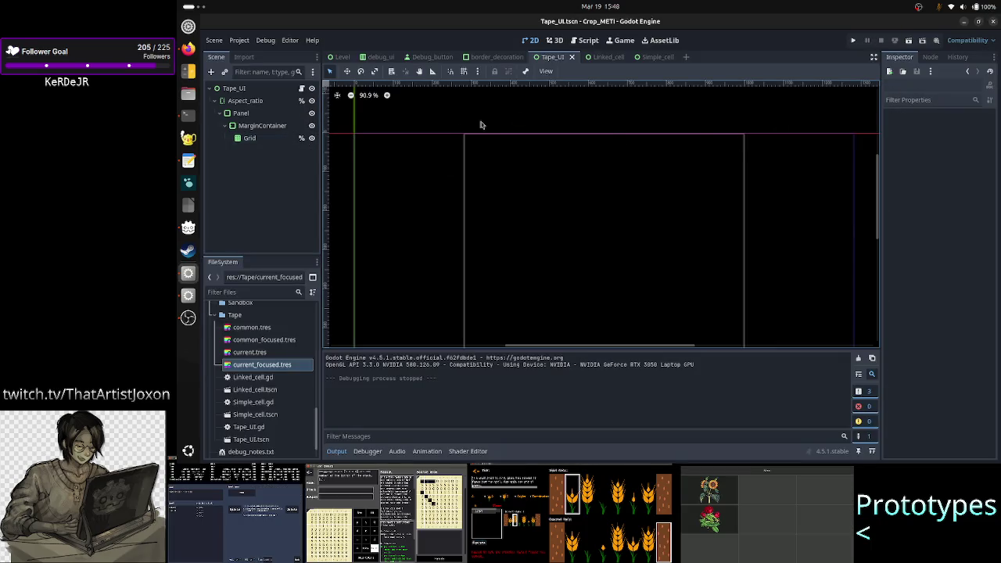
- Switch the Simple_cell root's Anchors Preset from Full Rect to Custom and review its anchor points
click(652, 59)
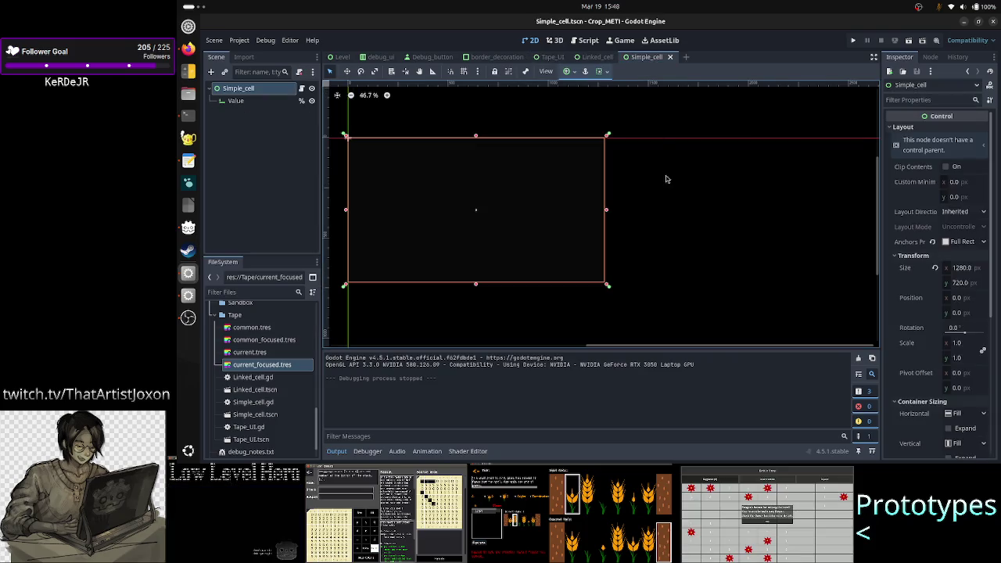
click(237, 100)
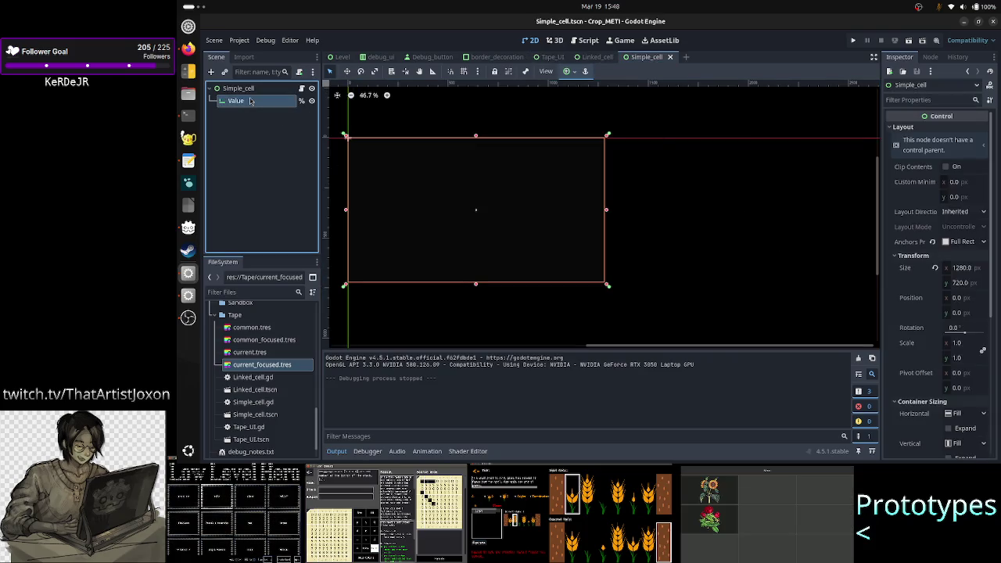
click(242, 89)
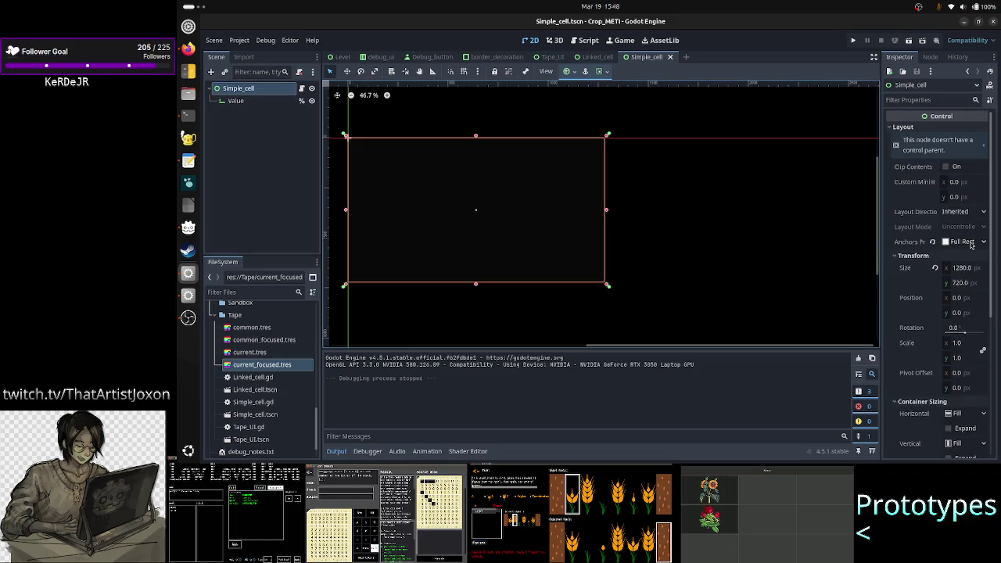
click(972, 245)
click(967, 249)
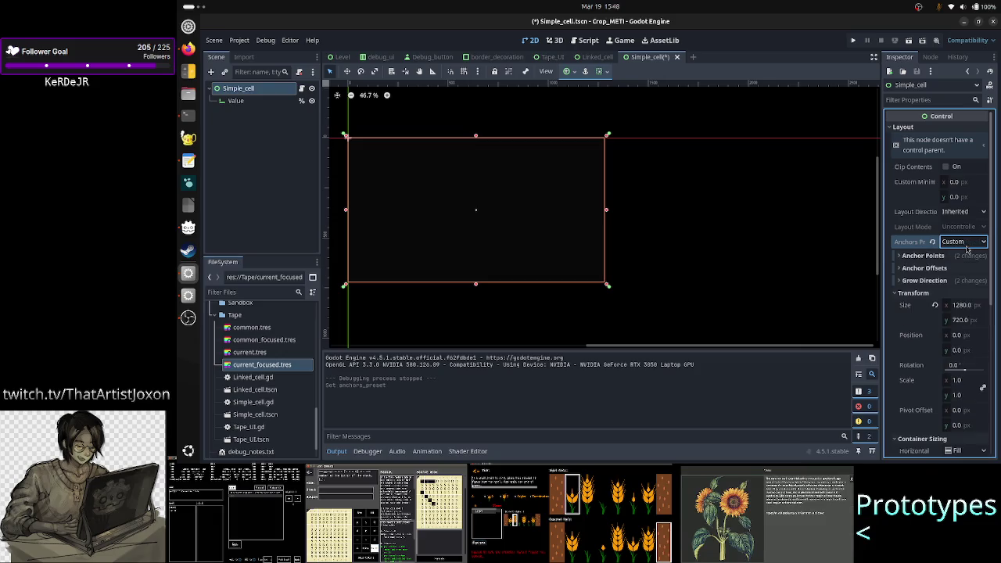
click(938, 257)
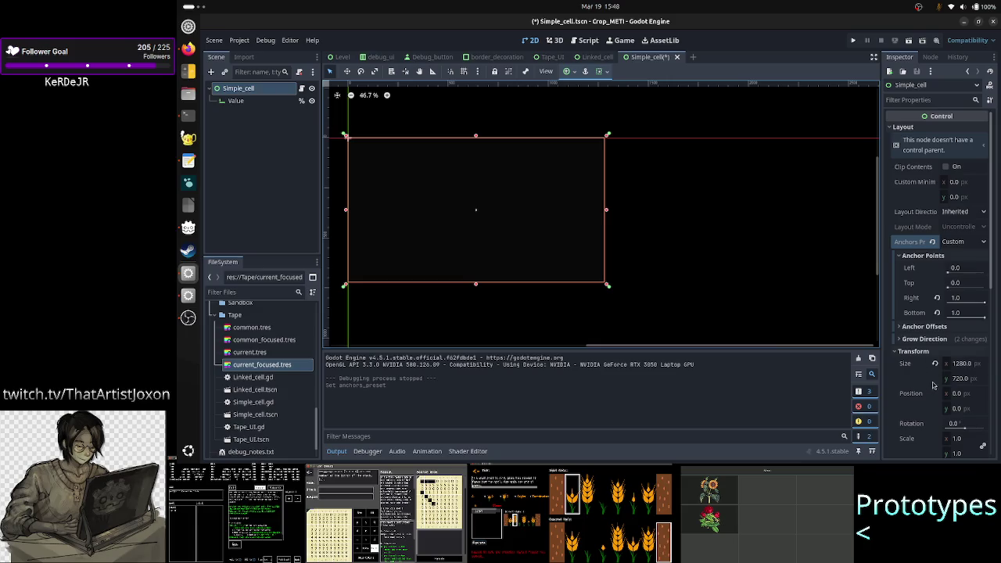
scroll(928, 344, down, 5)
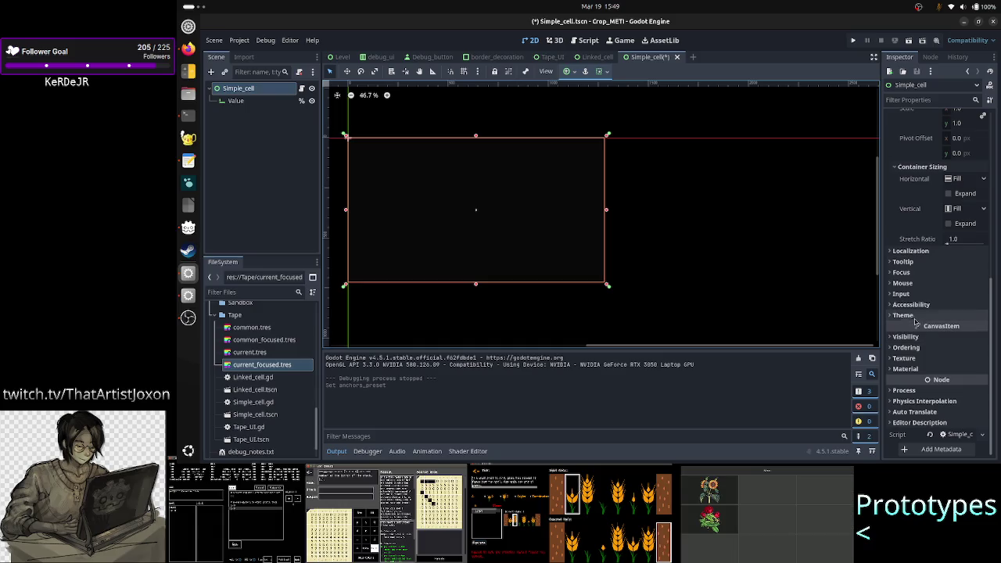
click(236, 101)
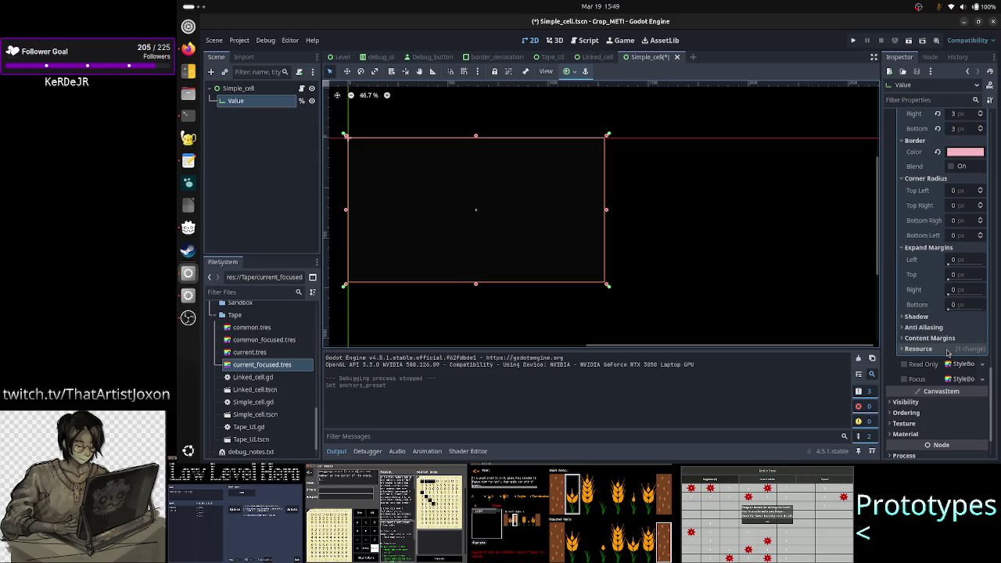
- Set the Value border colour's R, G and B to 77 (hex 4d4d4d) and save
scroll(948, 353, up, 4)
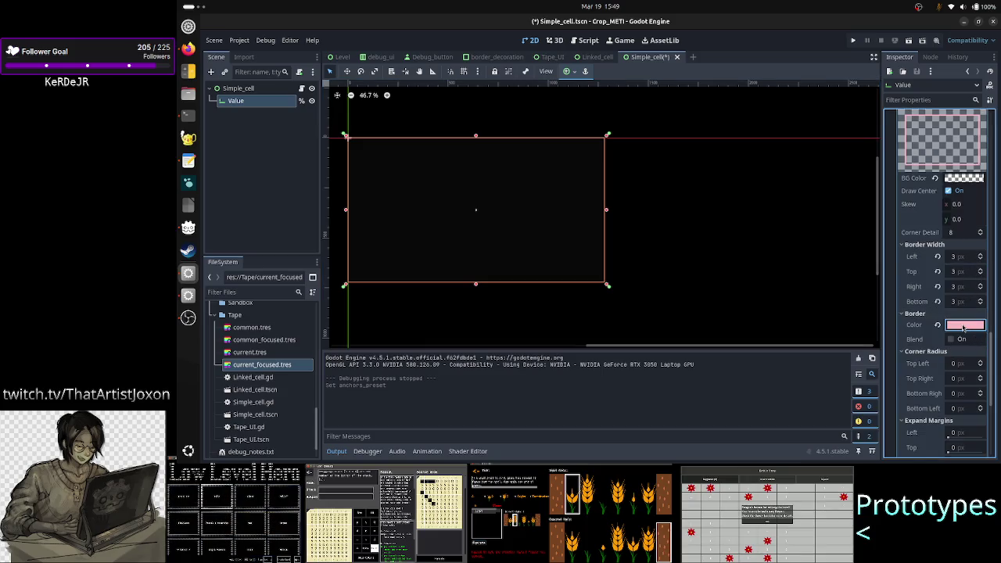
click(964, 327)
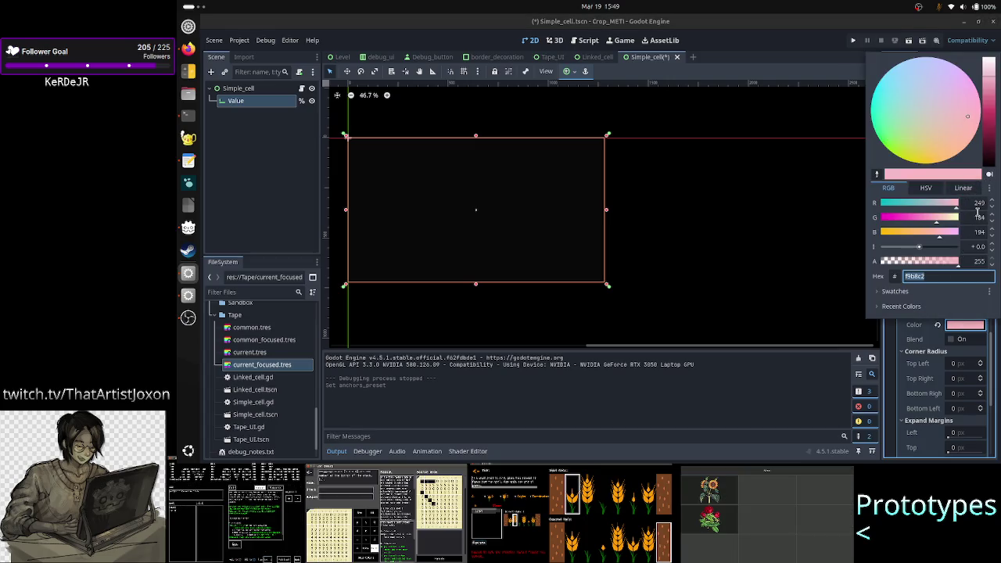
click(977, 205)
text(77)
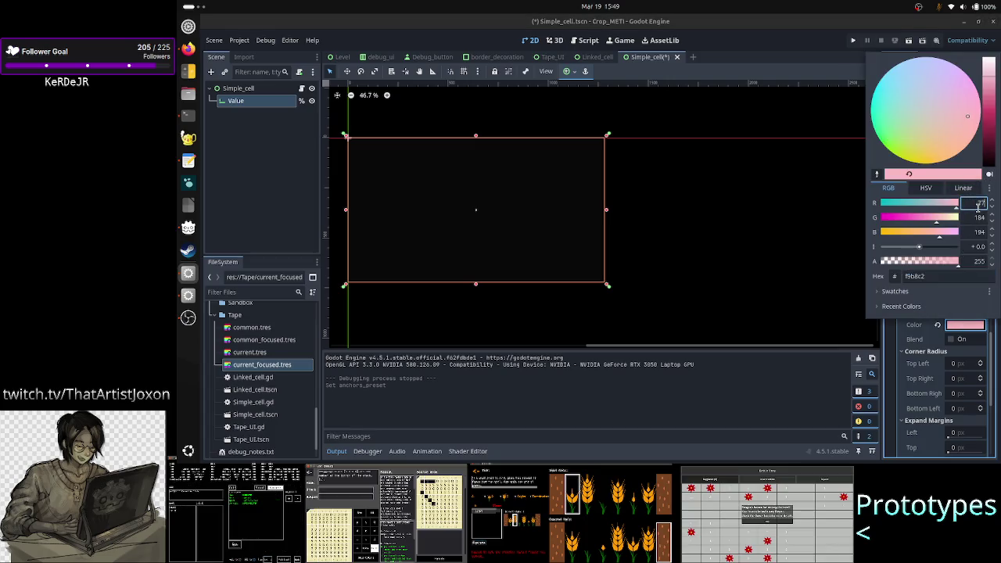
click(977, 220)
text(7)
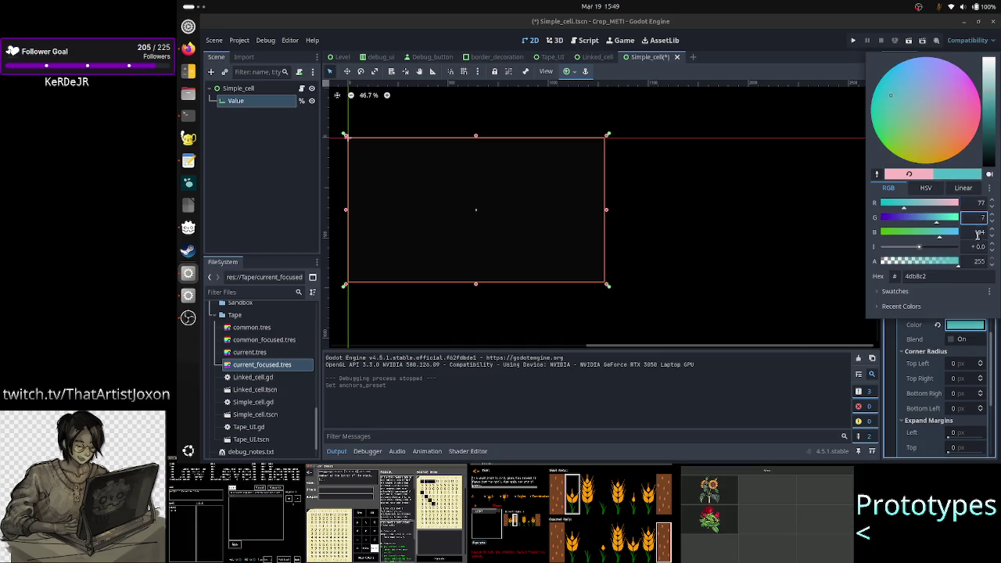
click(977, 233)
text(77)
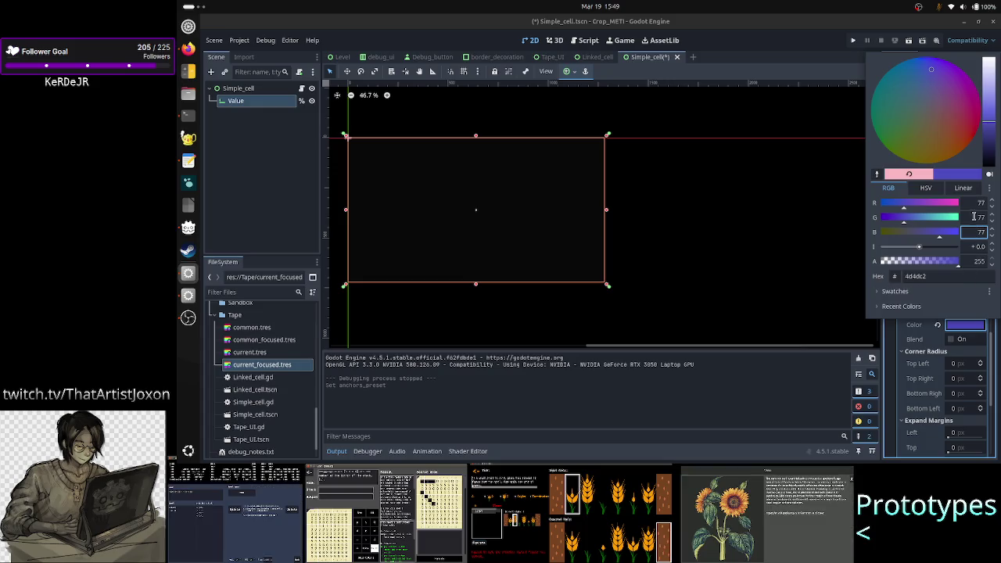
click(975, 219)
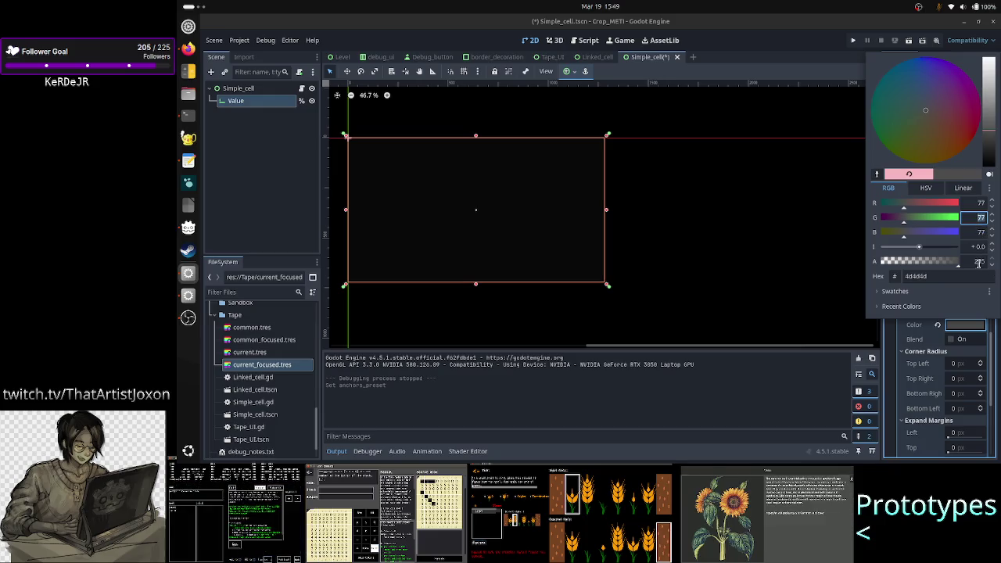
click(956, 278)
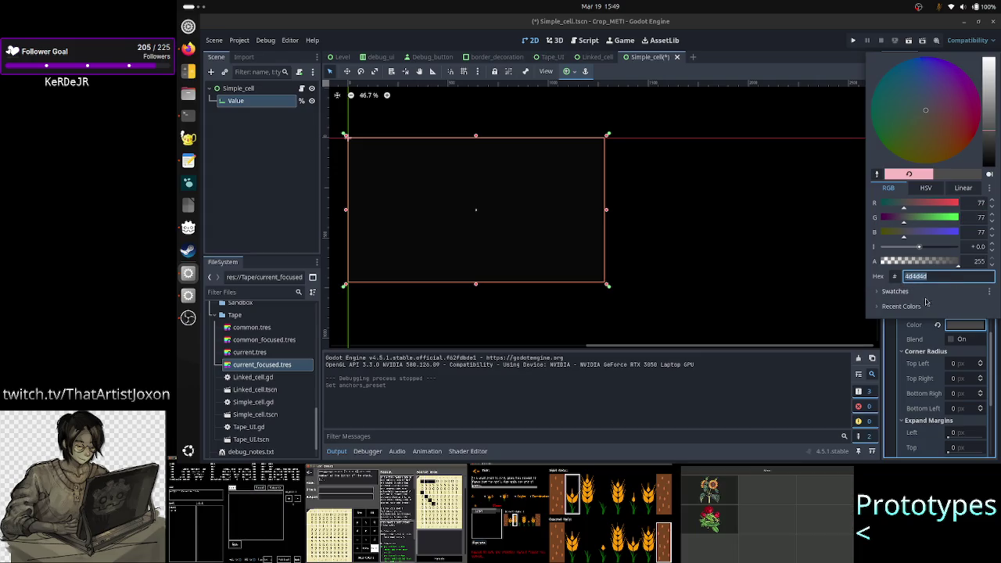
click(889, 342)
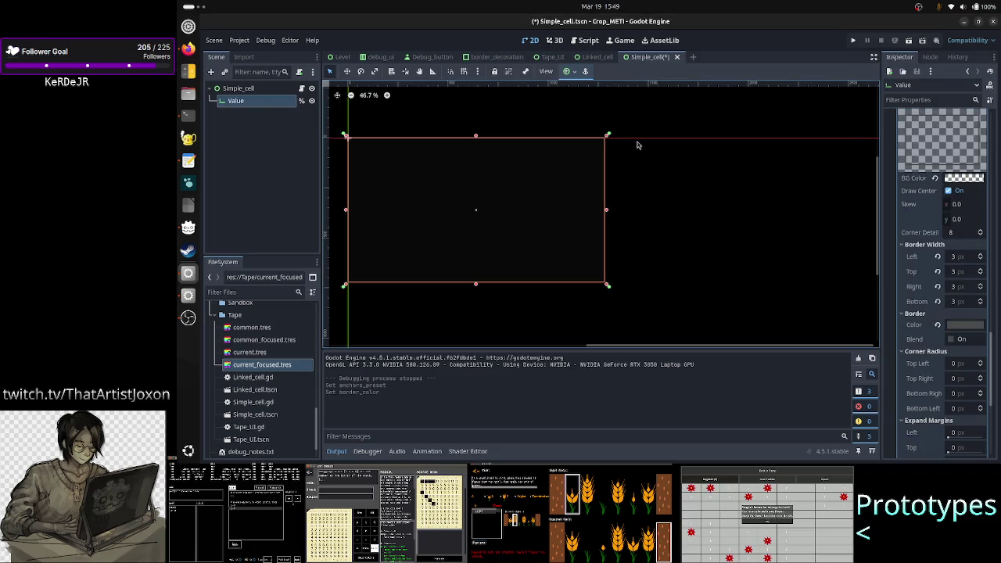
key(ctrl+s)
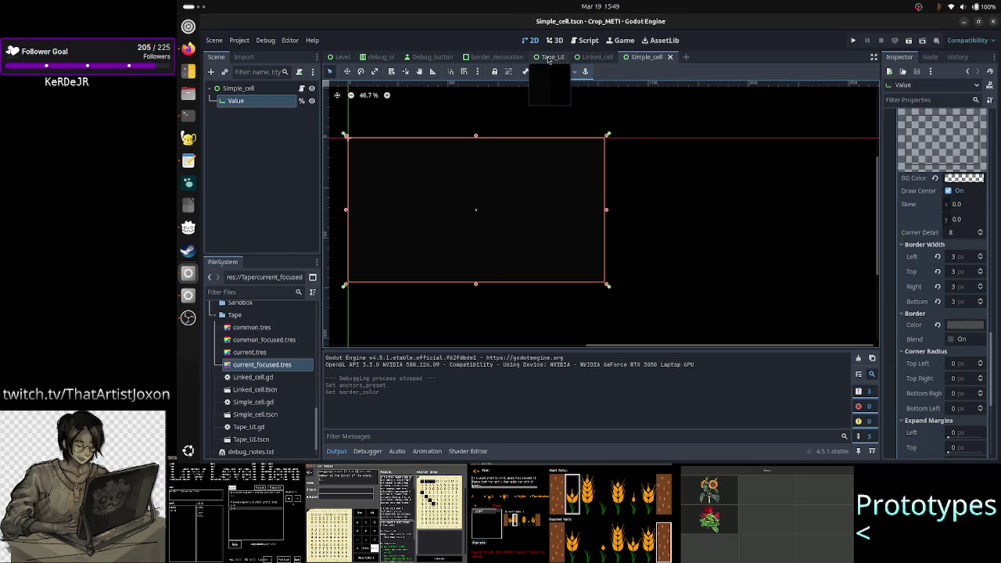
- Run the Tape_UI scene and view the running game's live scene tree
click(551, 57)
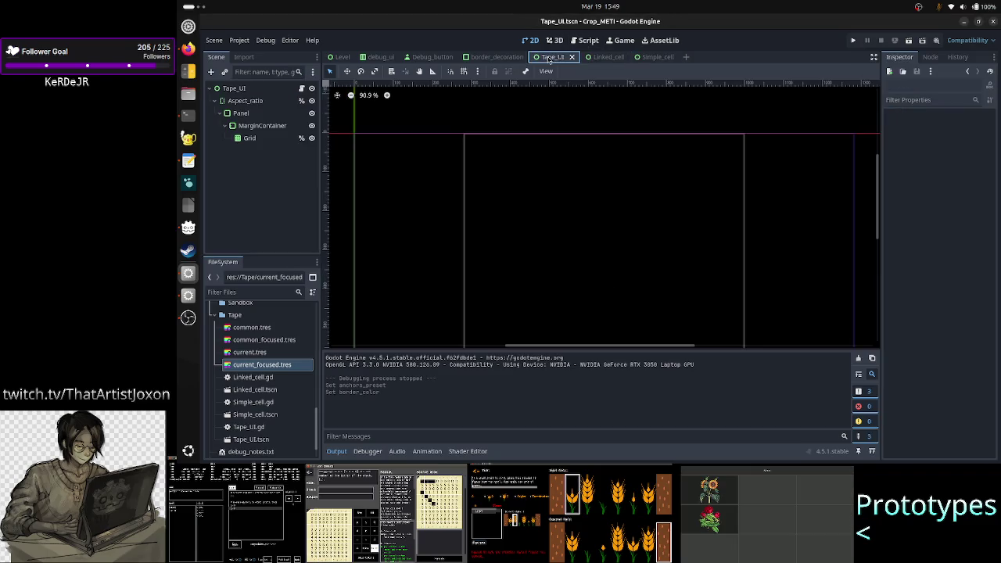
click(908, 40)
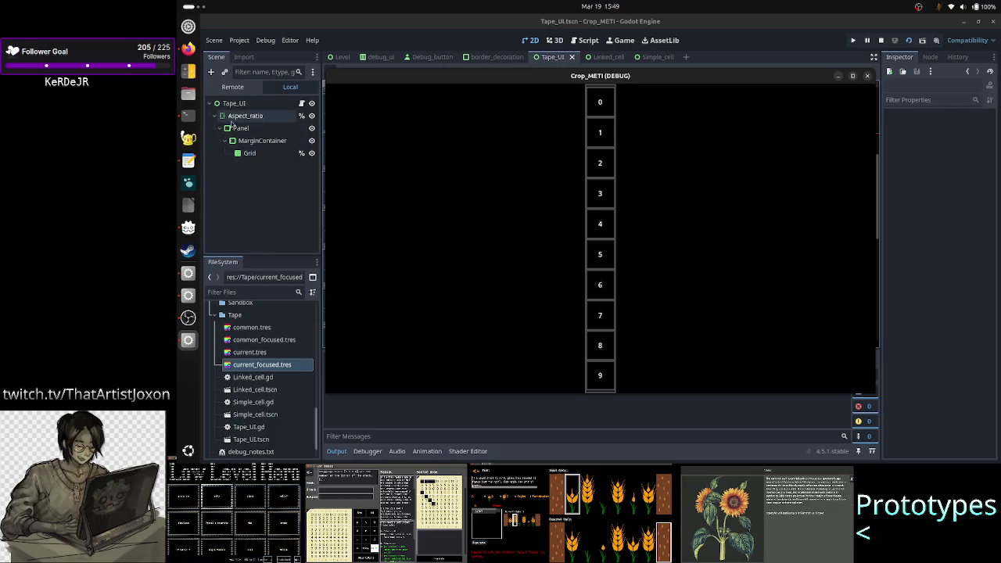
click(232, 87)
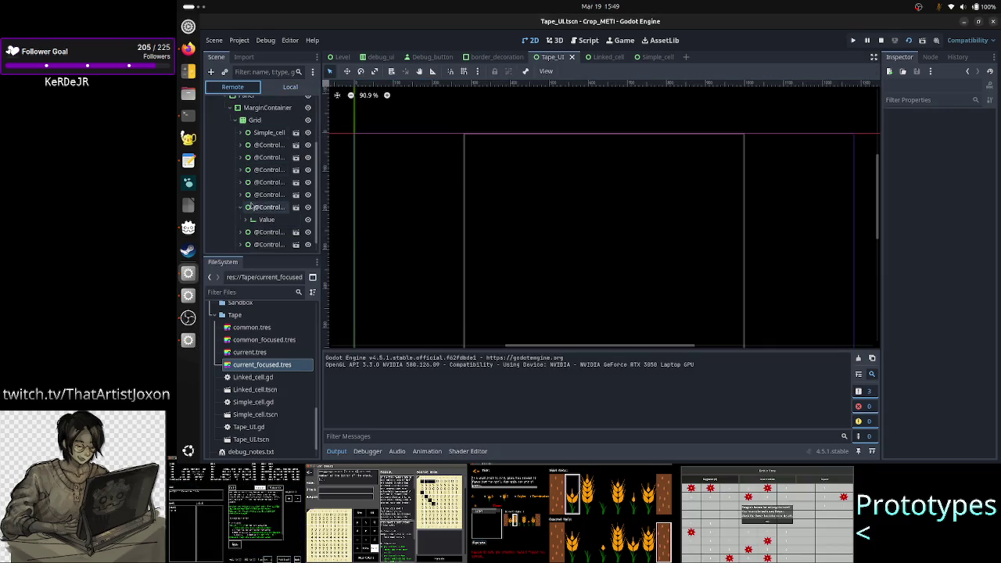
- Set the game window Always on Top, inspect a running cell node, and maximize the window
click(184, 344)
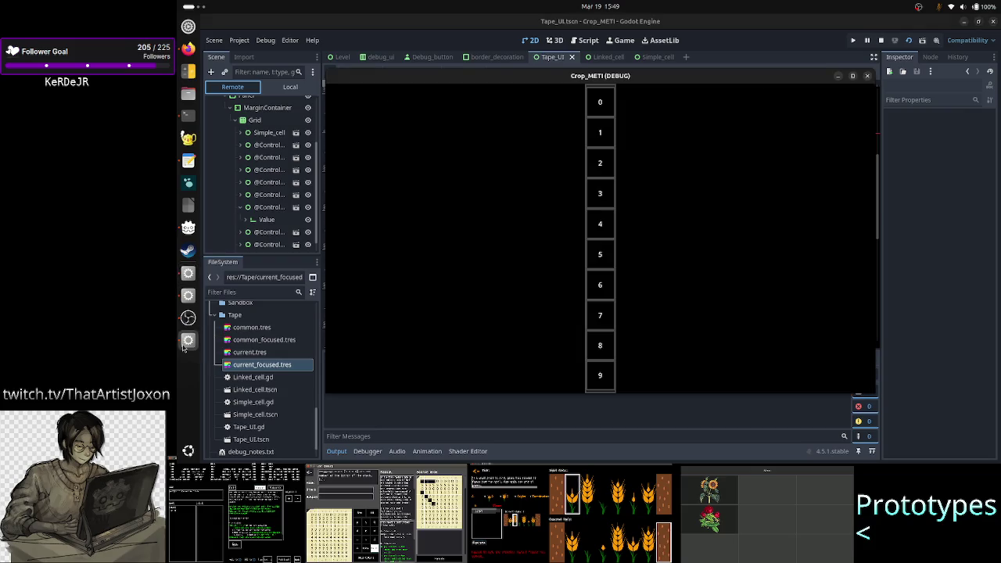
right_click(686, 78)
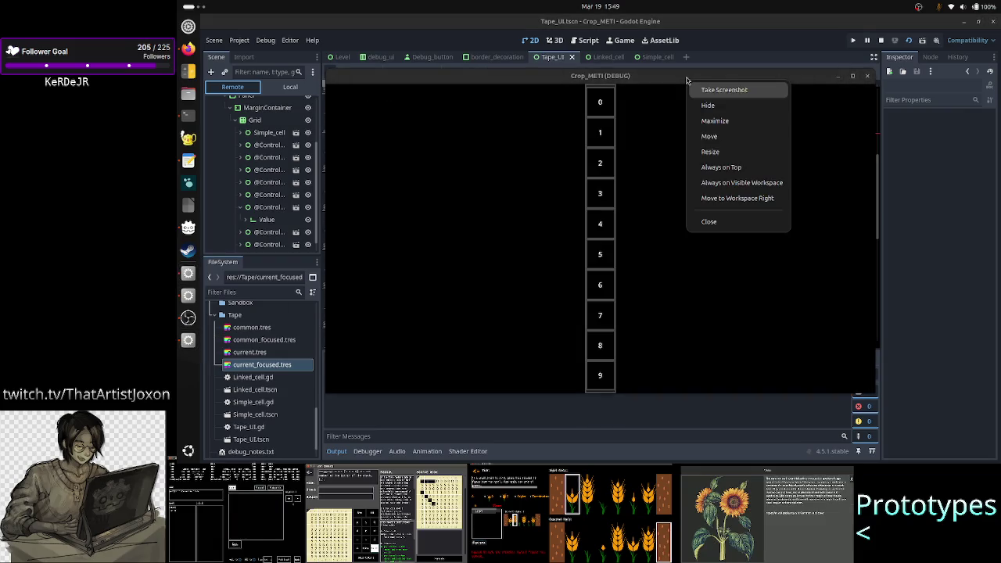
click(735, 168)
click(267, 197)
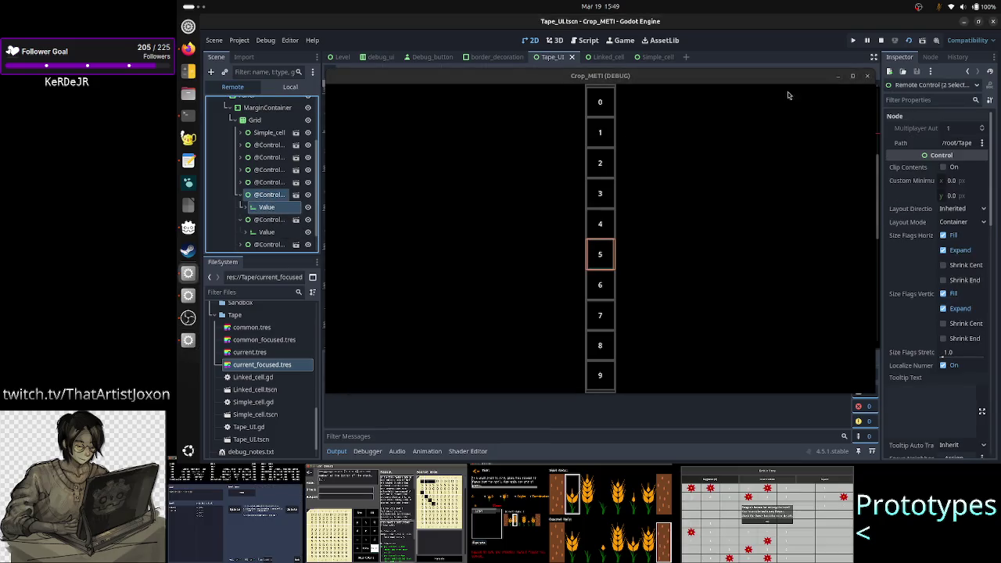
click(853, 76)
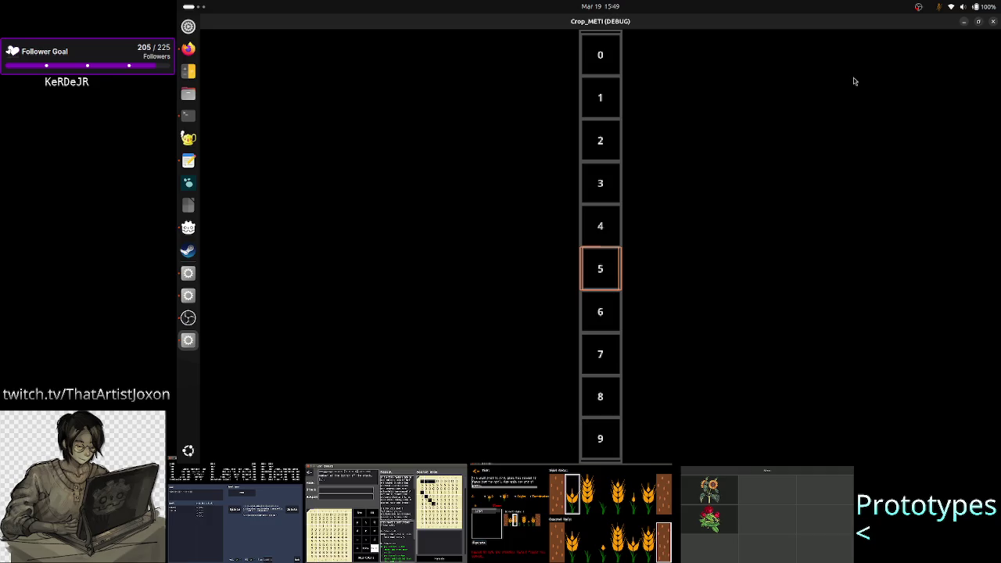
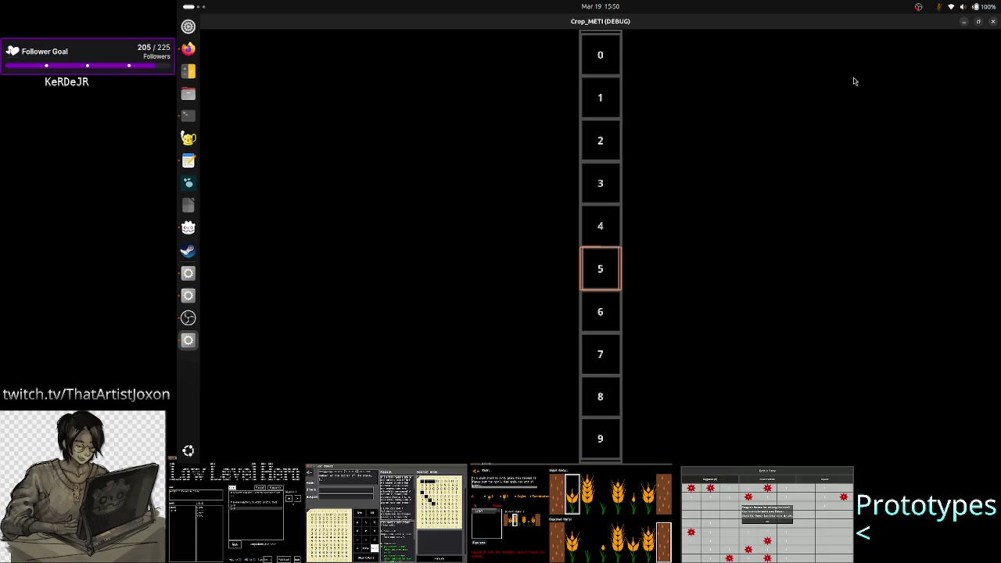
- Restore the game window to a smaller size, pin it Always on Top, and drag it right
double_click(711, 22)
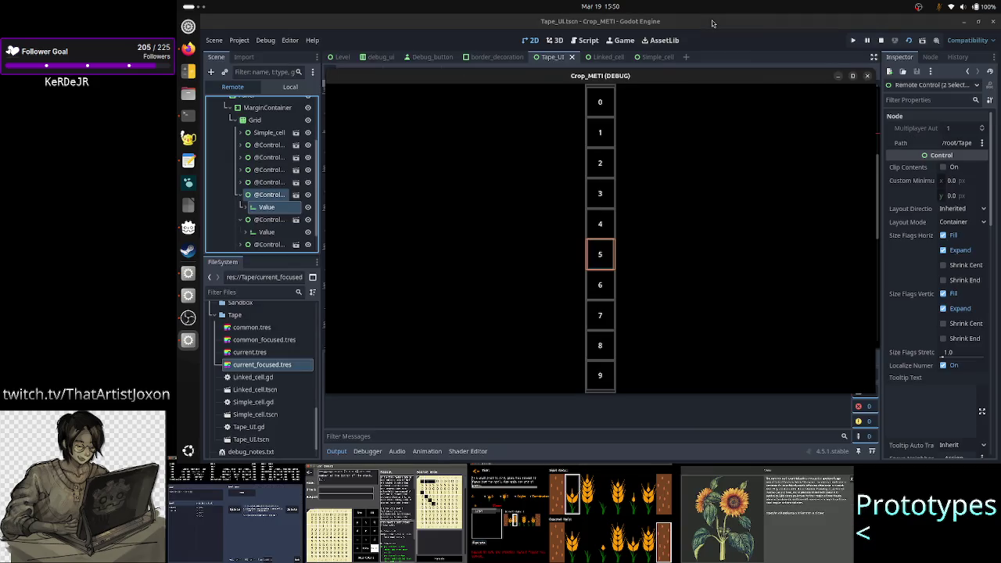
right_click(656, 80)
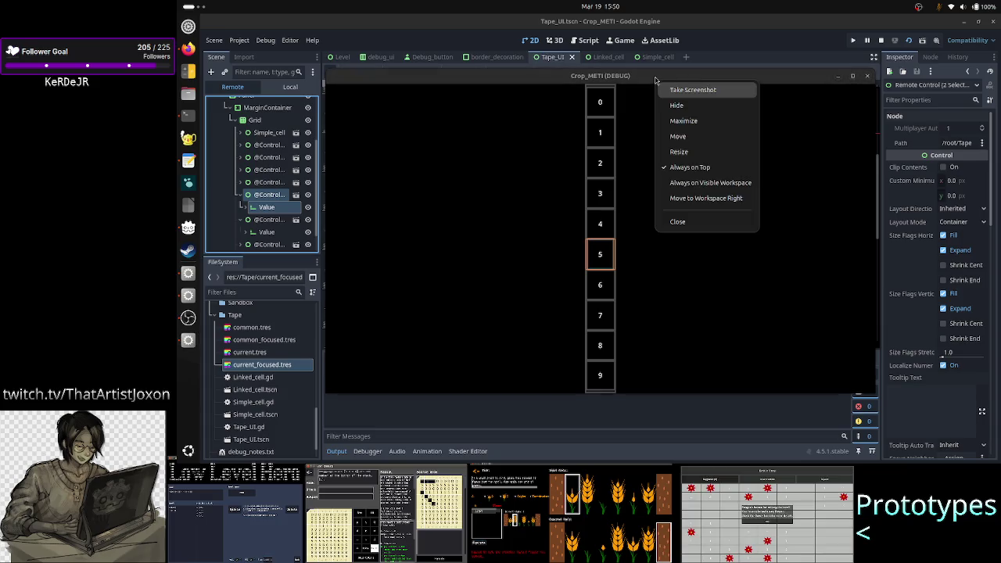
click(695, 169)
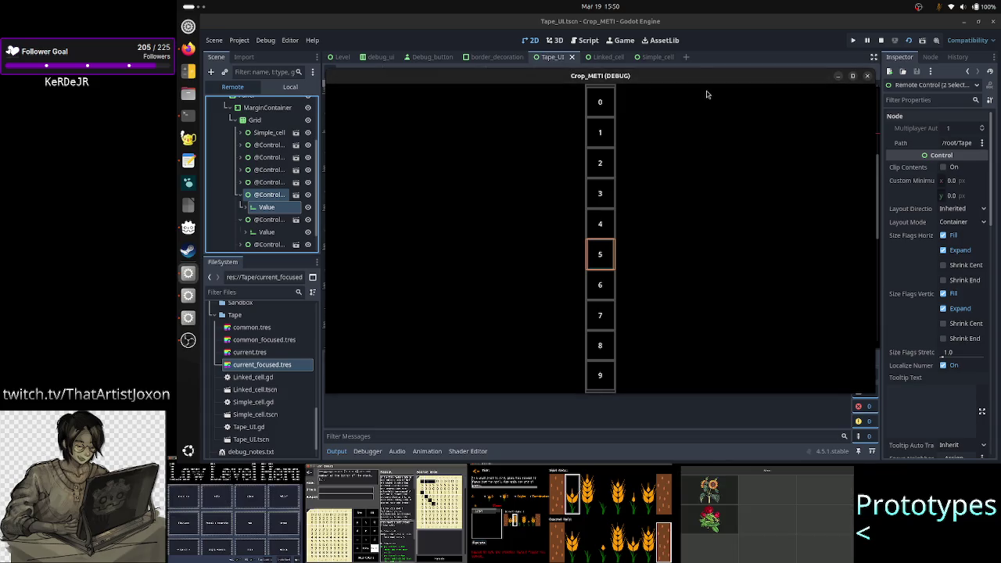
drag(704, 83, 752, 86)
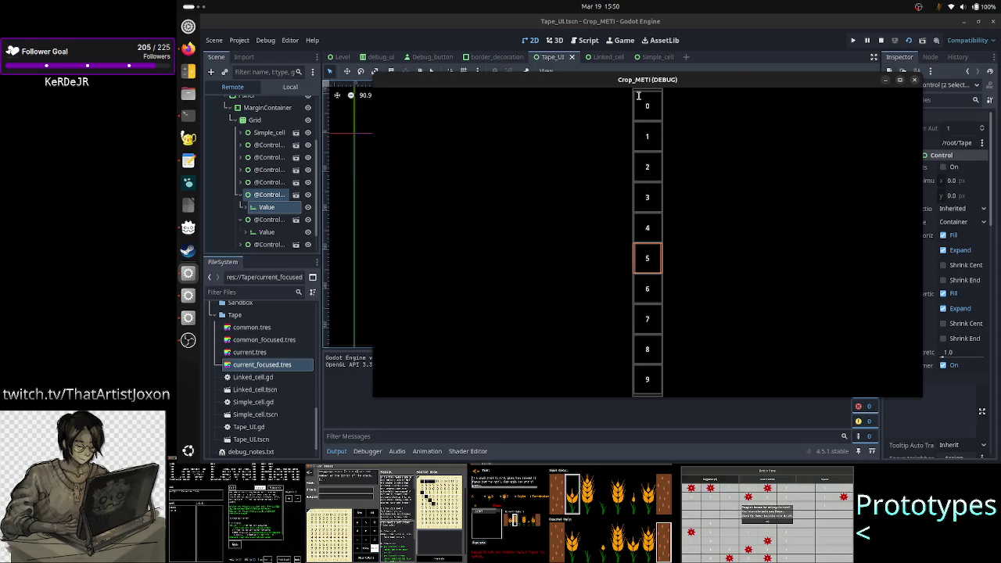
- Toggle the game window's Always on Top off and select the running cell's Value field
right_click(619, 82)
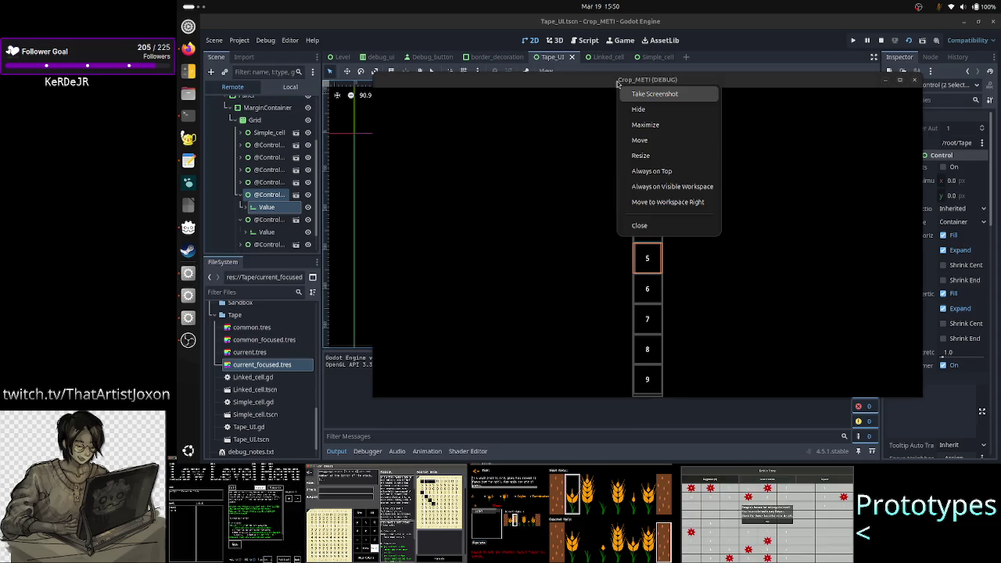
click(661, 171)
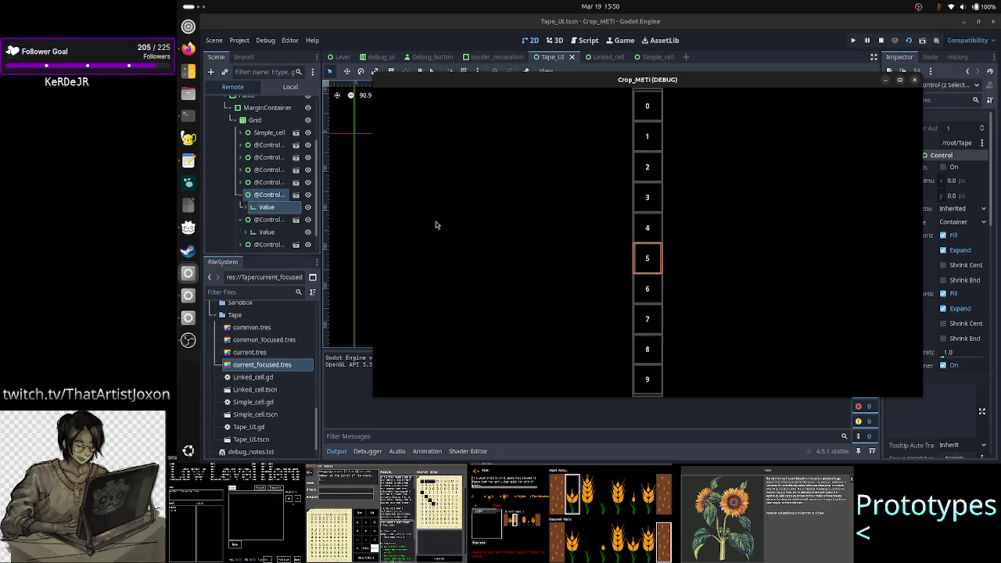
click(269, 210)
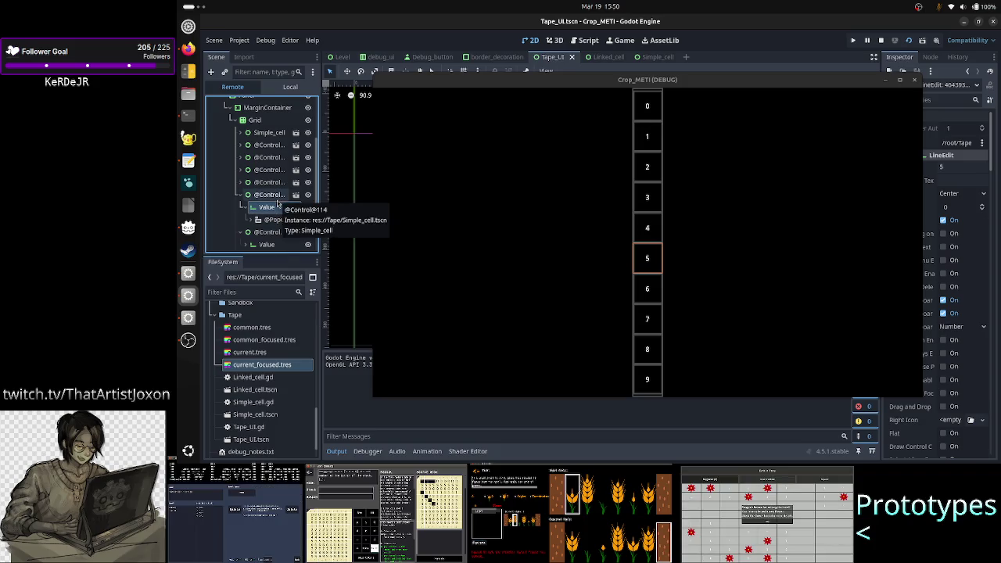
click(278, 201)
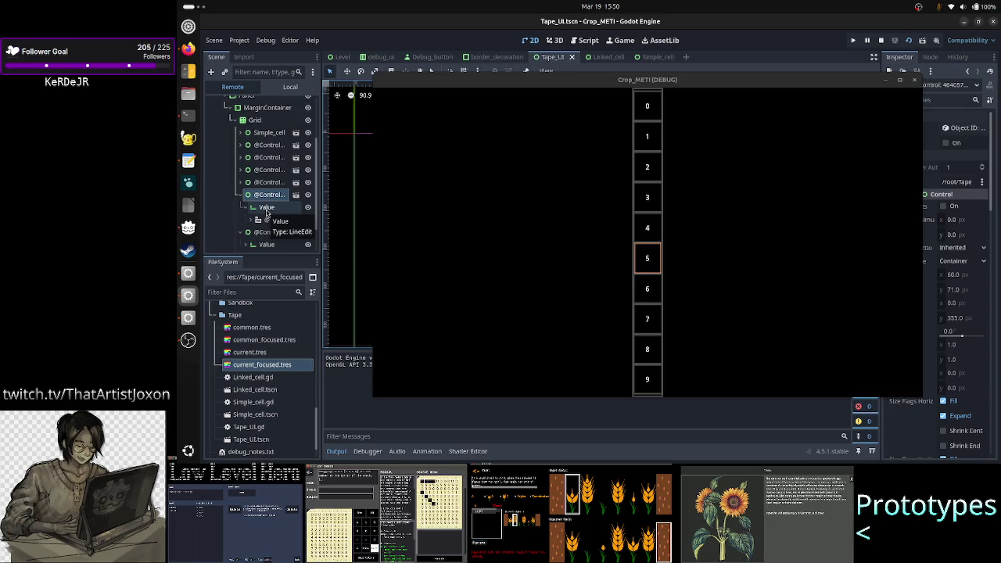
click(266, 208)
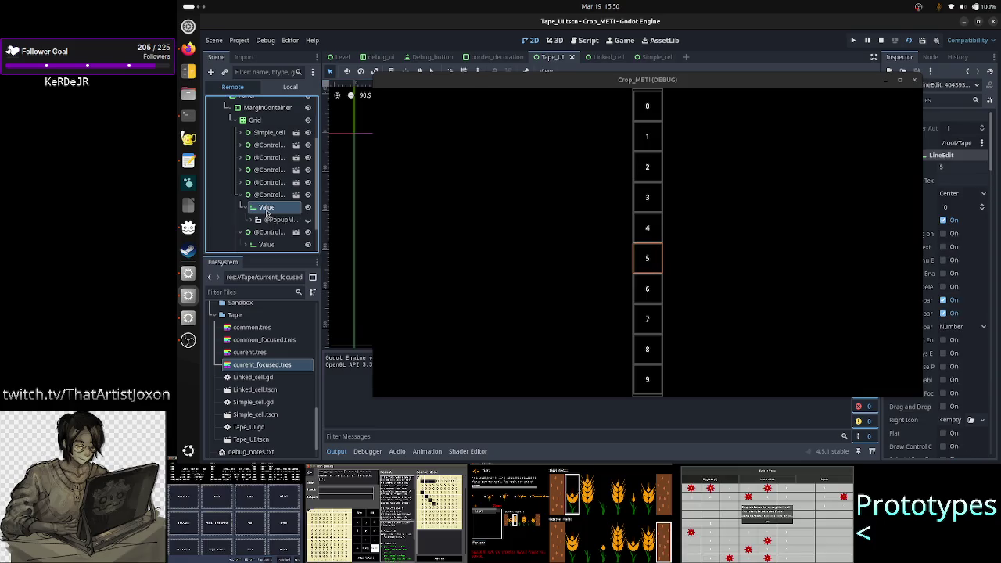
scroll(957, 321, down, 10)
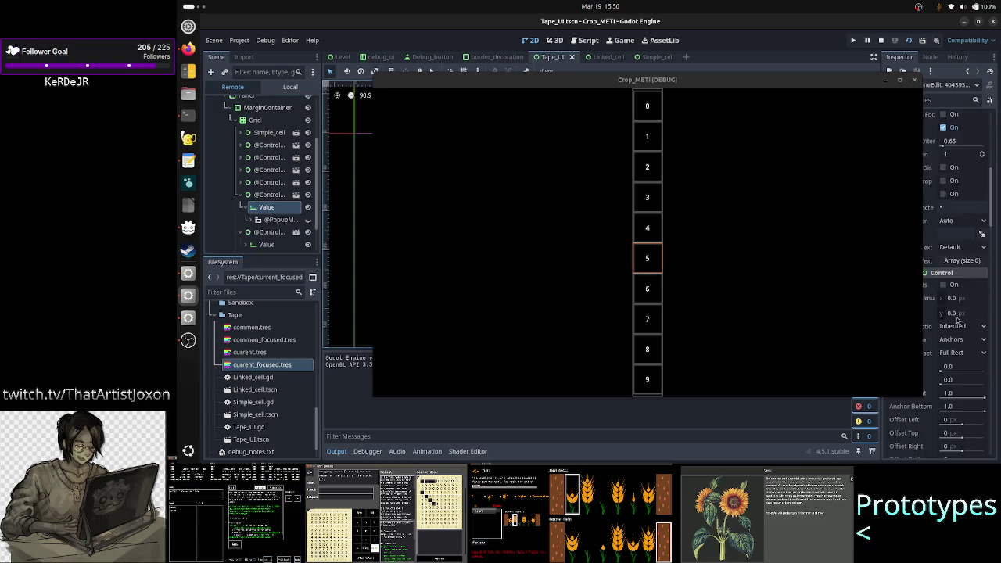
scroll(959, 325, down, 4)
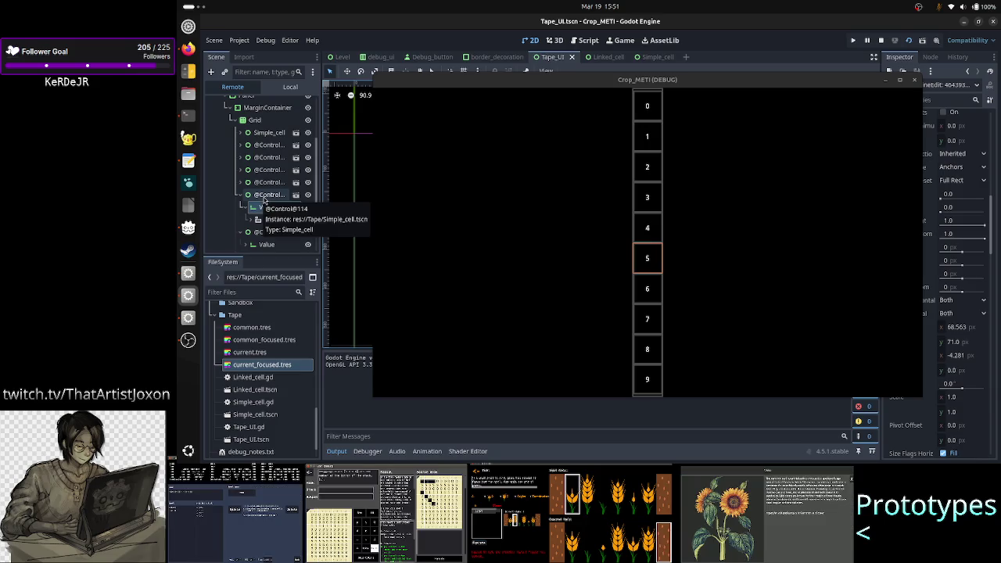
click(265, 197)
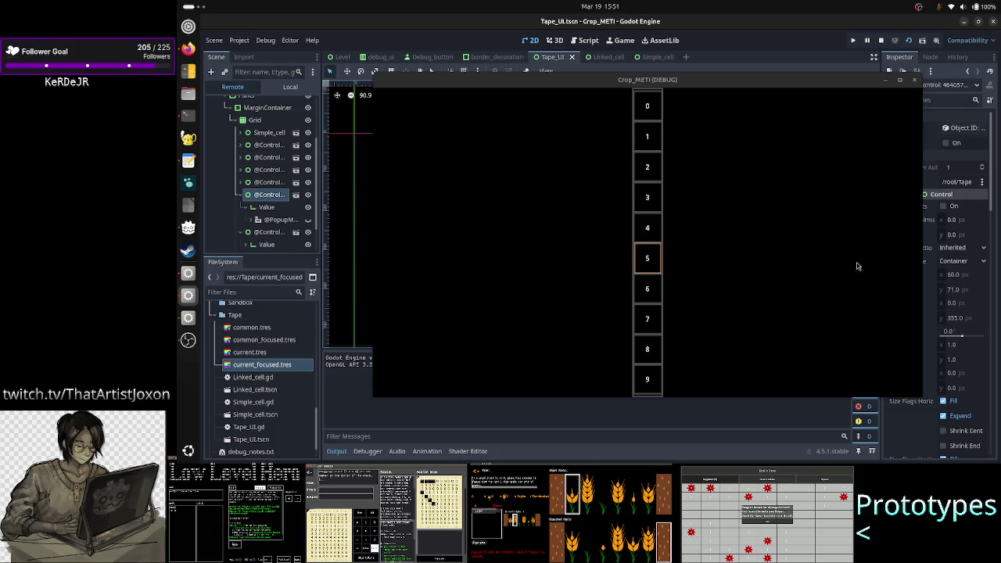
click(265, 211)
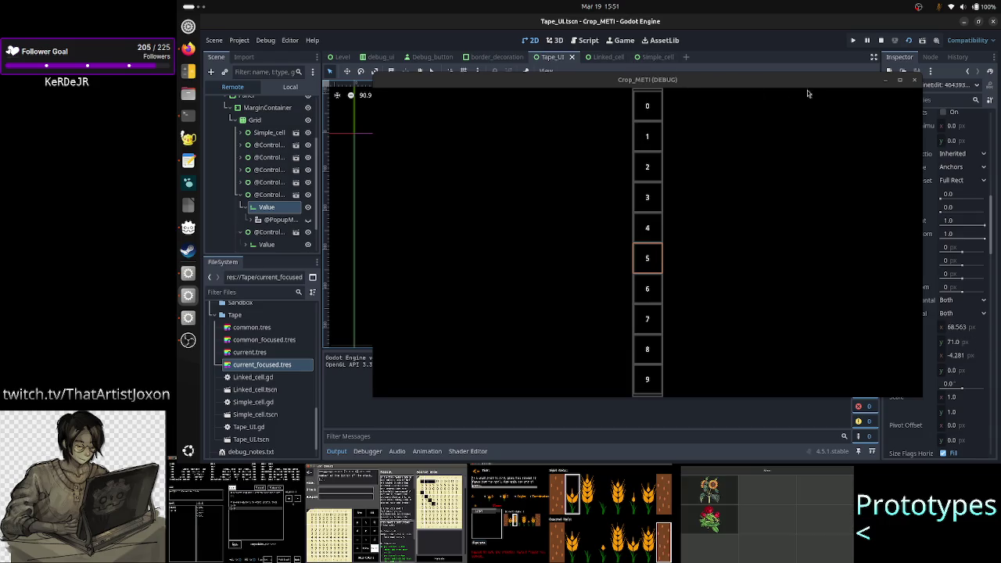
click(885, 80)
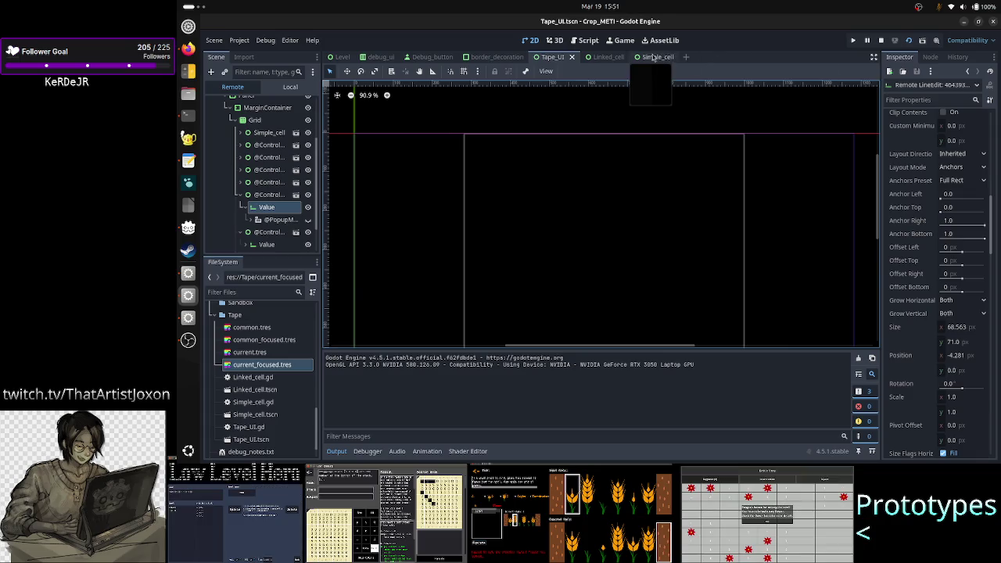
- Review the Simple_cell scene's local node tree and Value settings, then return to Tape_UI
click(657, 57)
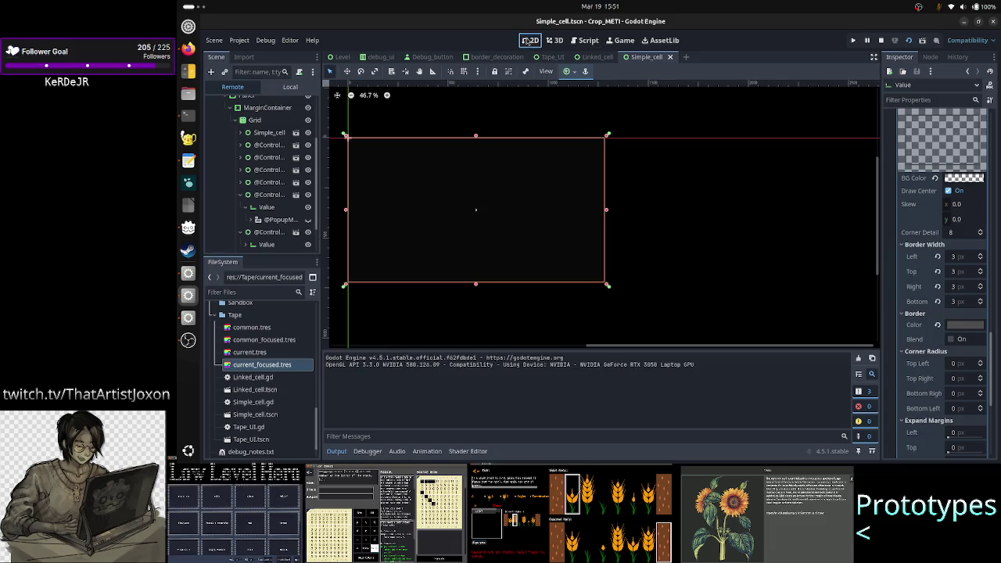
click(283, 88)
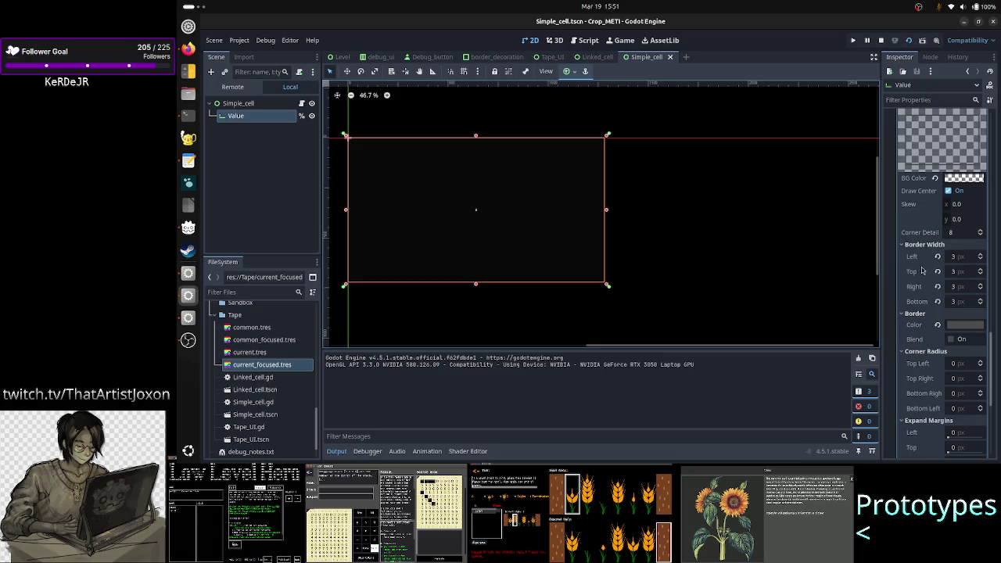
scroll(917, 260, up, 15)
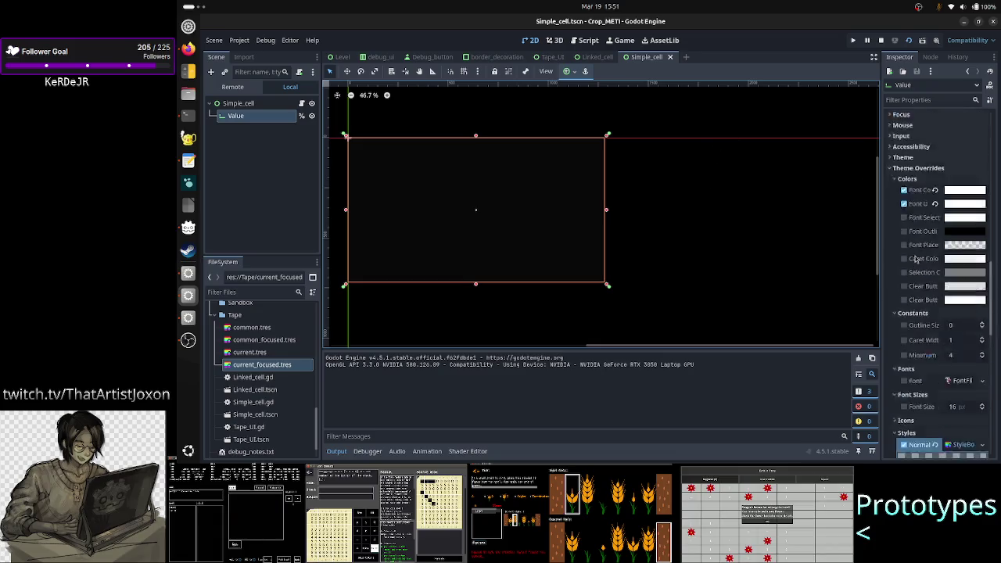
scroll(916, 260, down, 10)
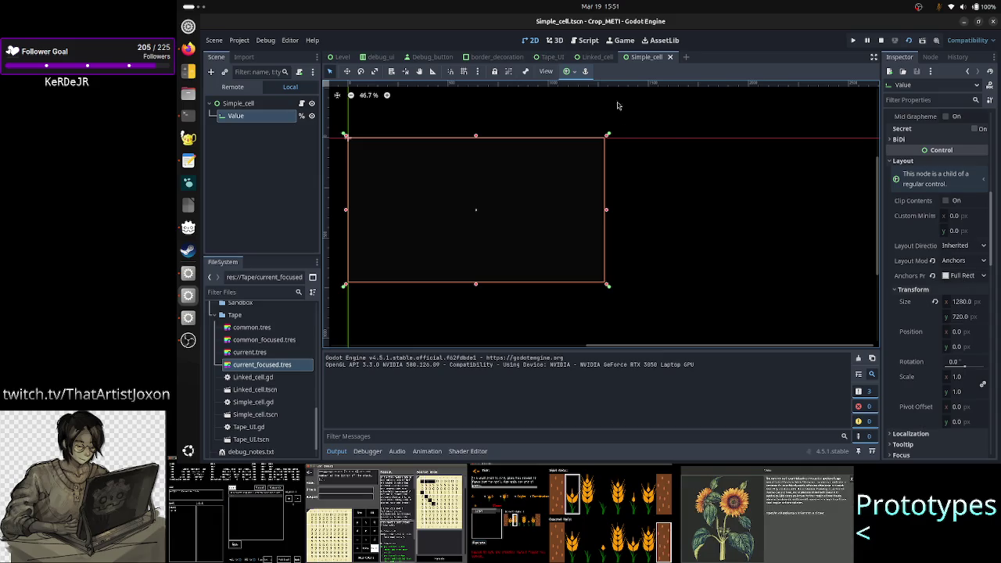
click(554, 56)
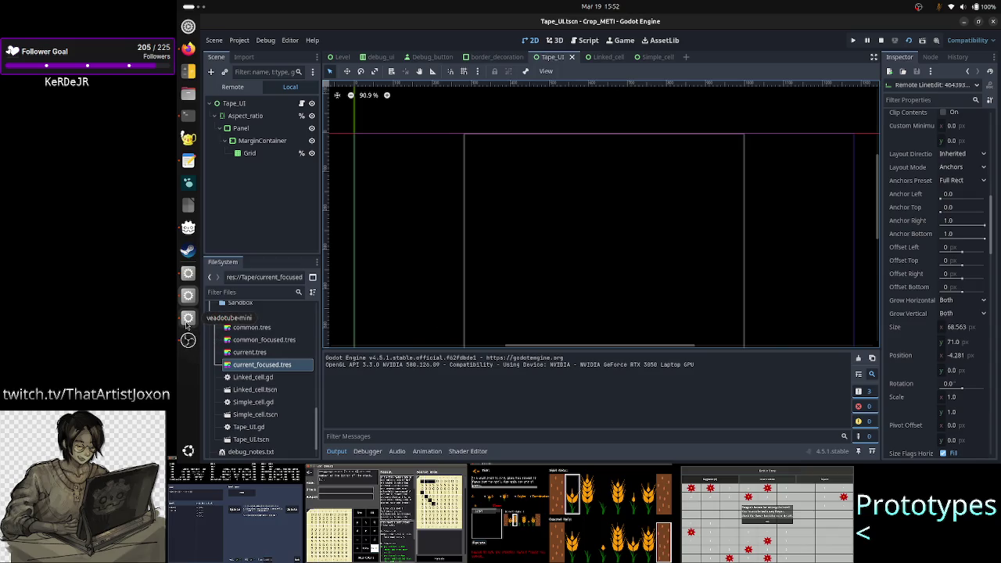
click(188, 275)
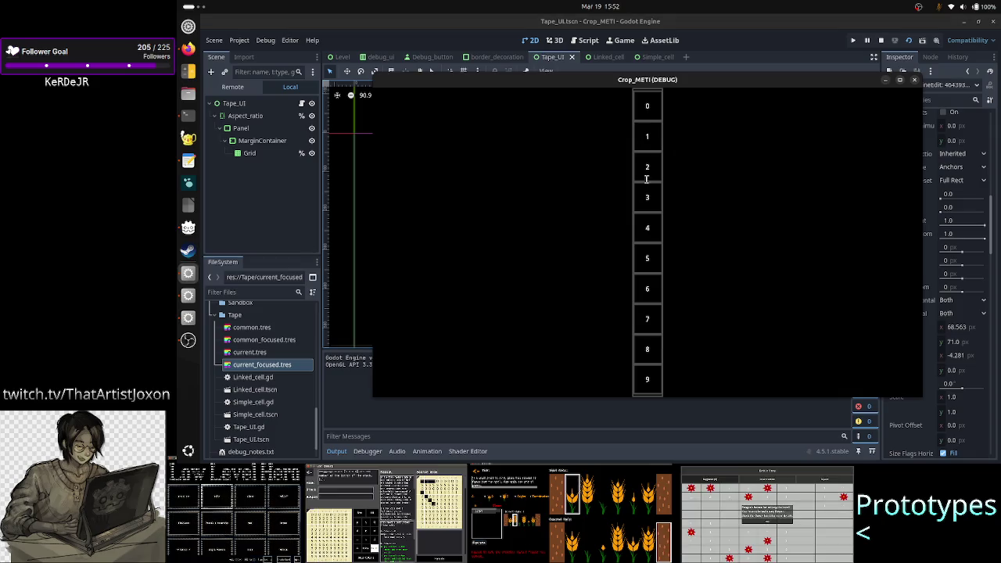
double_click(738, 84)
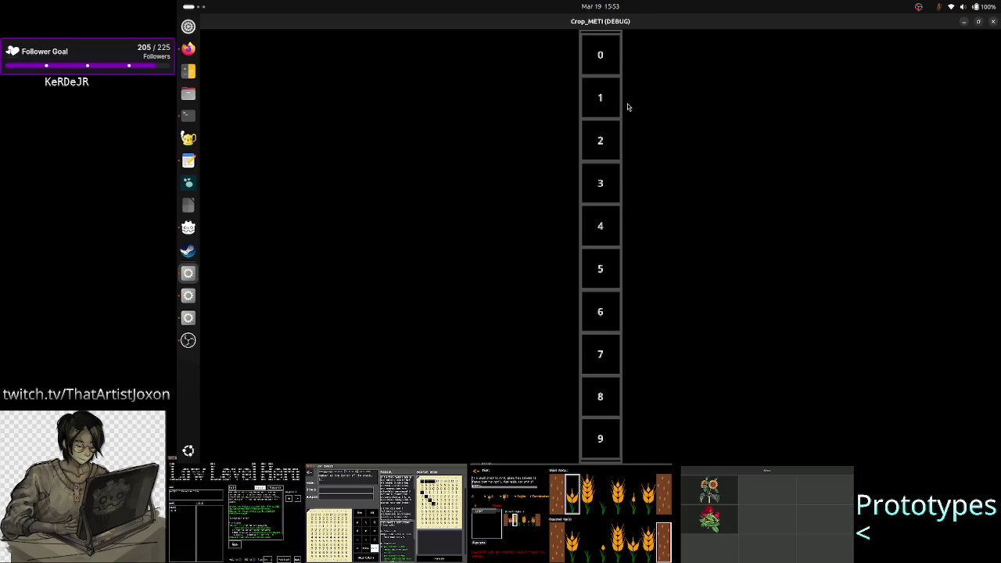
click(966, 23)
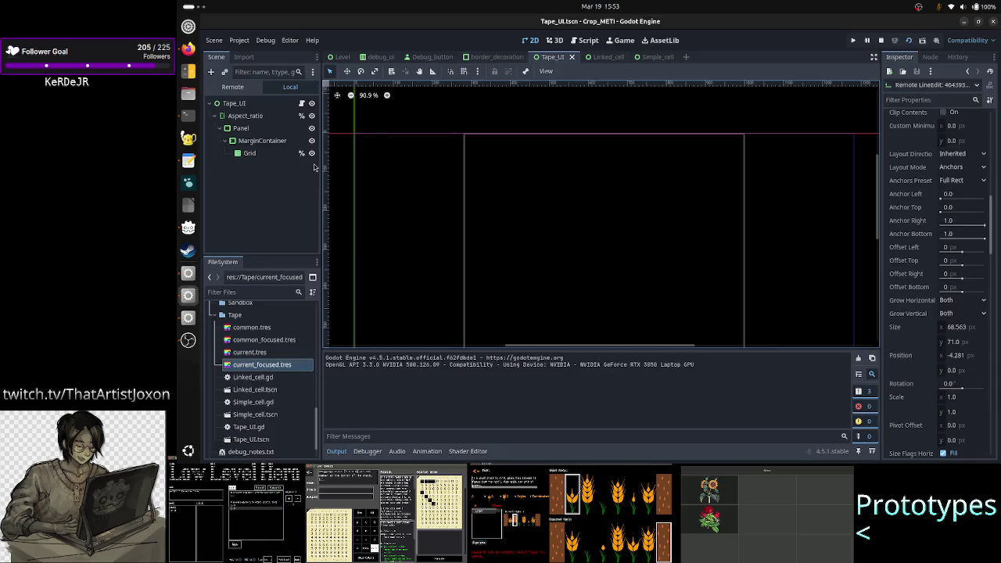
- Review Tape_UI's Panel, MarginContainer margins and Grid column settings zoomed in, then reselect Panel
click(247, 129)
scroll(541, 164, up, 8)
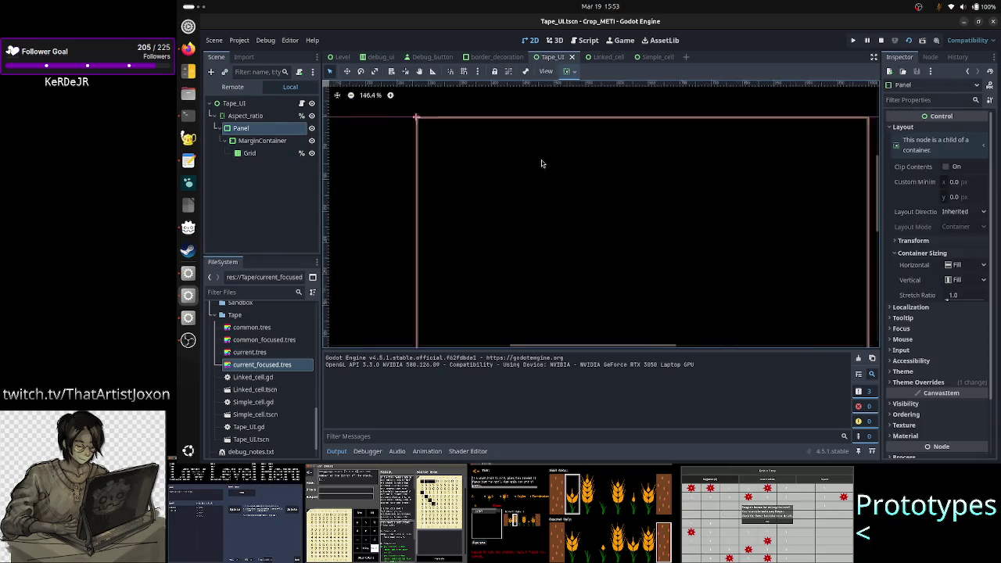
click(264, 143)
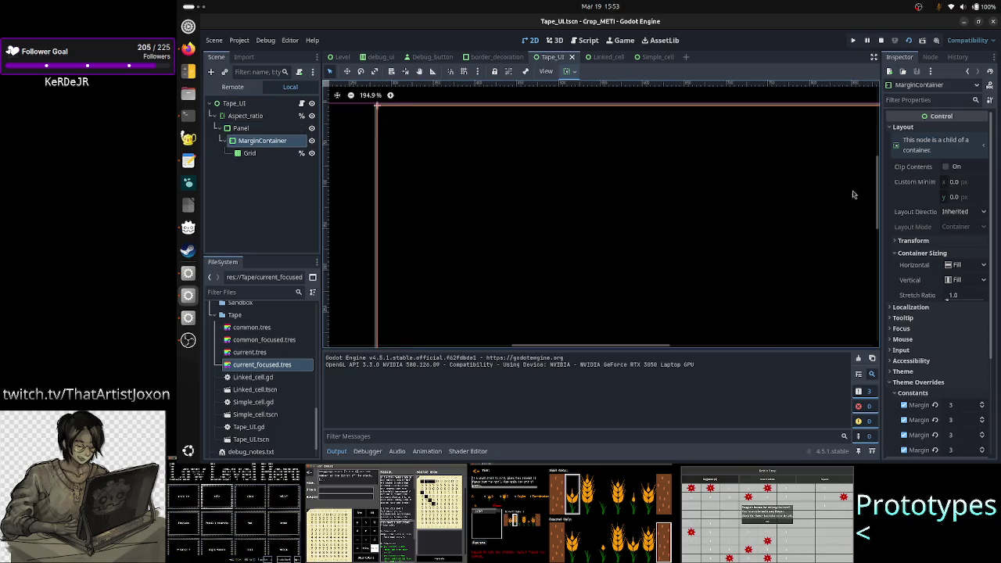
scroll(879, 206, up, 3)
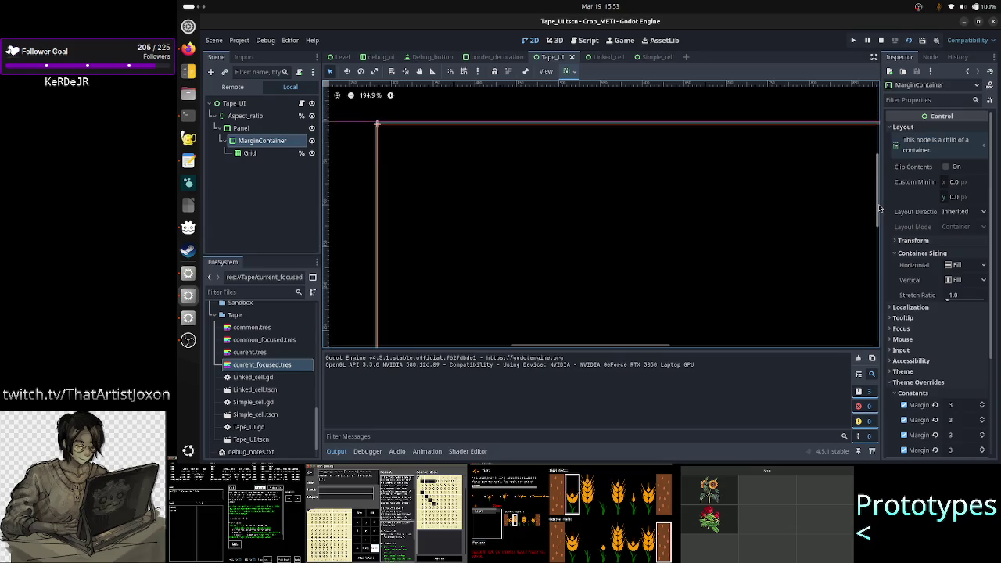
scroll(380, 161, up, 3)
scroll(380, 161, up, 10)
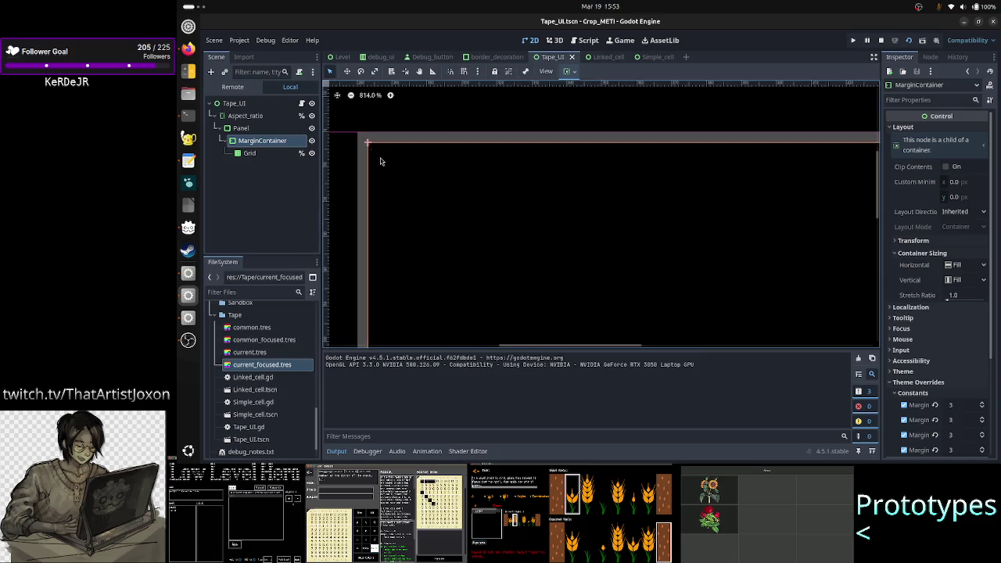
click(250, 154)
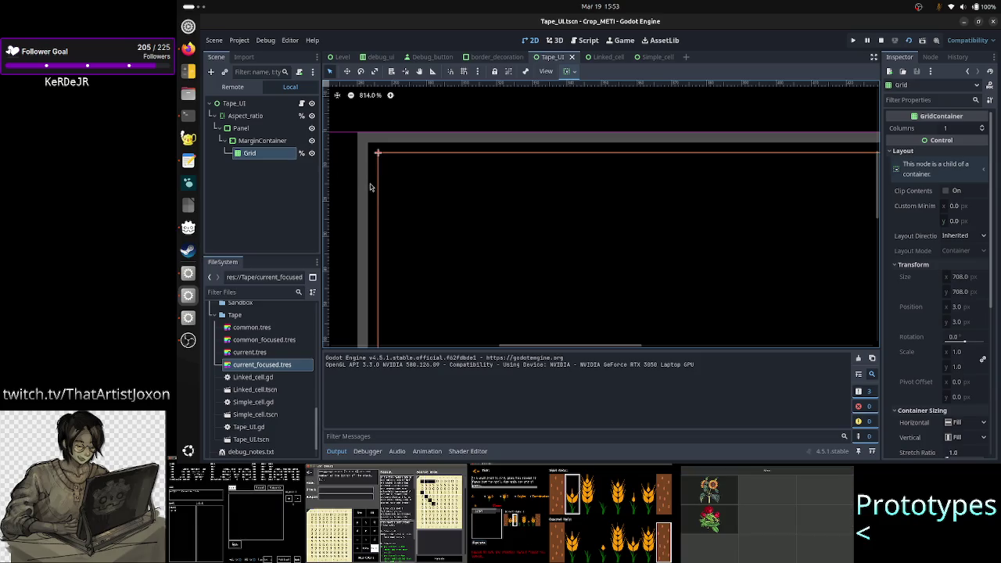
click(244, 128)
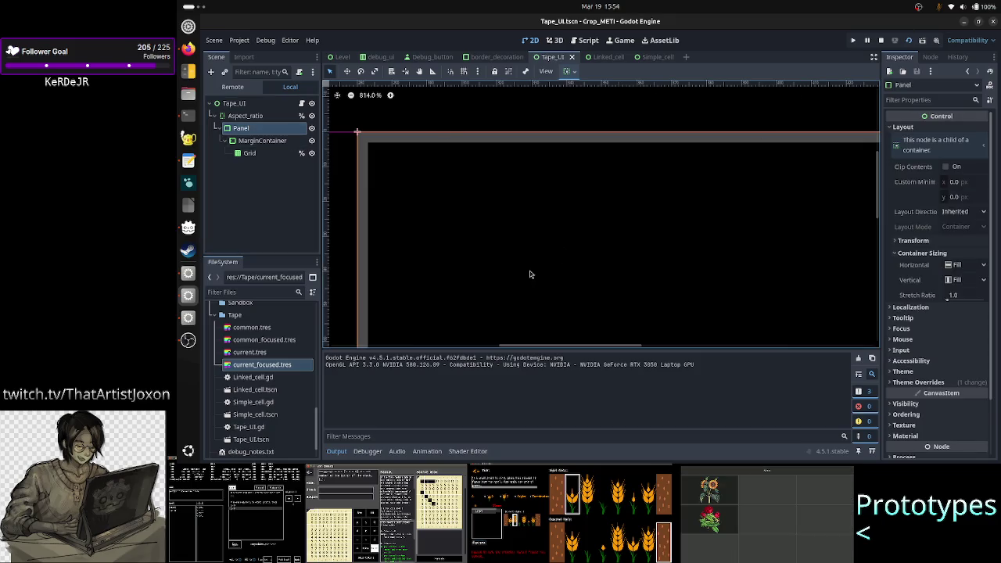
key(alt+Tab)
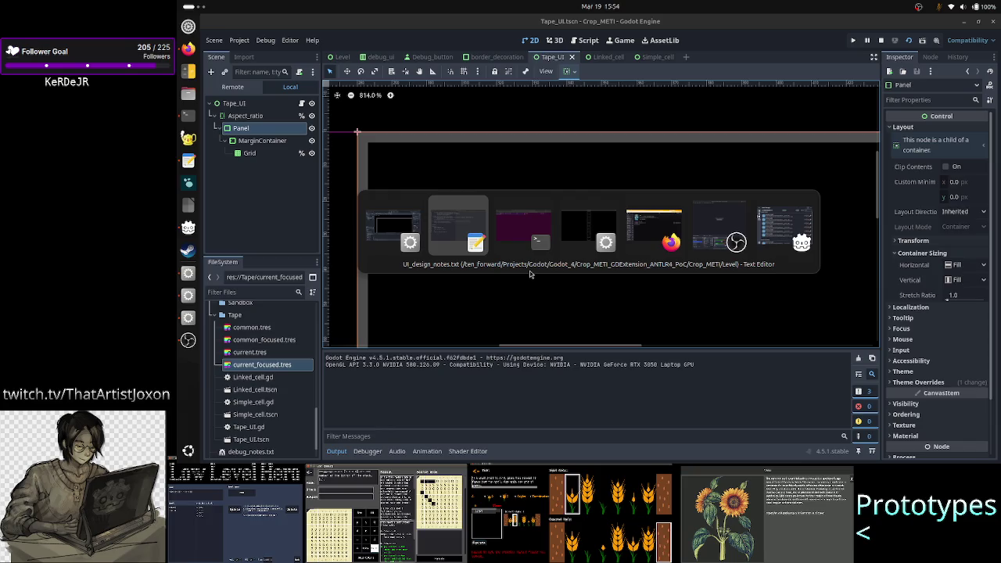
- Check the running game's single 0–9 column, then raise Firefox on Twitch's Faeria page
key(alt+Tab)
key(alt+Tab)
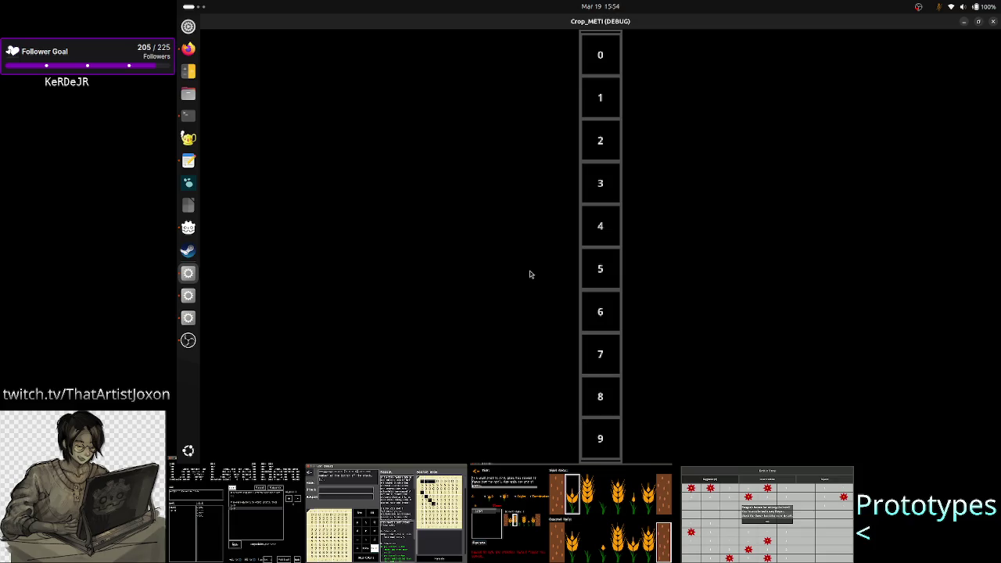
click(180, 50)
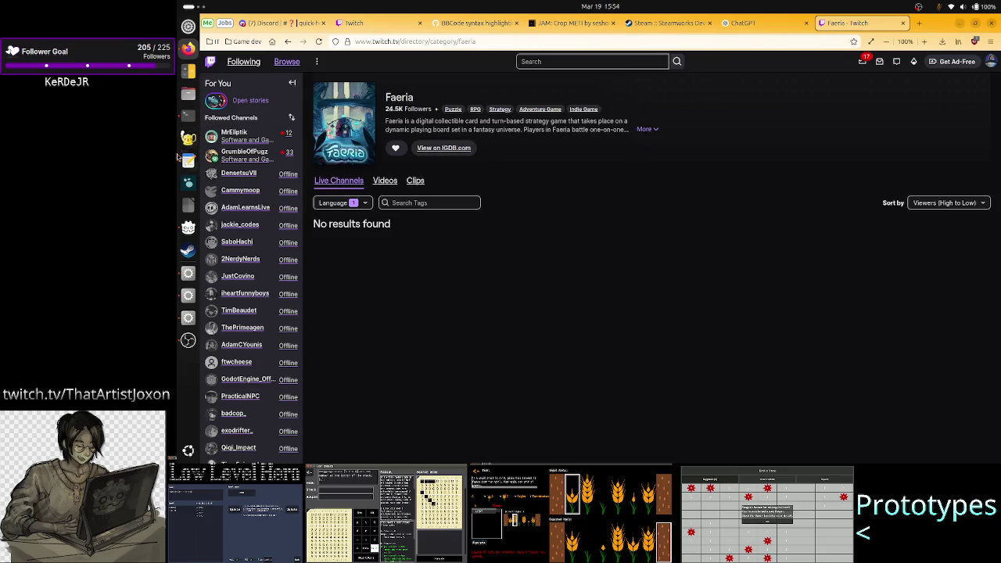
- Bring the Godot editor showing the Tape_UI scene back in front of Firefox
click(187, 297)
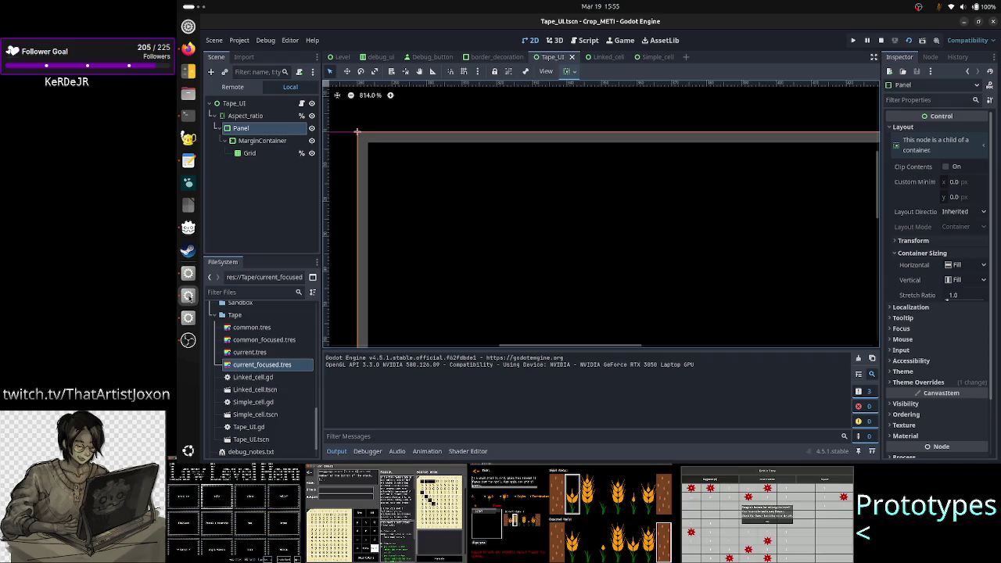
- Open Linked_cell, collapse the Output panel, and inspect the Value box's anchor settings
click(617, 57)
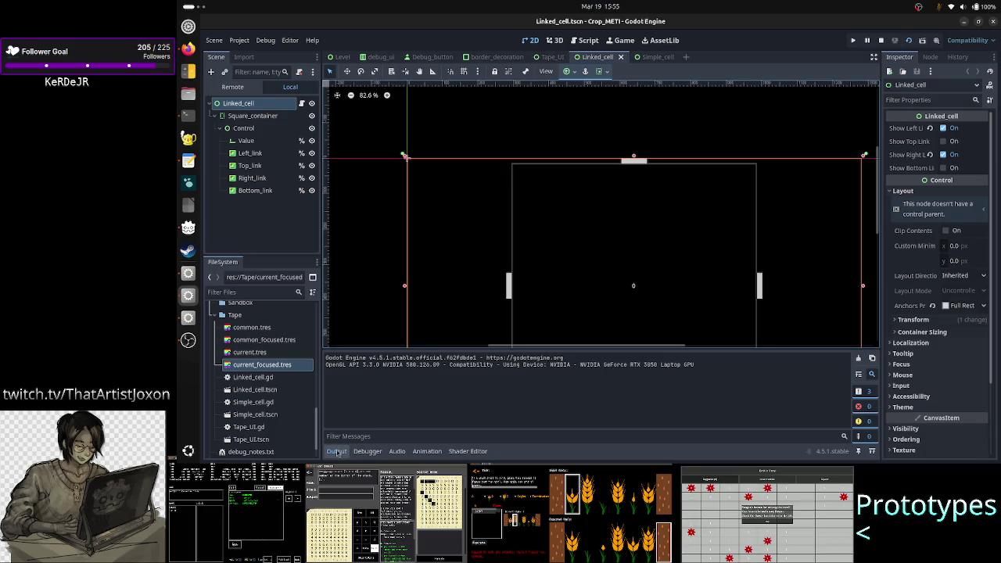
click(336, 451)
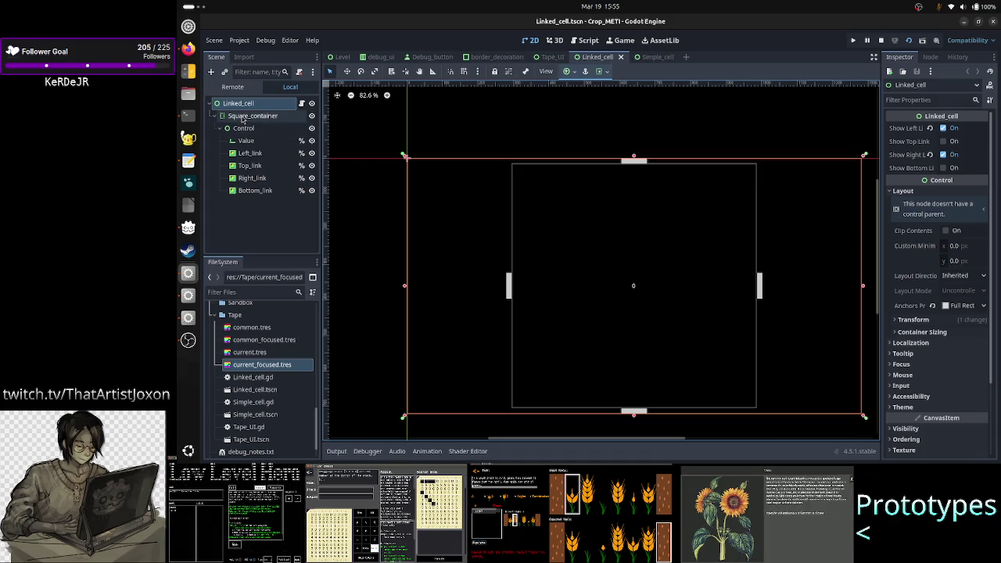
click(259, 141)
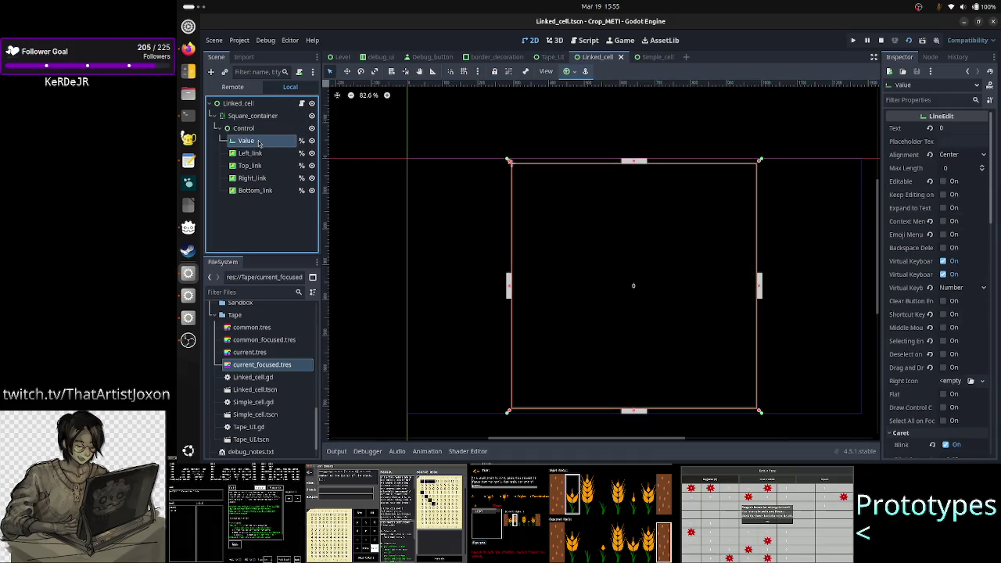
scroll(926, 304, down, 5)
scroll(926, 304, down, 5)
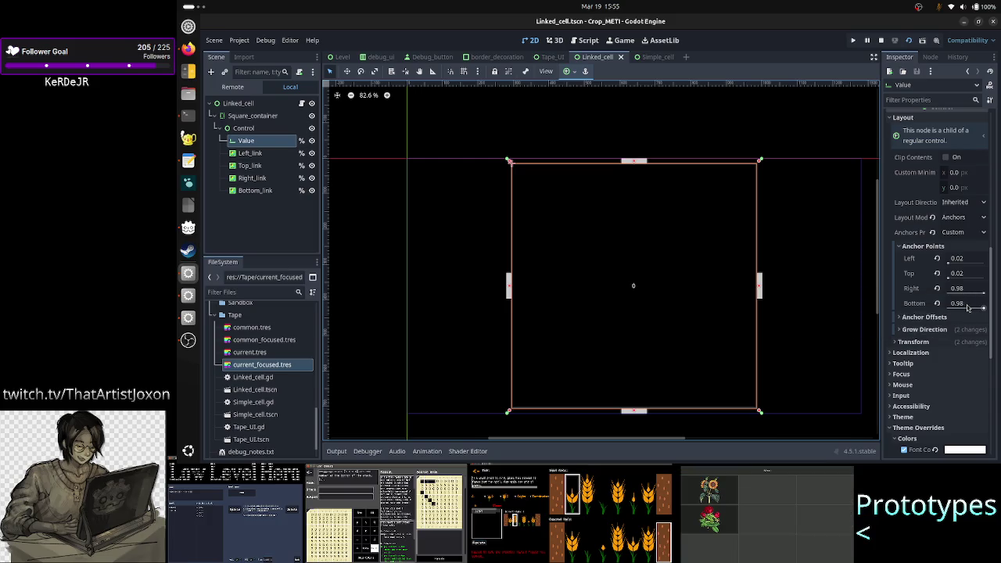
- Check Left_link and Top_link, keeping Top_link's anchors Custom and viewing its anchor points
click(250, 154)
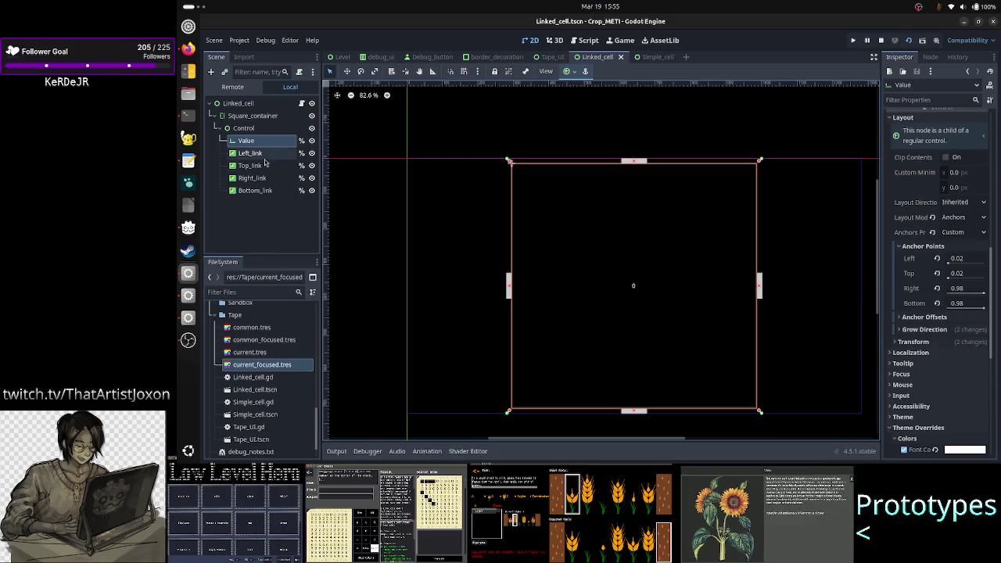
click(250, 165)
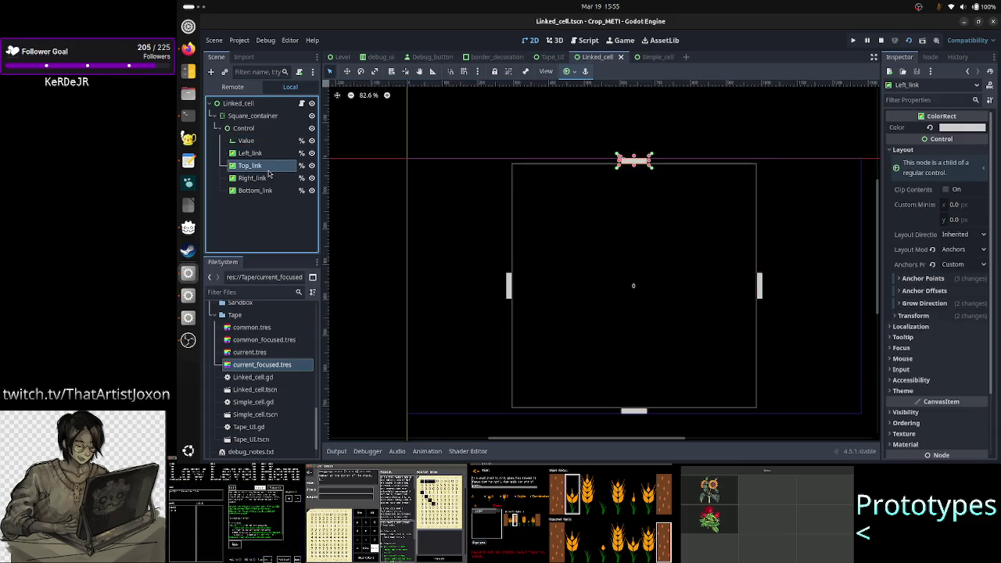
click(963, 268)
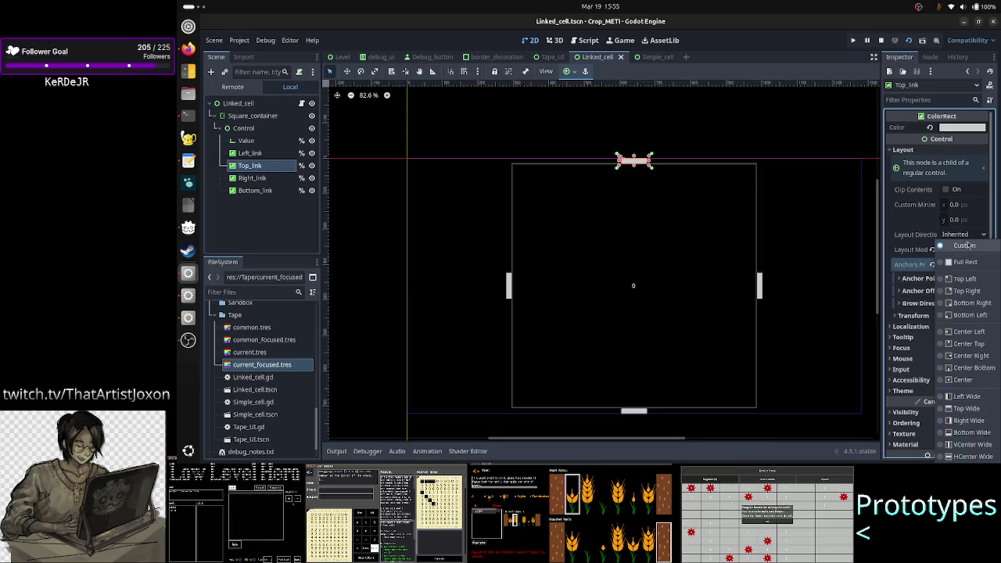
click(967, 248)
click(937, 279)
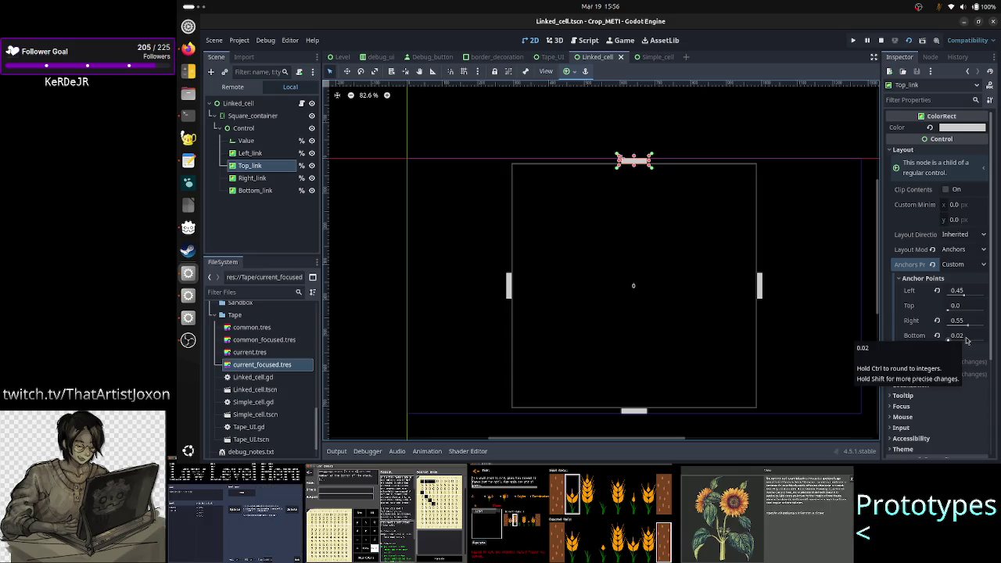
- Review Right_link's custom anchor points, then reselect the Value box
click(252, 178)
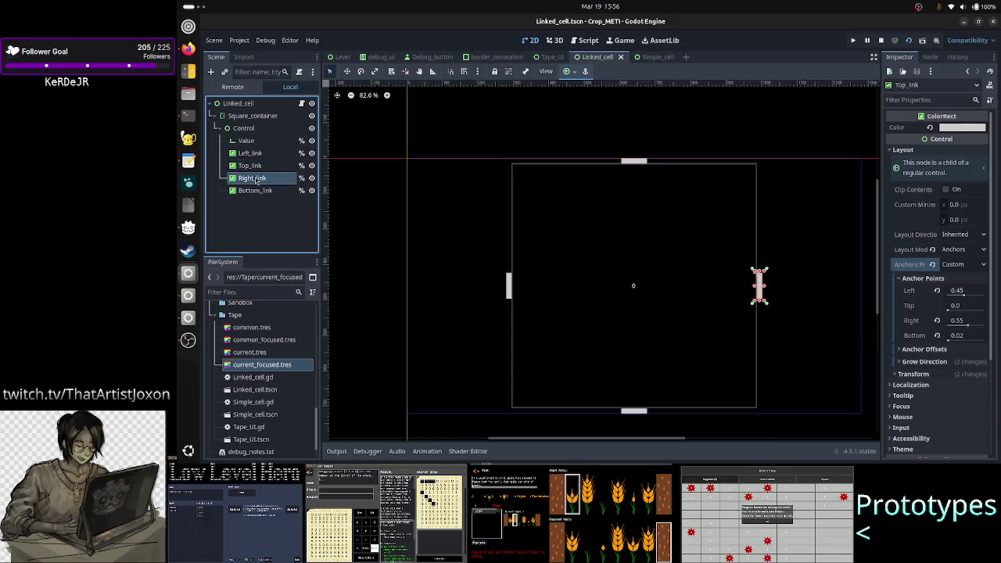
click(954, 280)
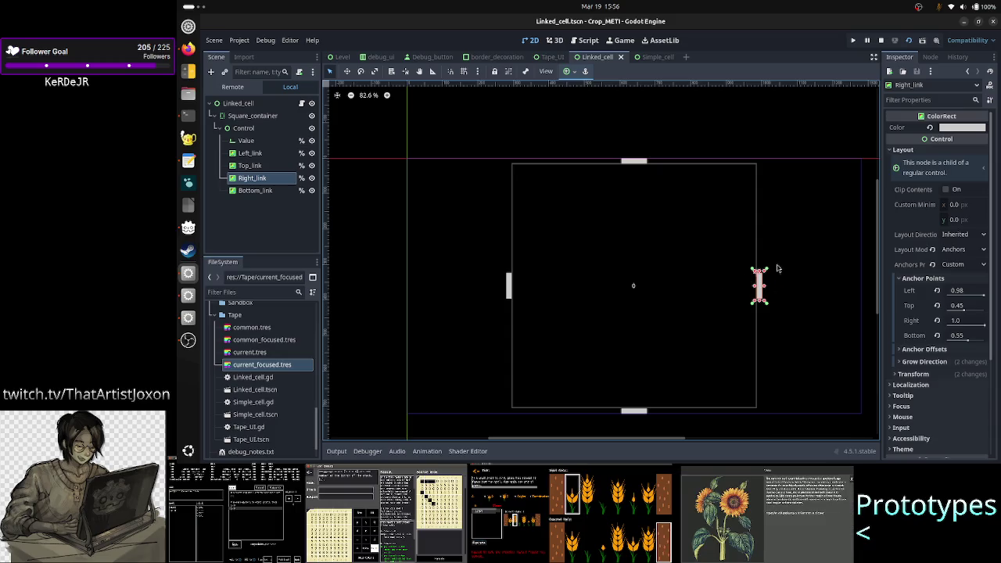
shift+click(254, 105)
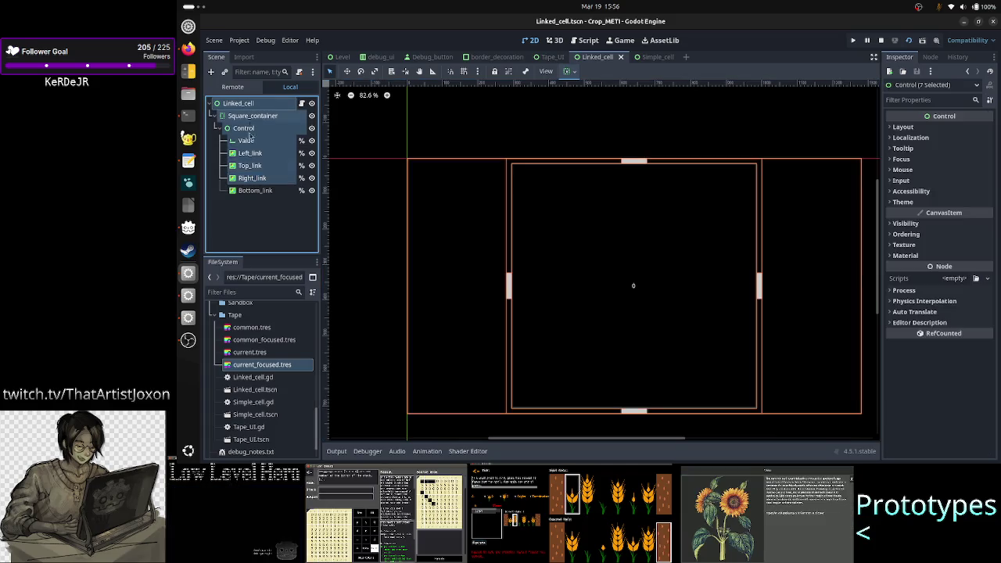
click(253, 219)
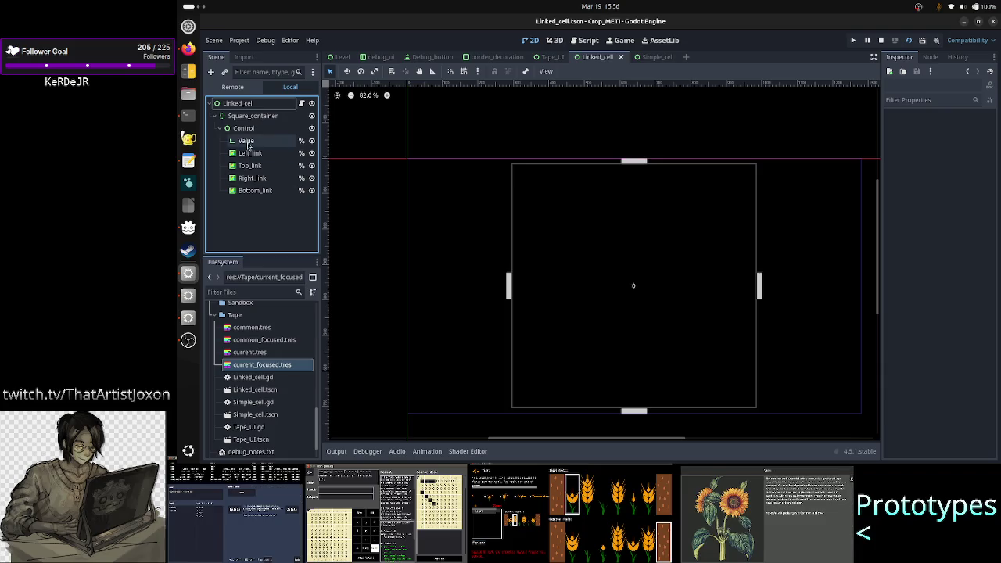
click(249, 140)
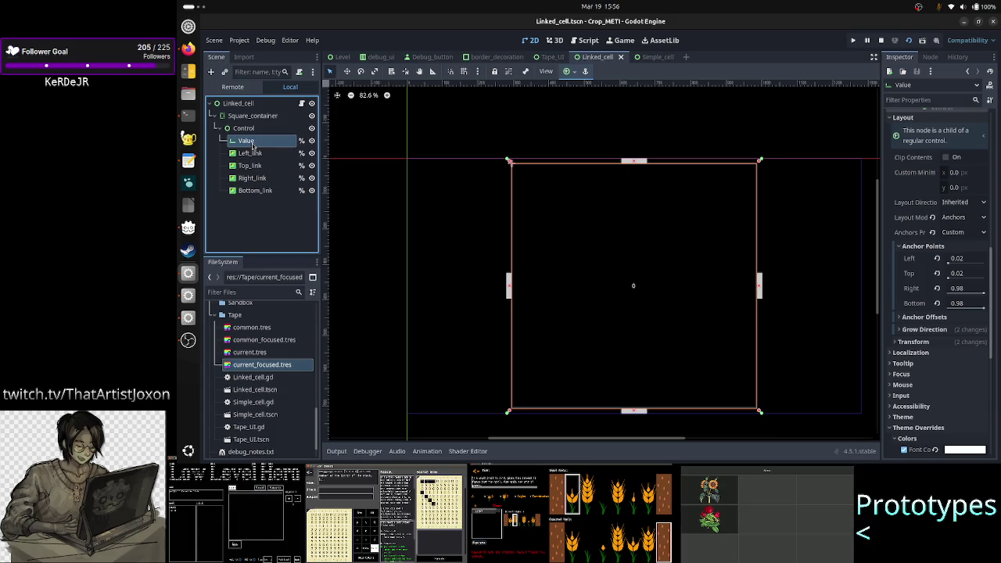
click(657, 58)
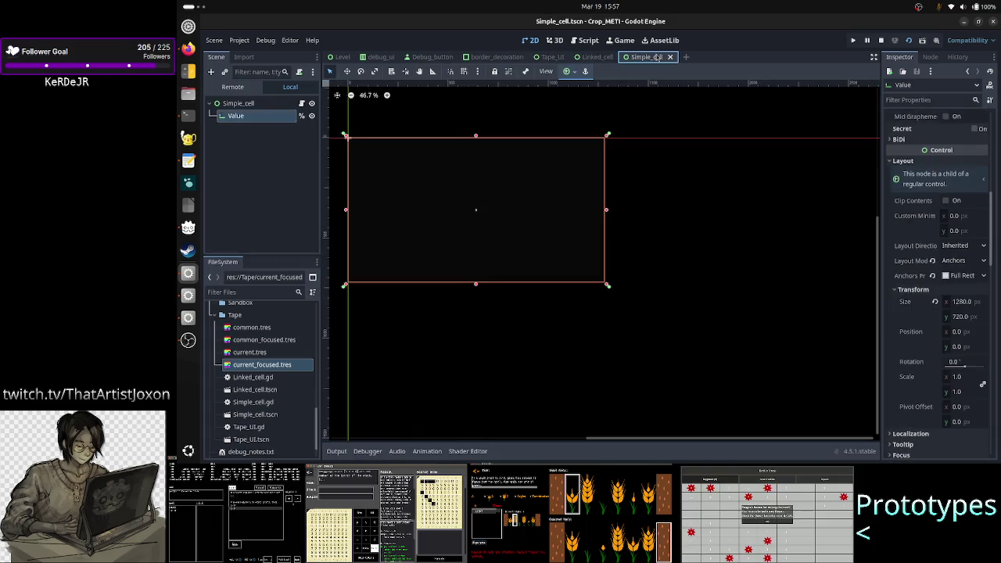
- Set the Simple_cell Value node's Anchors Preset to Custom and save the scene
click(955, 278)
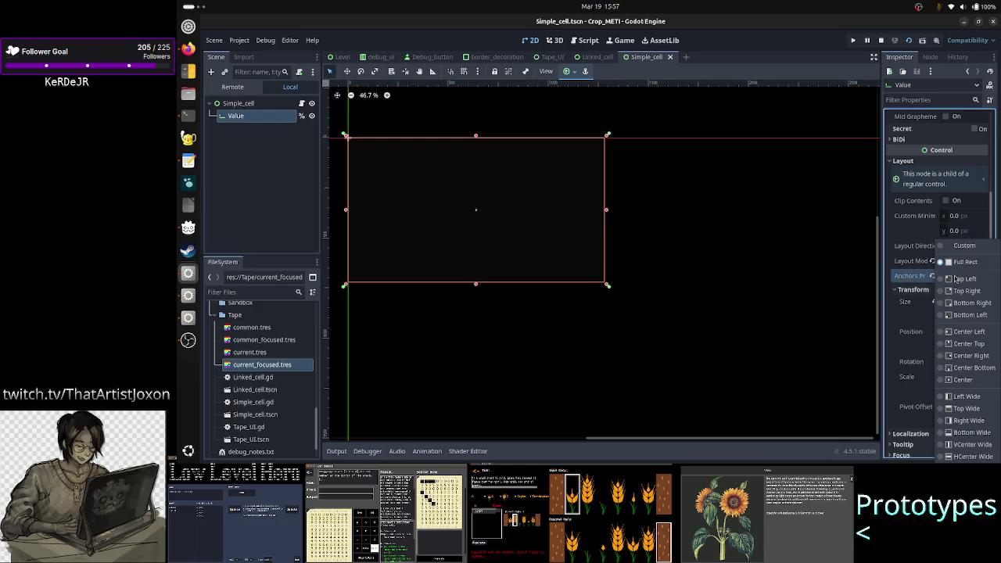
click(963, 246)
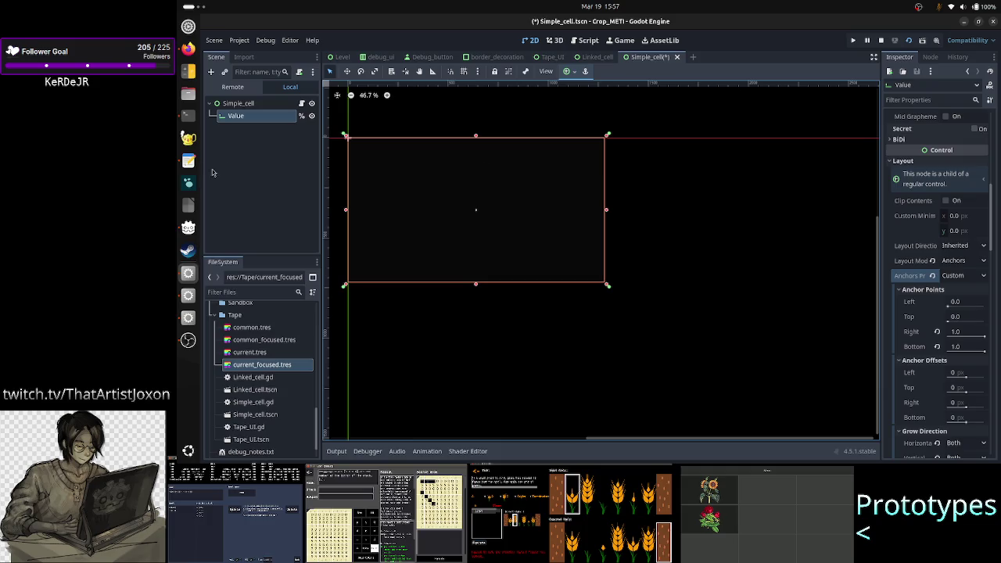
click(252, 165)
key(ctrl+s)
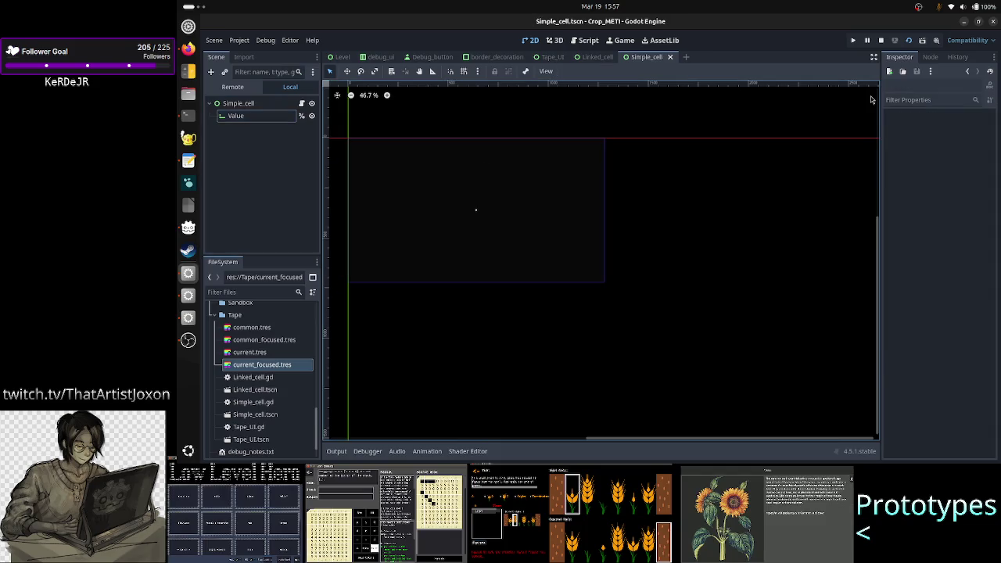
- Stop the game and expand the Simple_cell Value StyleBox's Content Margins in the Inspector
click(884, 44)
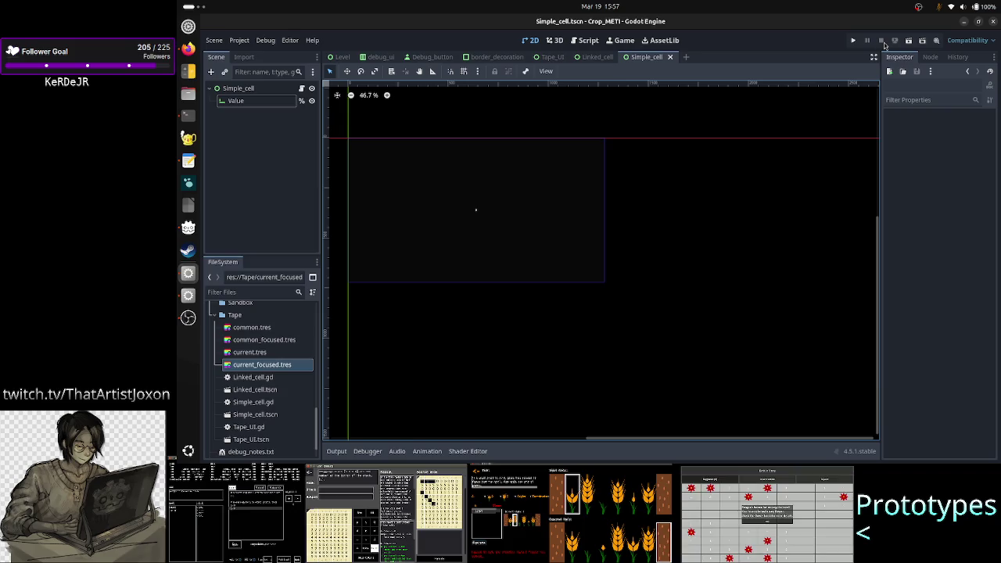
click(236, 100)
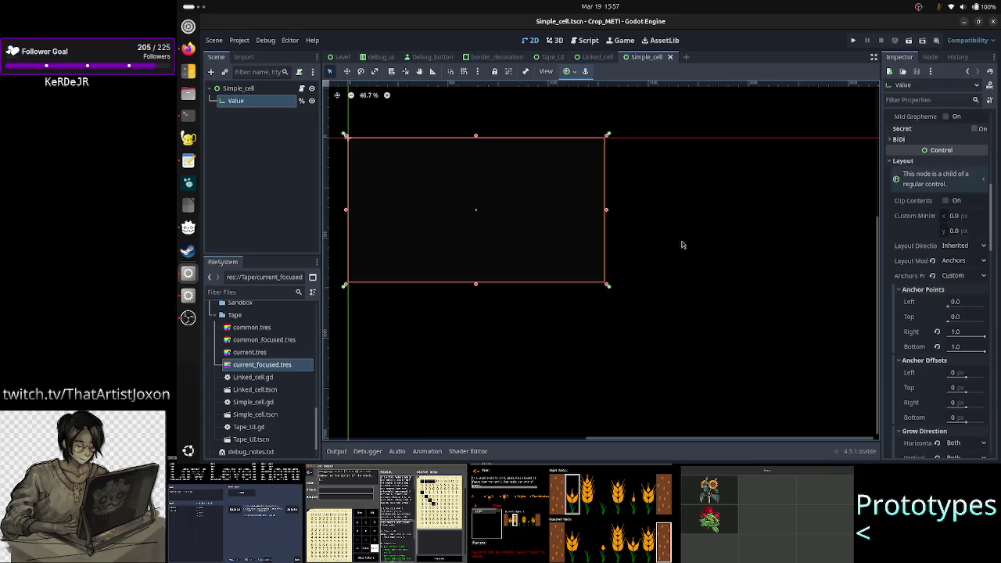
scroll(900, 314, down, 10)
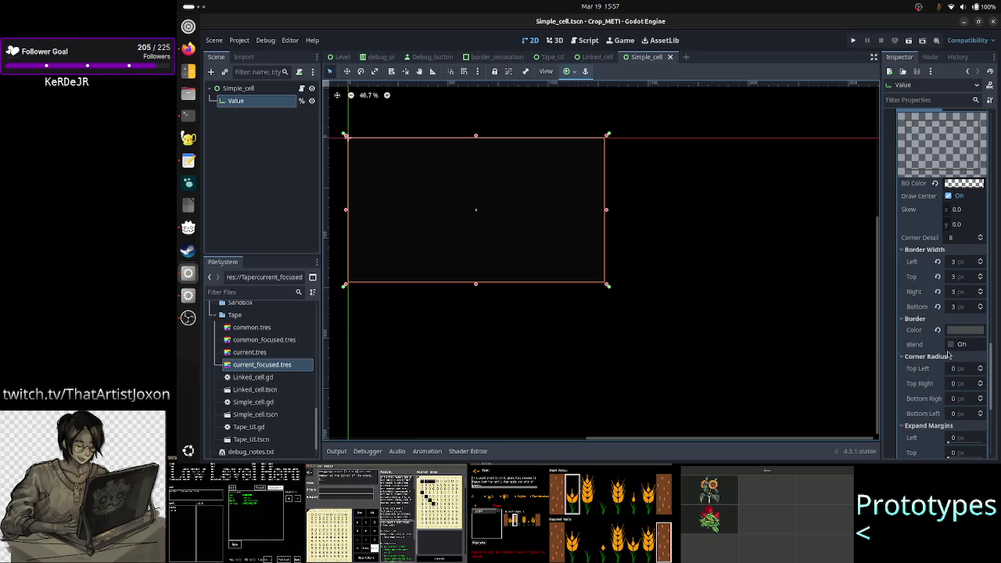
scroll(963, 323, down, 3)
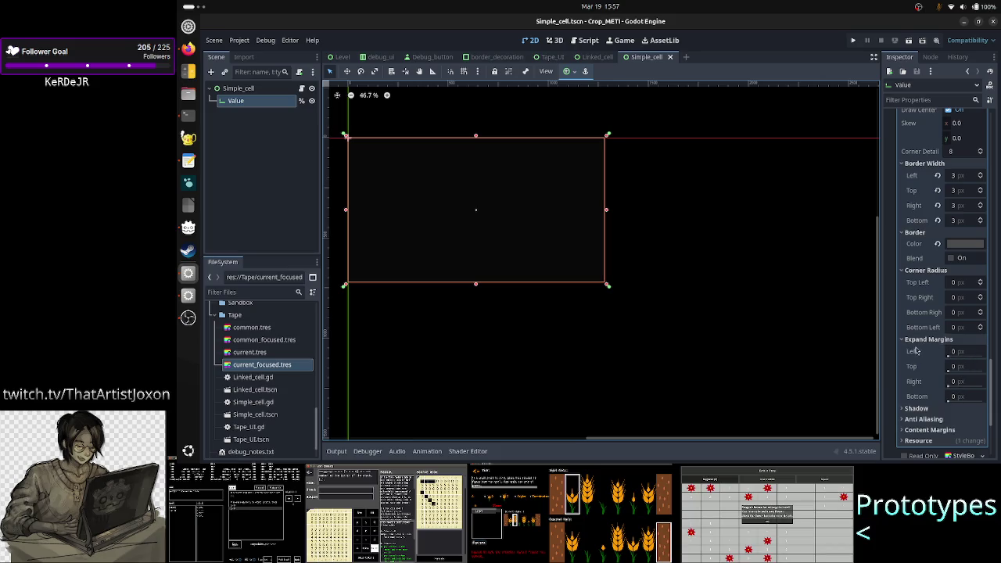
mouse_move(912, 354)
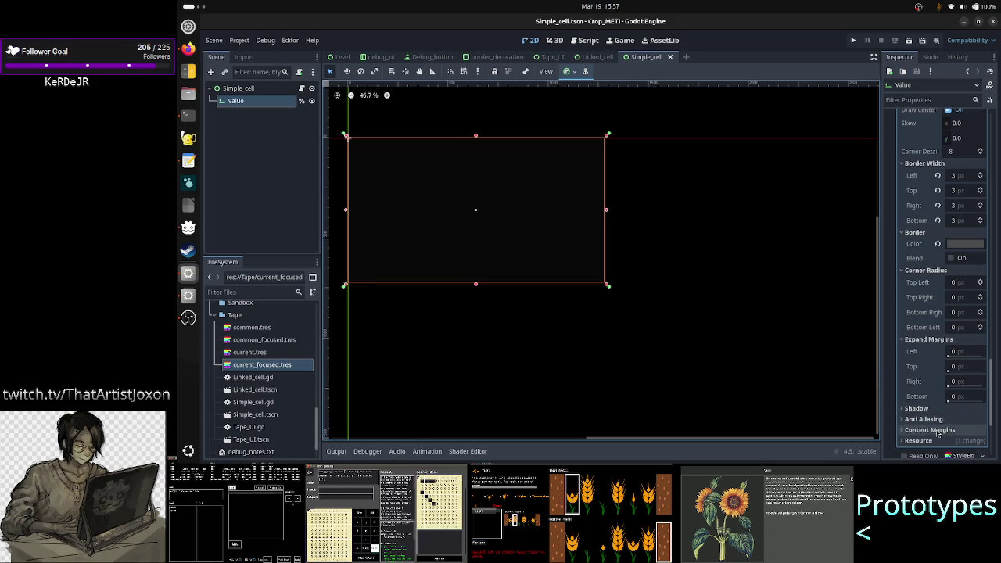
click(937, 435)
scroll(938, 435, down, 3)
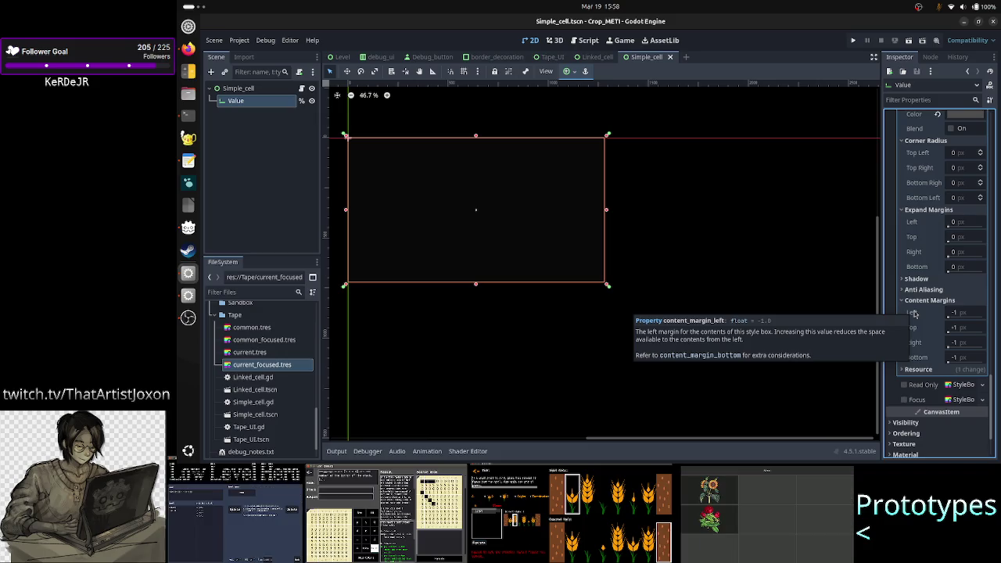
- Set all four Value style Content Margins to 0 px, save Simple_cell, and switch to Tape_UI
click(970, 313)
text(0)
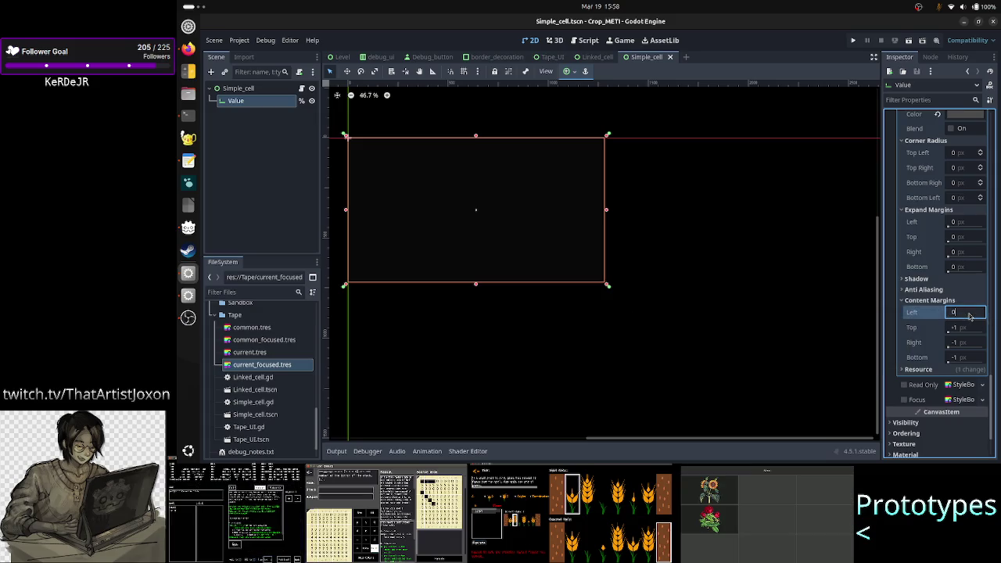
click(967, 328)
text(0)
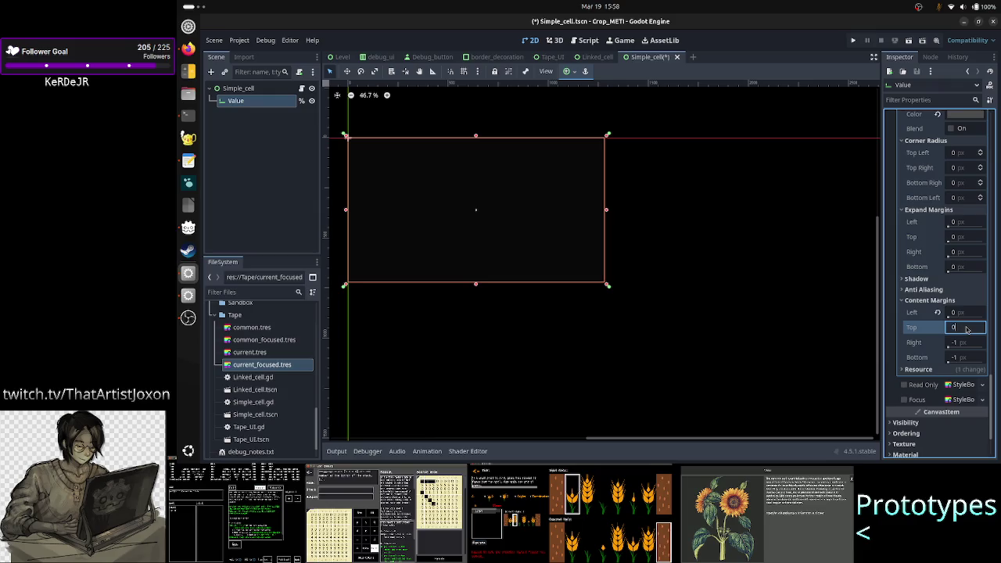
click(968, 344)
text(0)
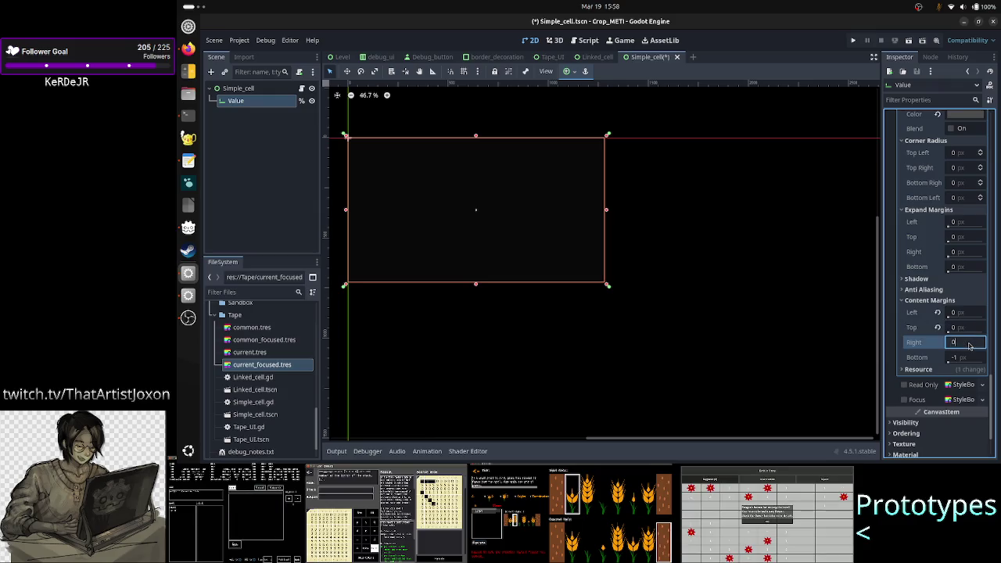
click(966, 359)
text(0)
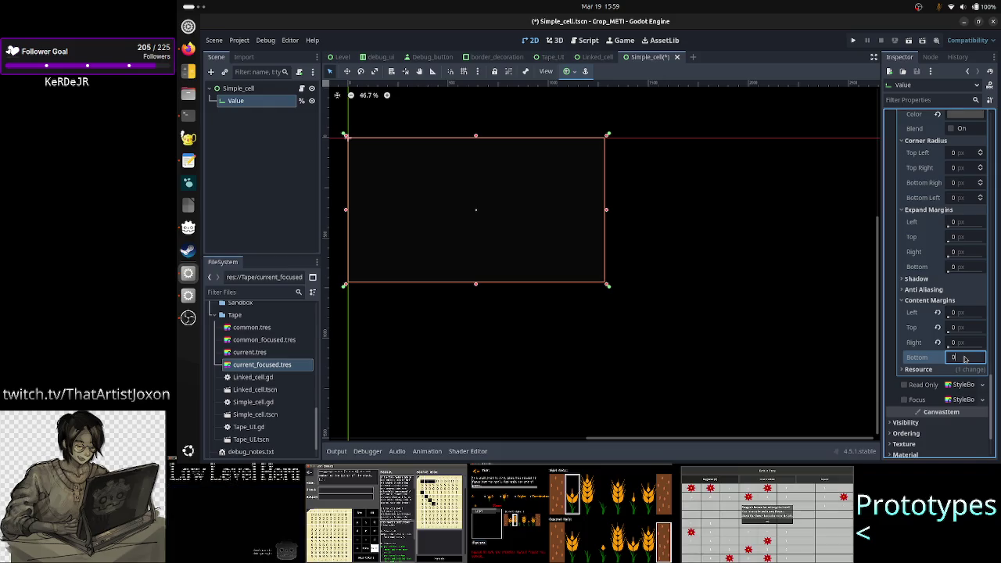
key(Return)
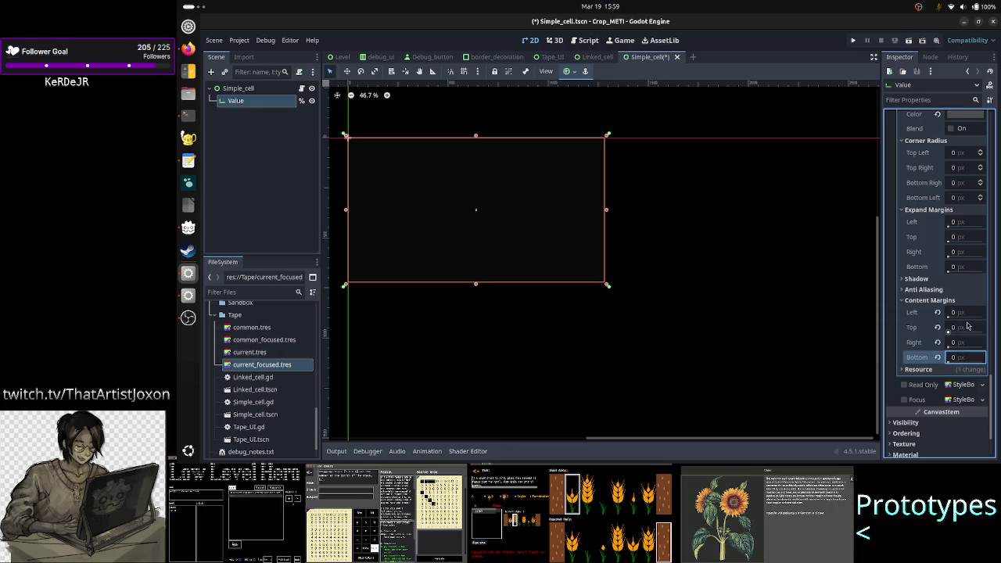
key(ctrl+s)
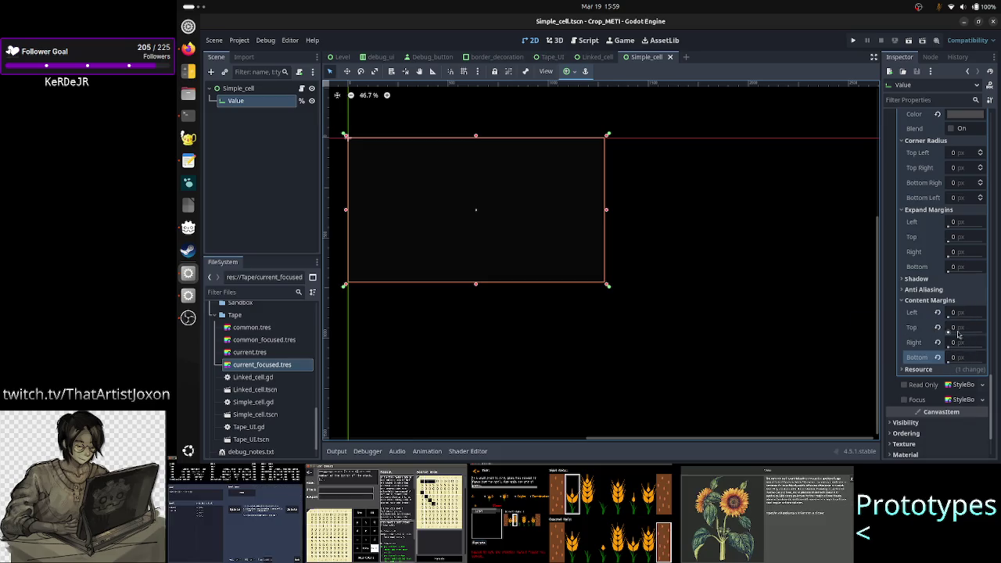
click(549, 56)
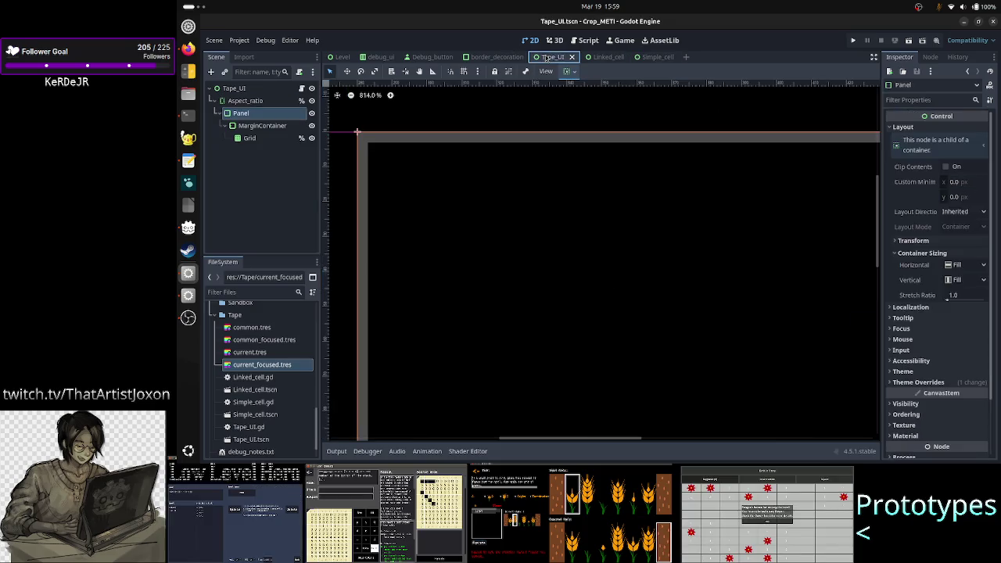
- Run the Tape_UI scene and inspect a live cell control in the Remote scene tree
click(910, 41)
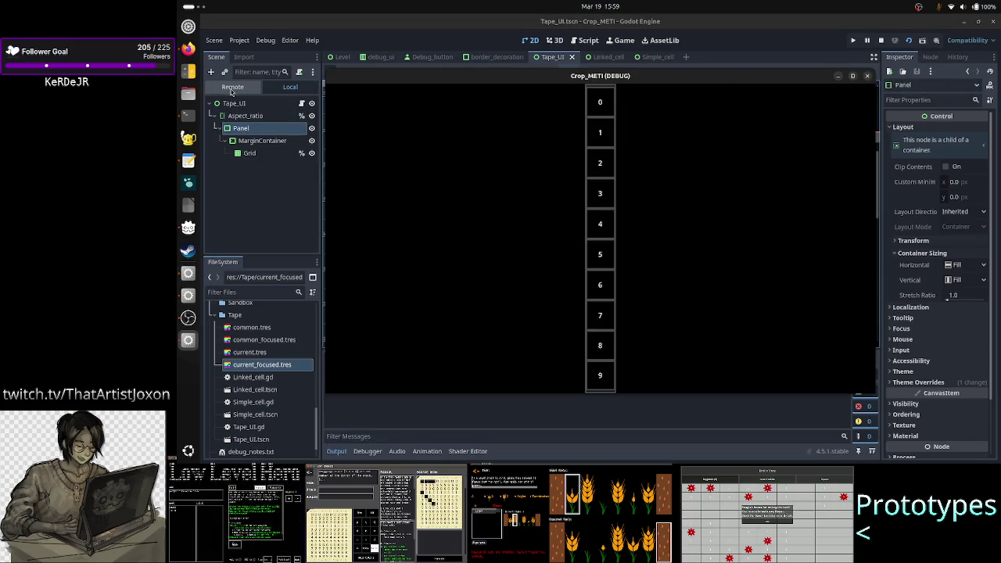
click(233, 89)
click(266, 196)
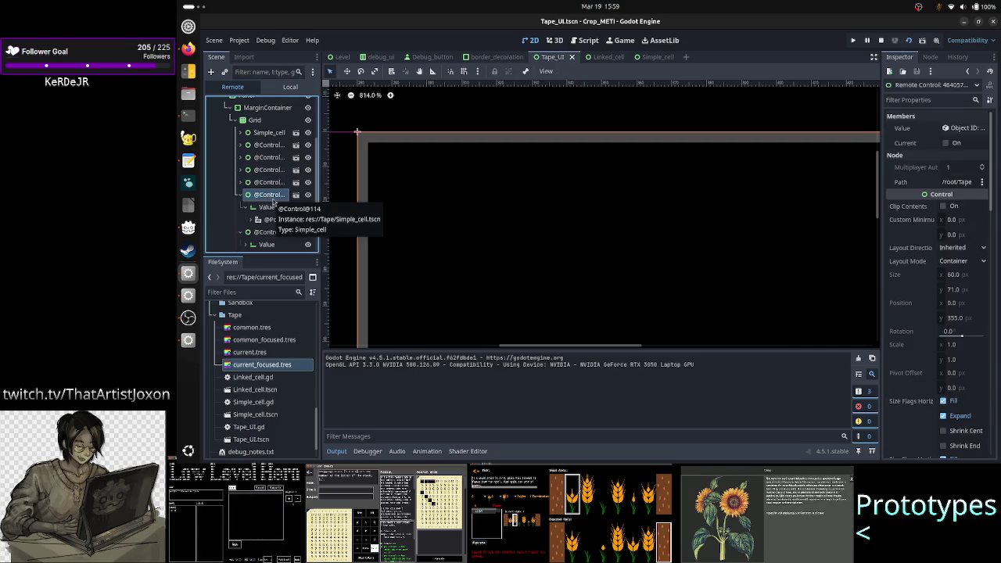
- Keep the game window on top, inspect the cell's Value field, maximize the game, then close it
click(182, 342)
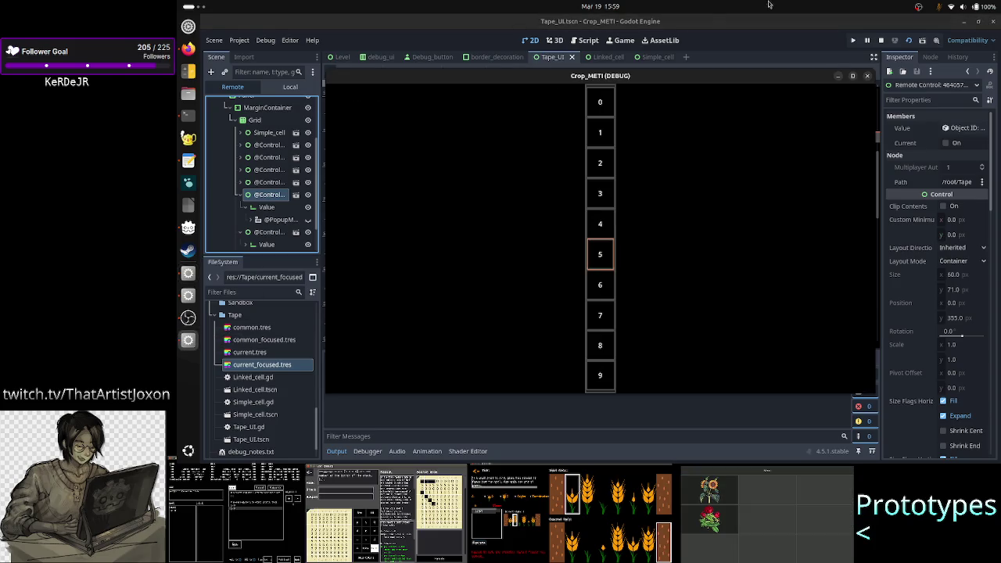
right_click(693, 78)
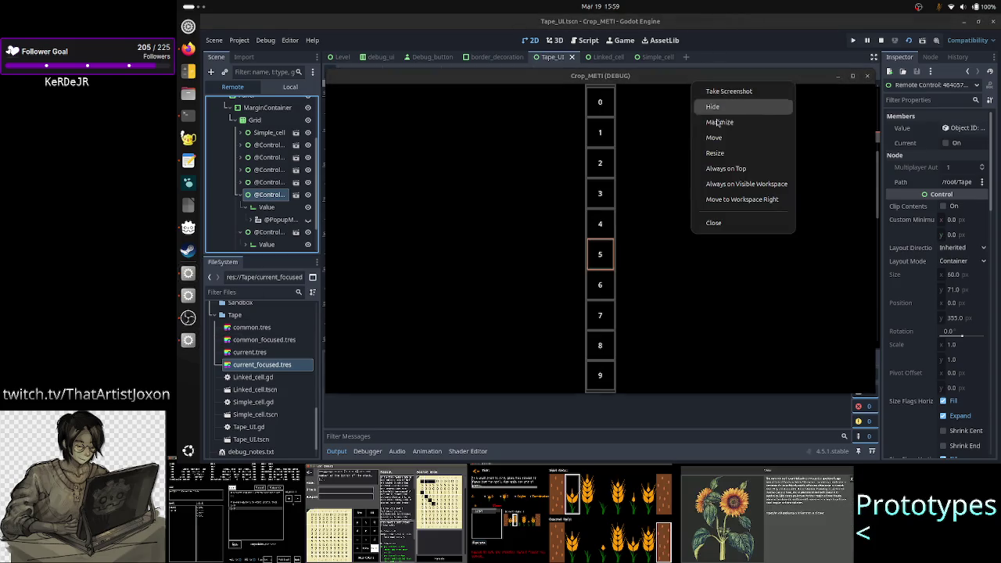
click(726, 168)
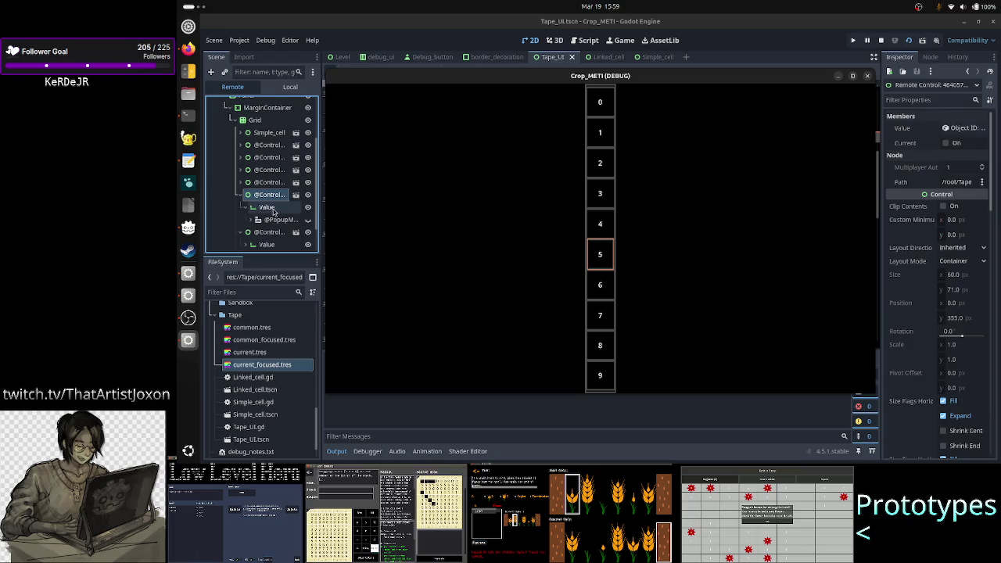
click(273, 208)
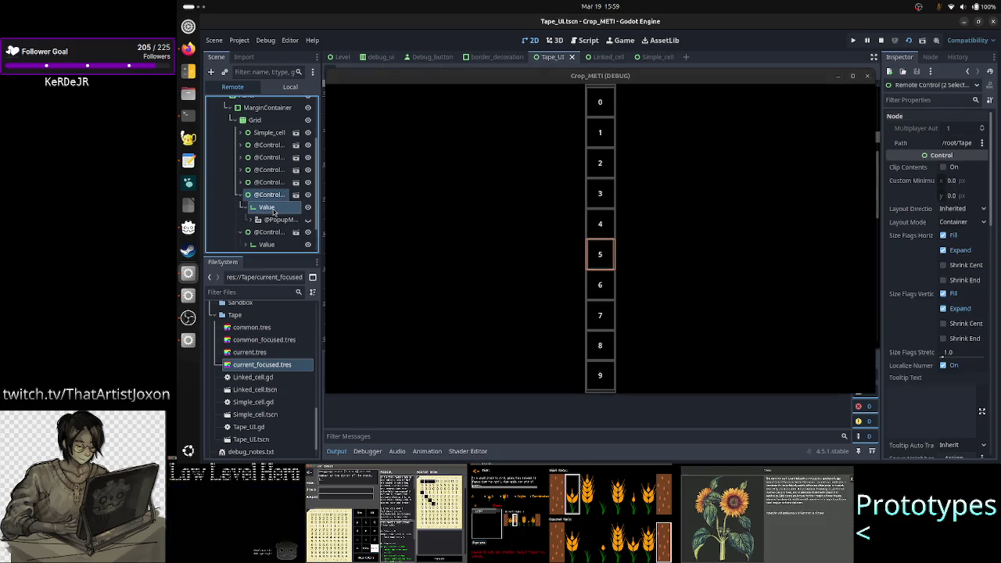
click(857, 79)
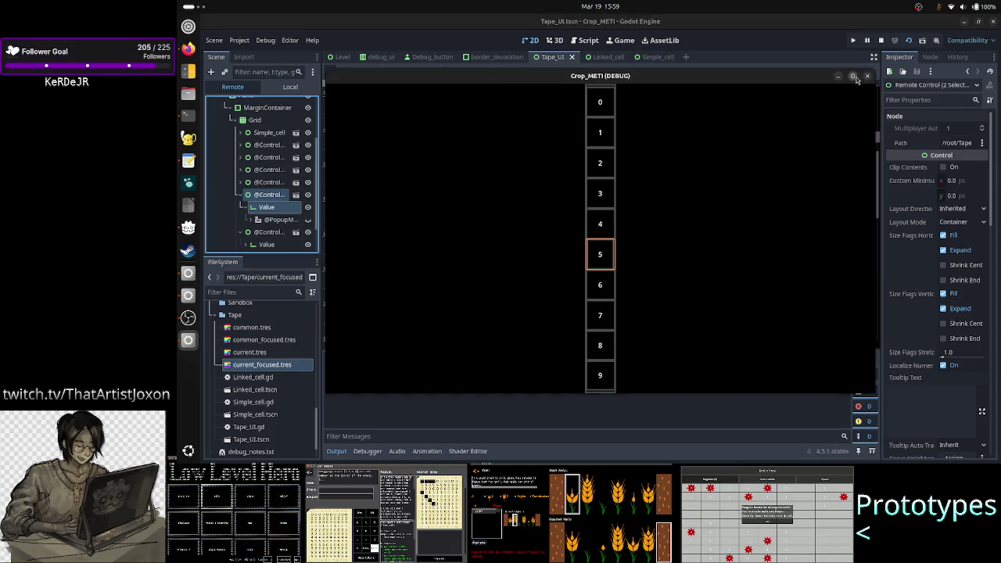
click(993, 24)
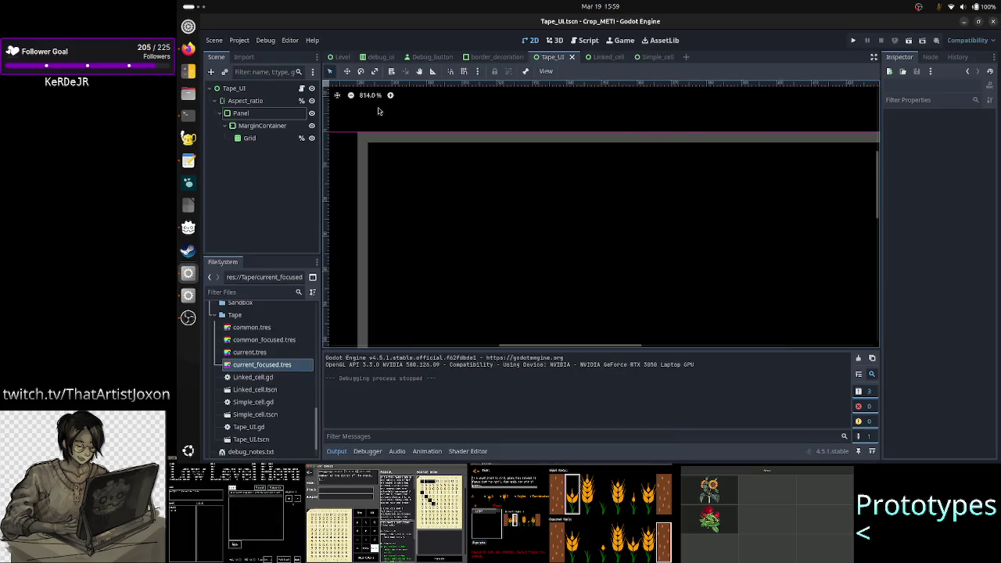
- Open the Simple_cell scene and its script, and look over the Value's style overrides
click(652, 61)
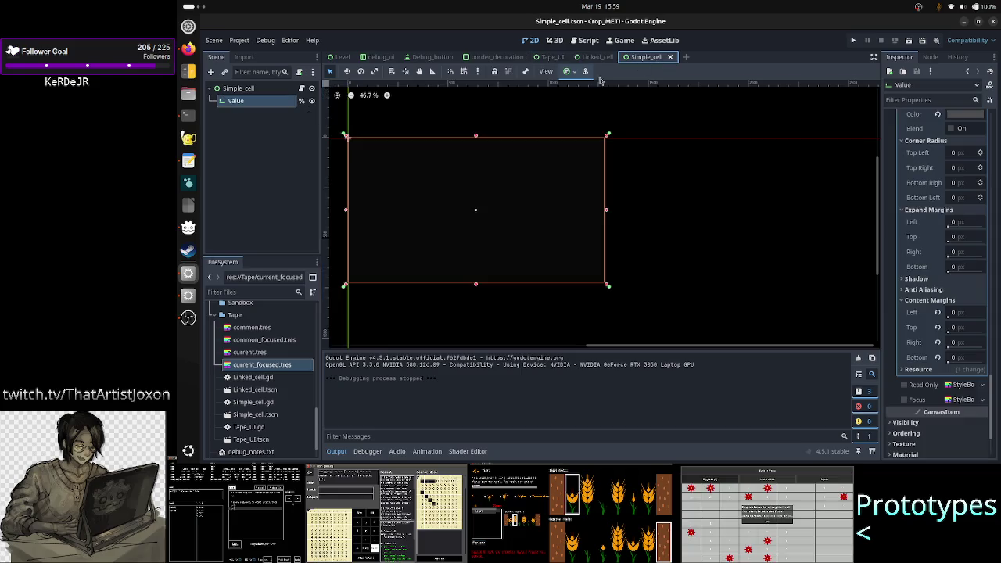
click(301, 89)
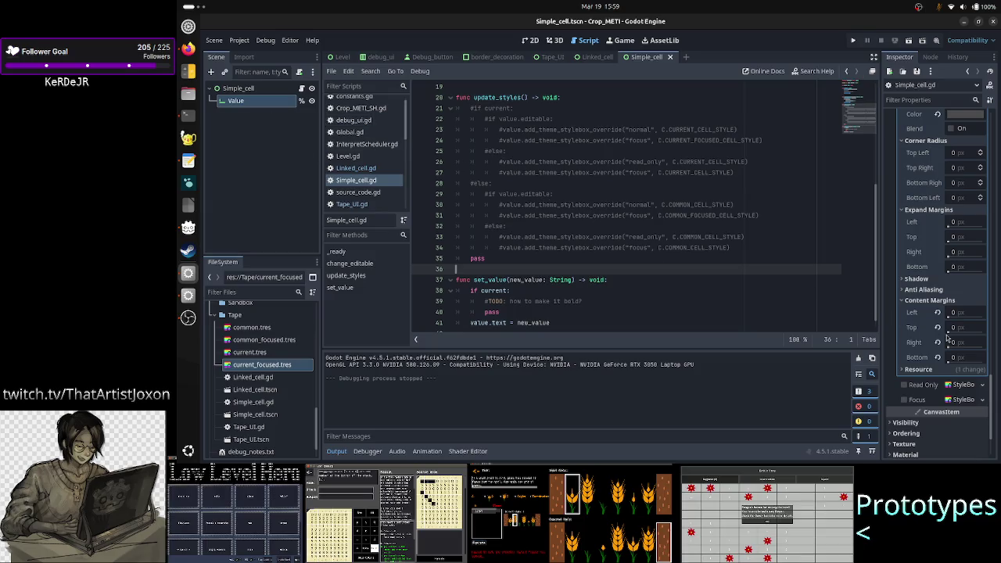
scroll(945, 274, up, 10)
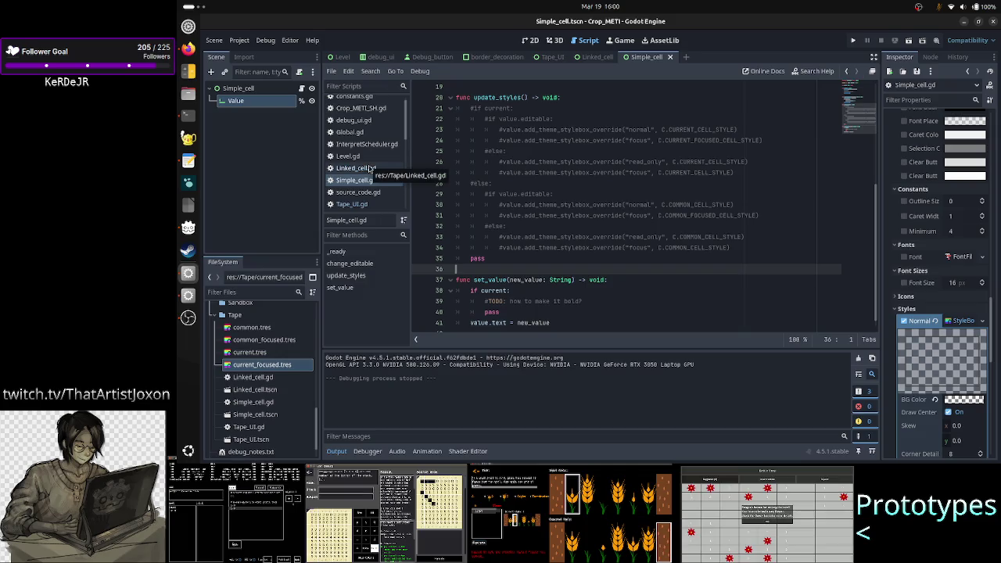
scroll(929, 357, down, 4)
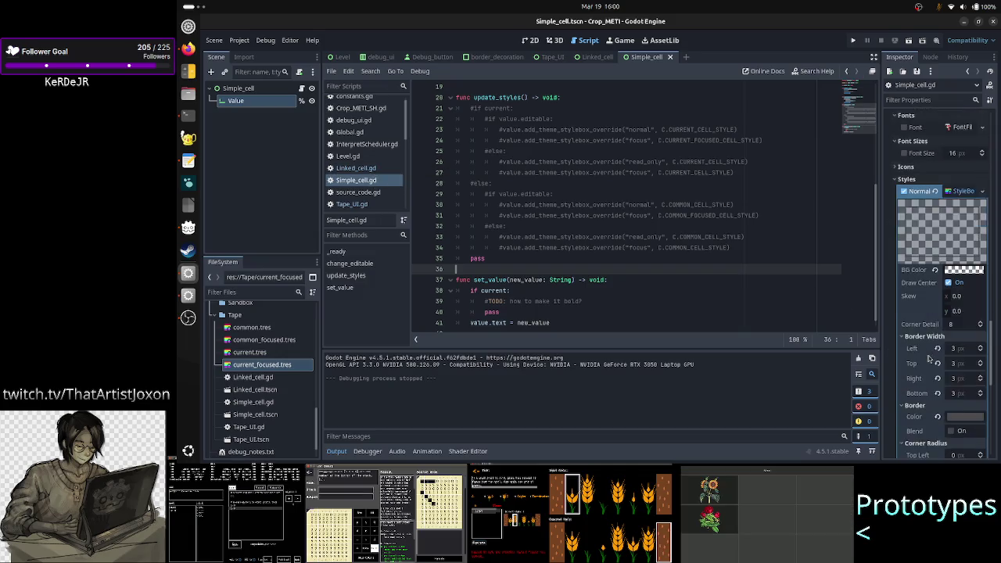
scroll(929, 357, down, 6)
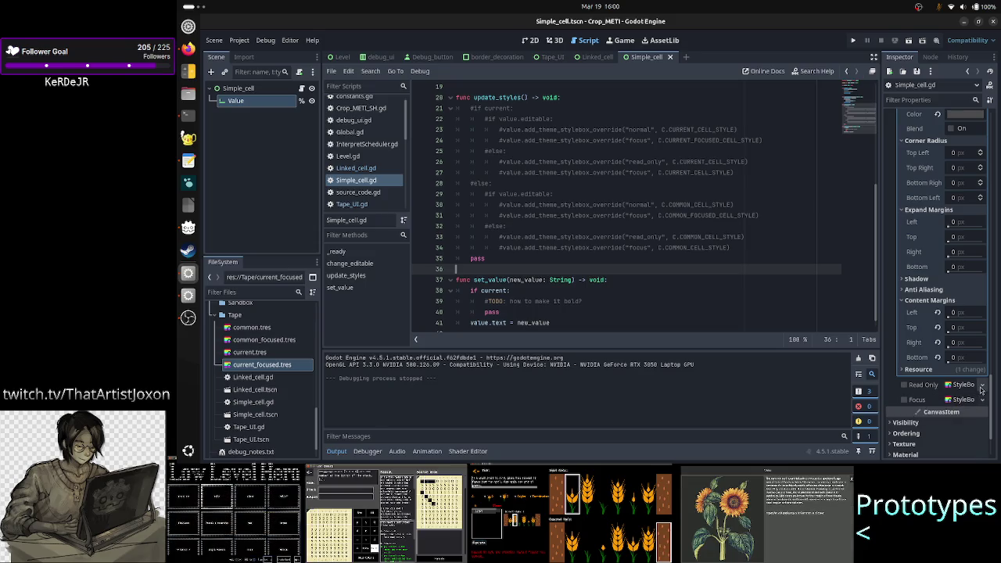
click(981, 391)
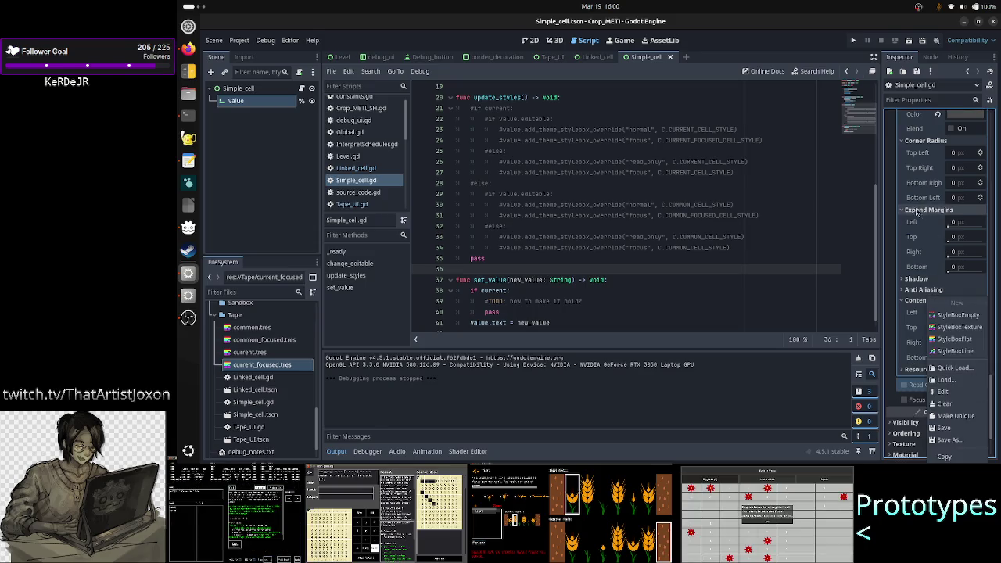
click(897, 227)
scroll(897, 227, up, 5)
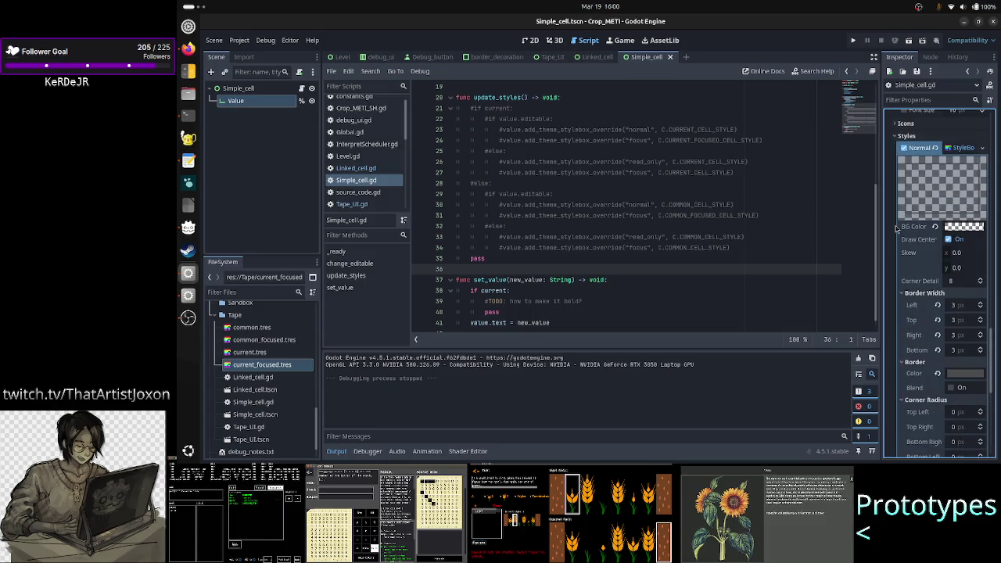
- Copy the Value's Normal StyleBox, paste it as Read Only, then rerun the Tape_UI scene
click(984, 151)
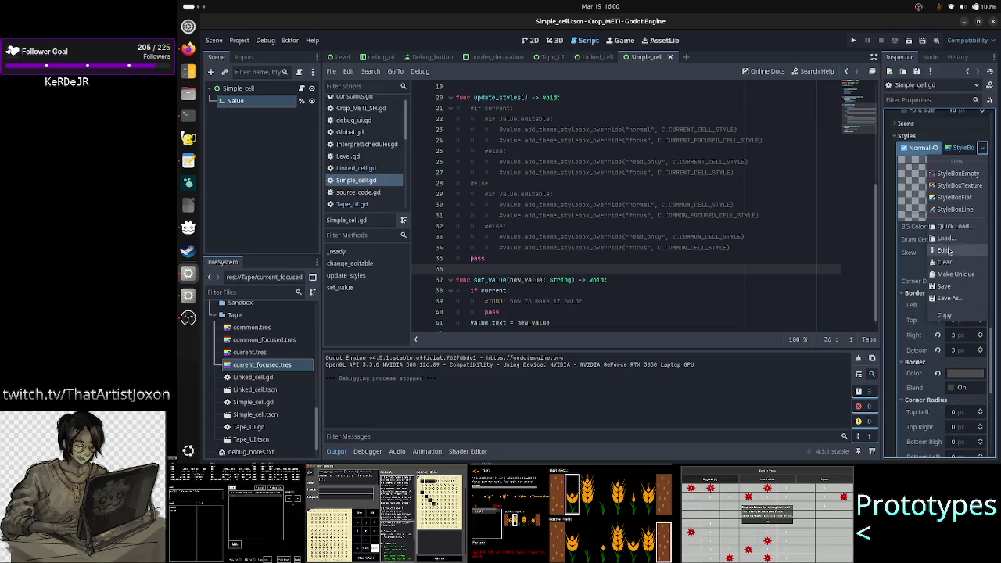
click(946, 314)
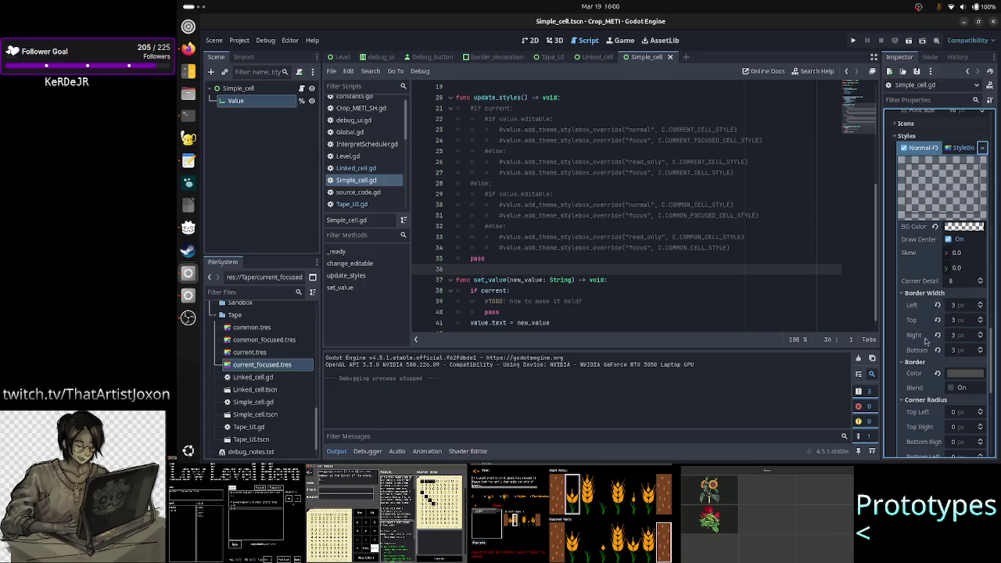
scroll(931, 328, down, 8)
scroll(926, 342, down, 1)
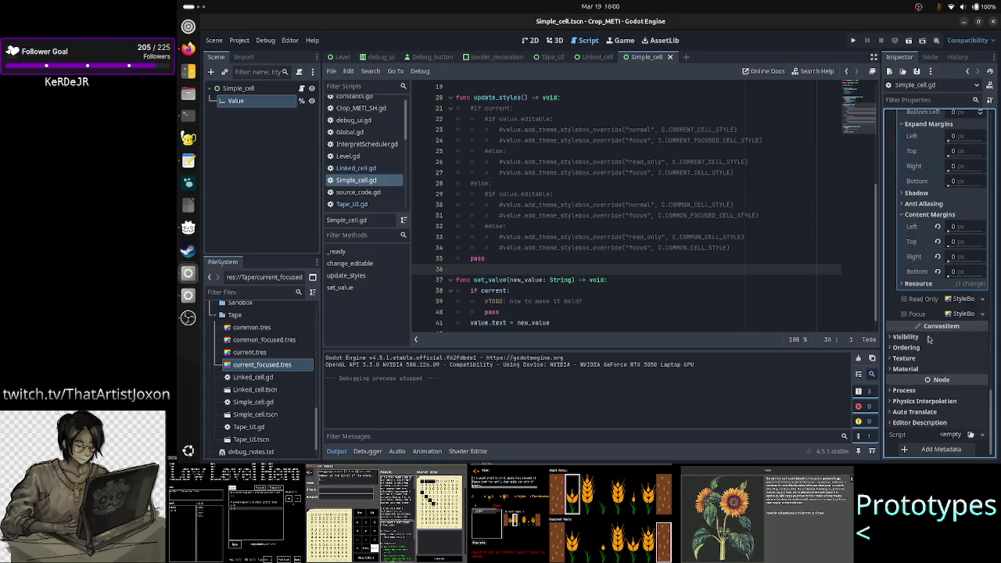
click(983, 314)
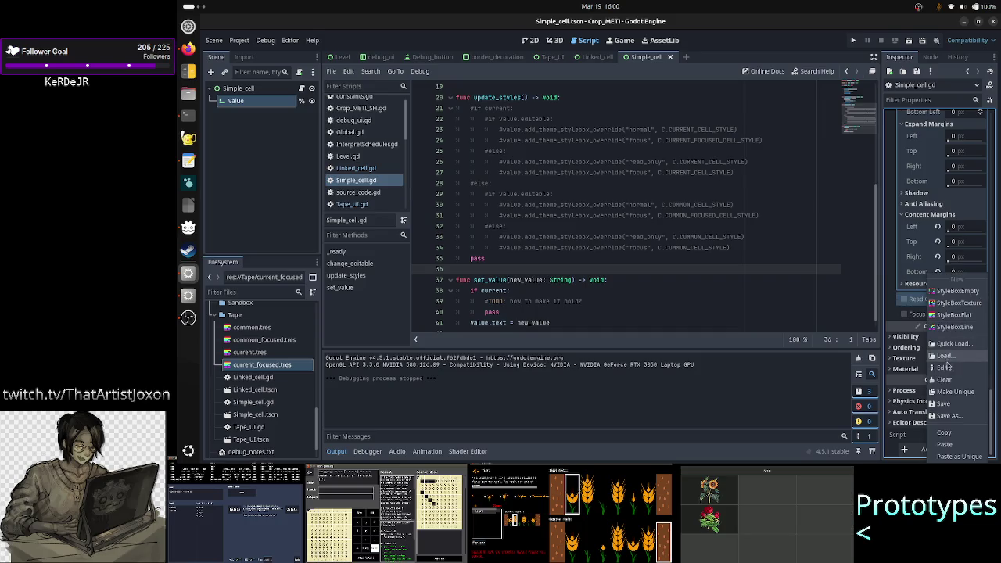
click(954, 447)
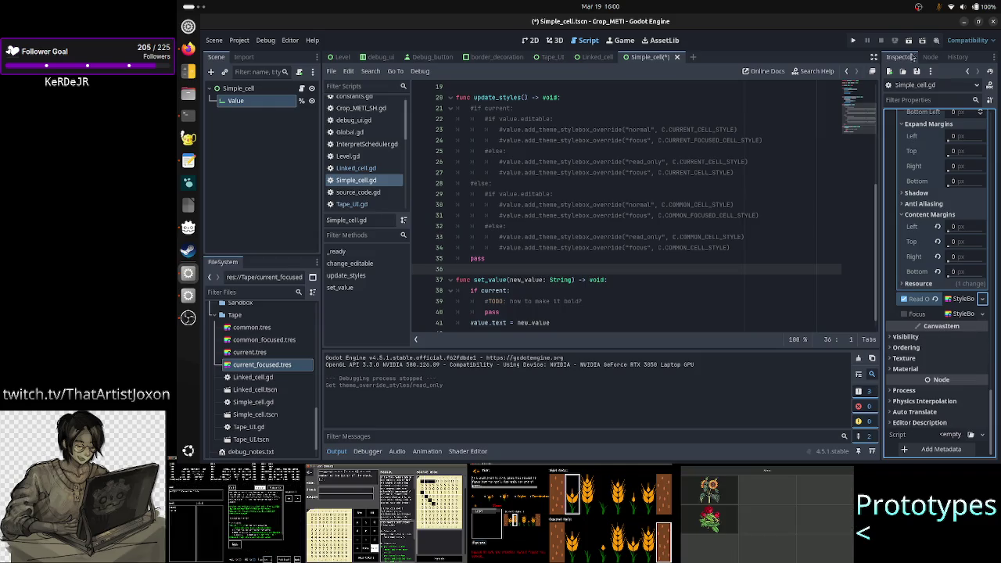
click(551, 57)
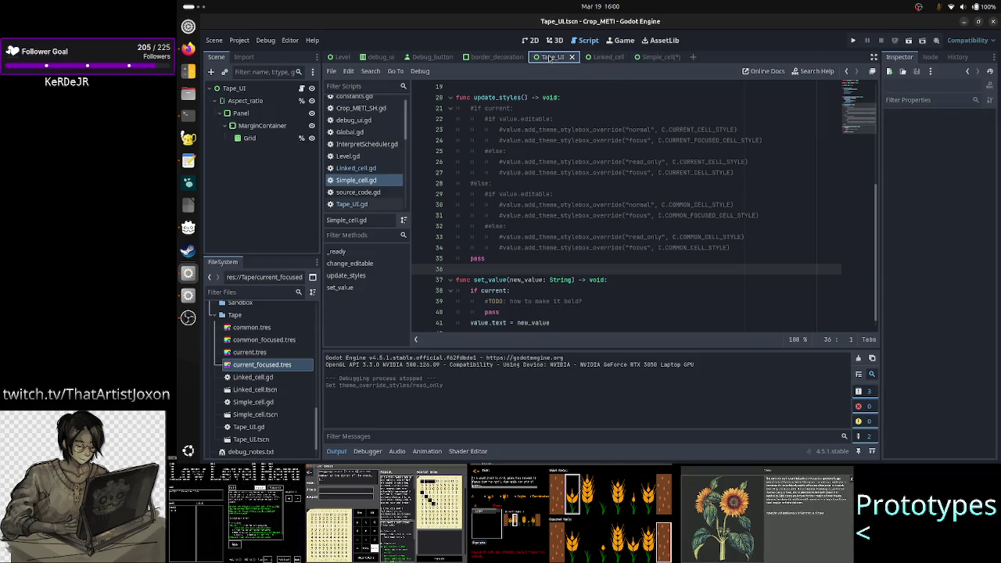
click(909, 40)
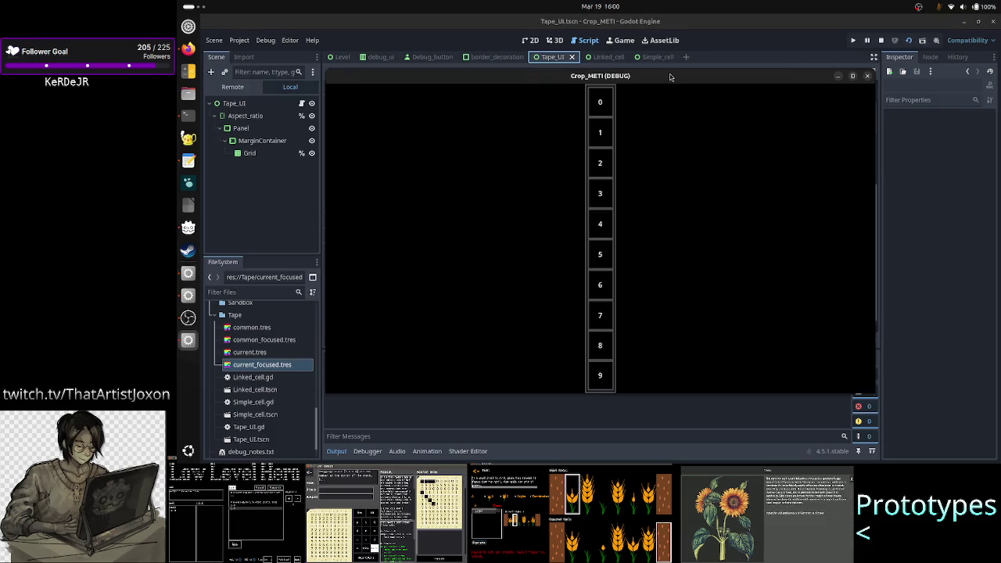
- Keep the game on top, inspect the live cell 5 and its Value field, and maximize the game
right_click(670, 77)
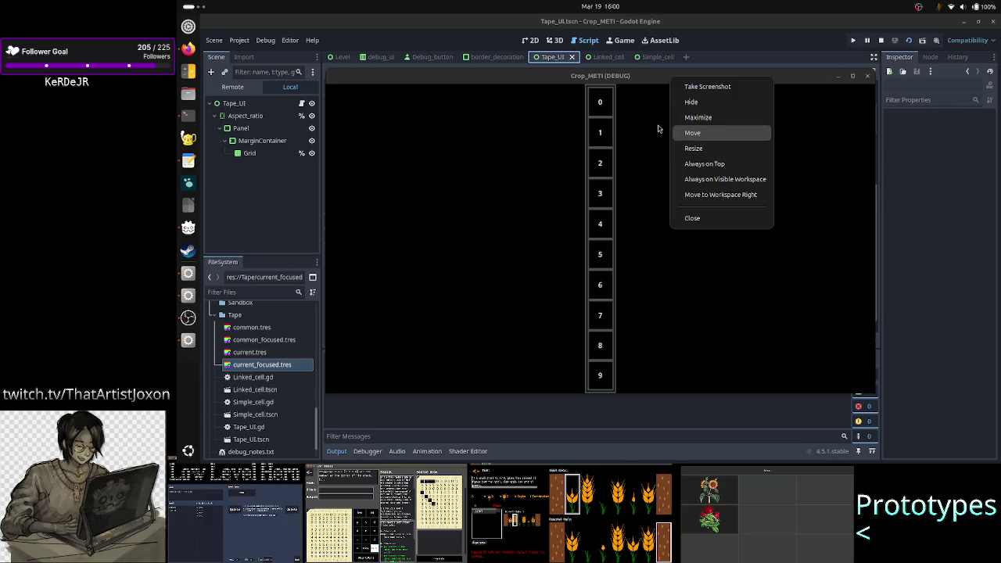
click(718, 164)
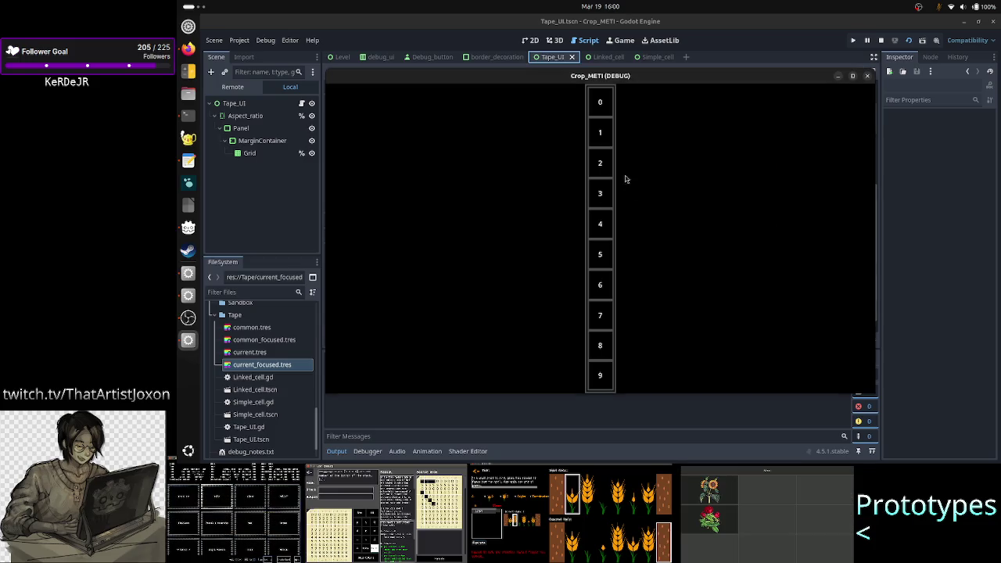
click(245, 88)
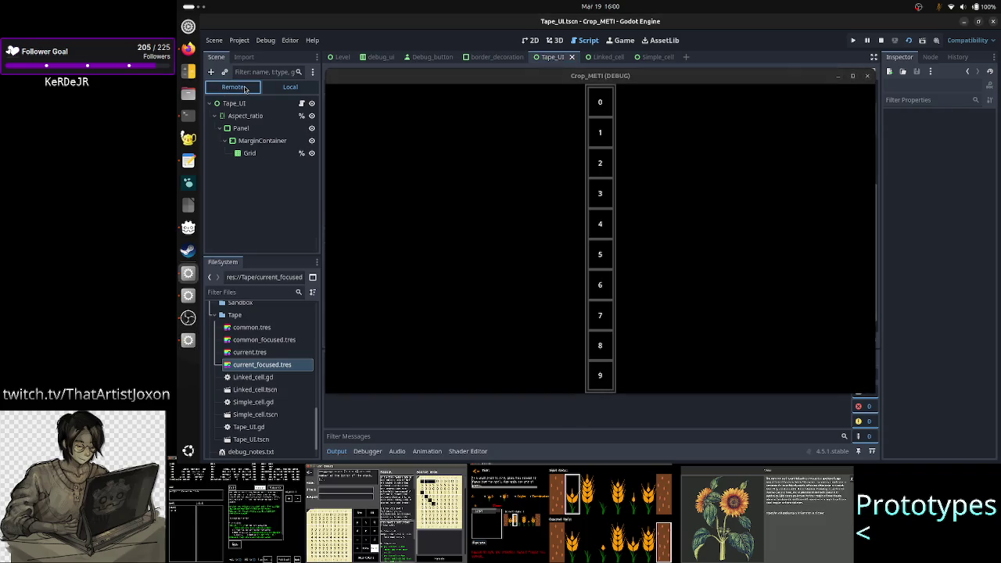
click(269, 195)
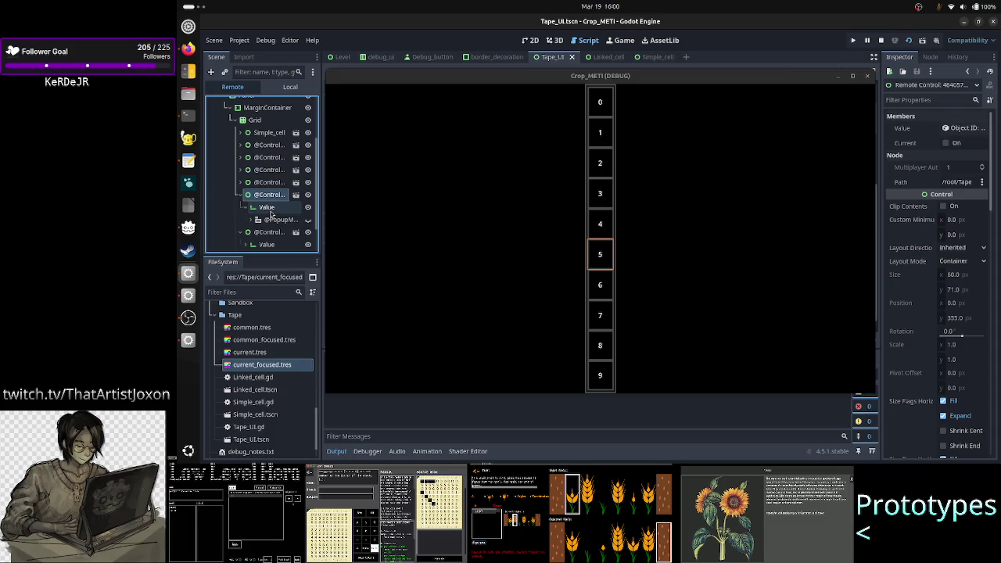
click(268, 207)
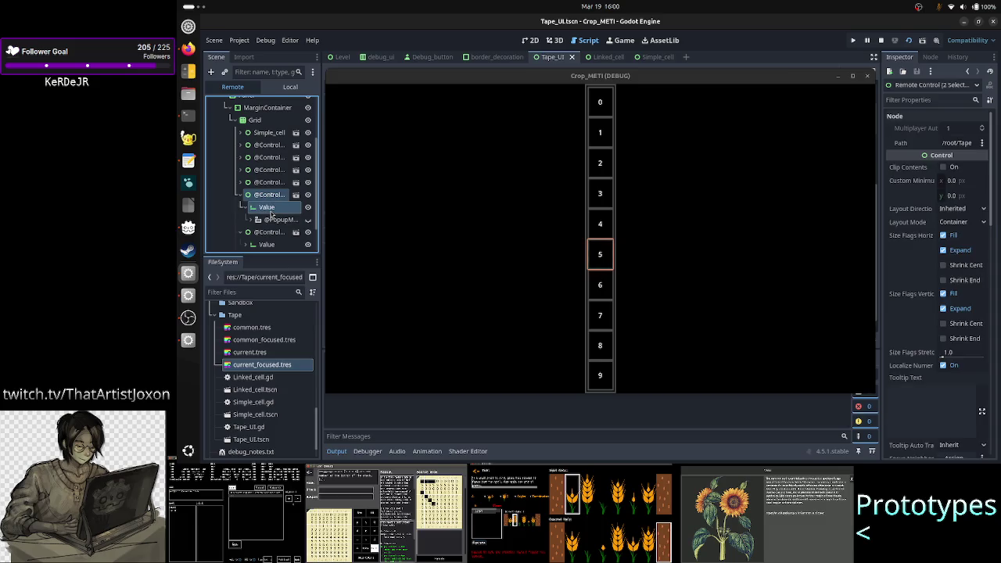
click(852, 75)
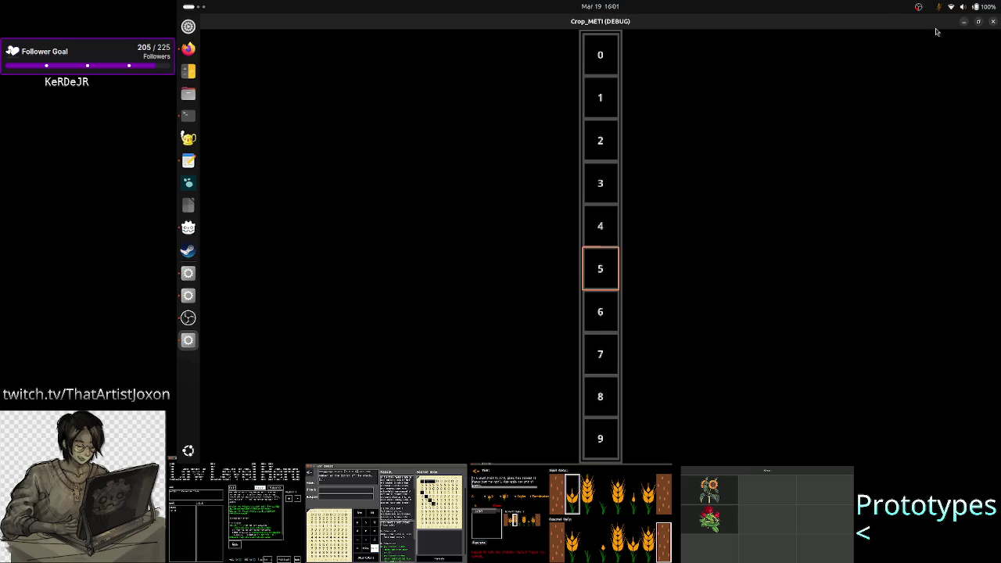
click(964, 23)
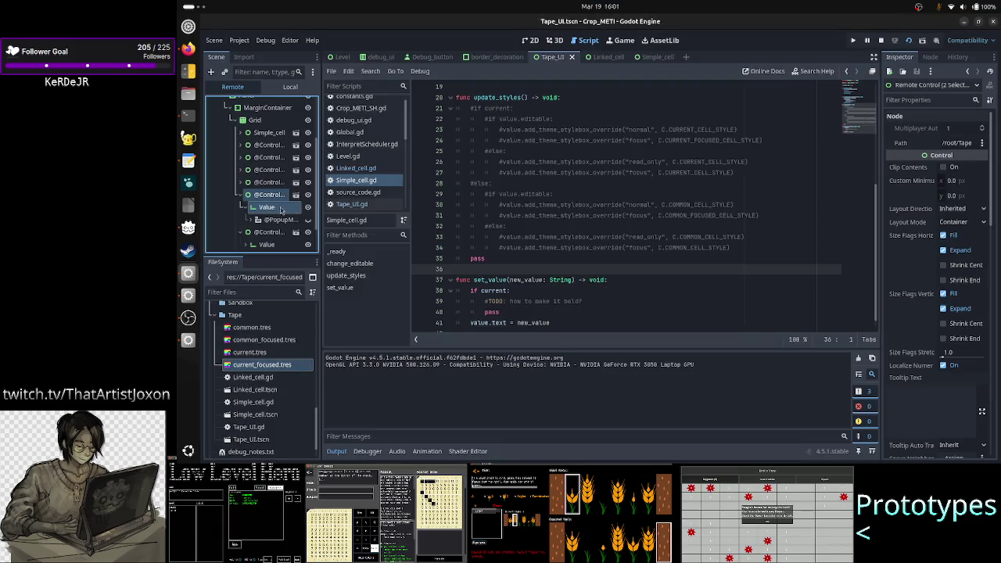
click(239, 159)
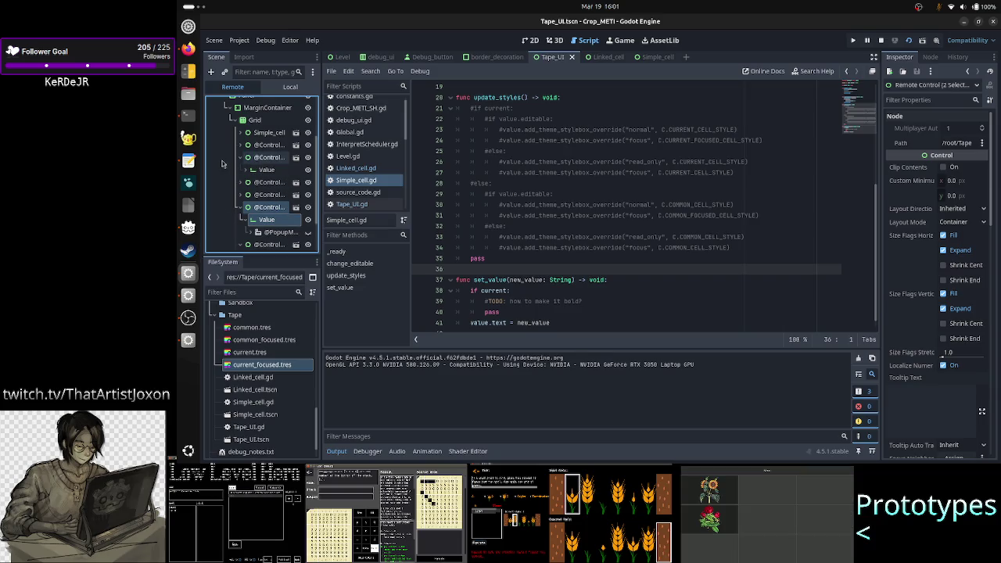
scroll(221, 164, up, 3)
click(228, 103)
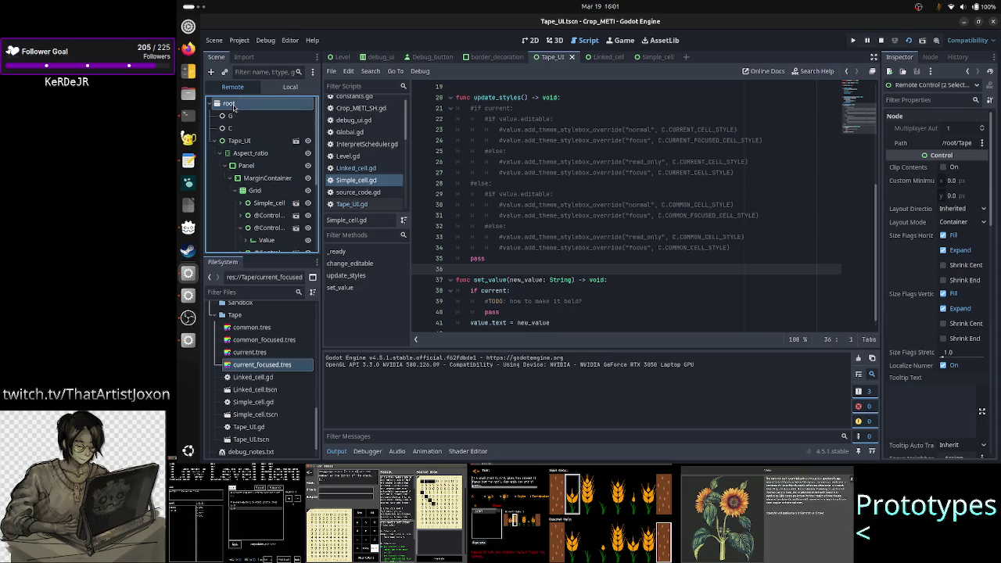
key(alt+Tab)
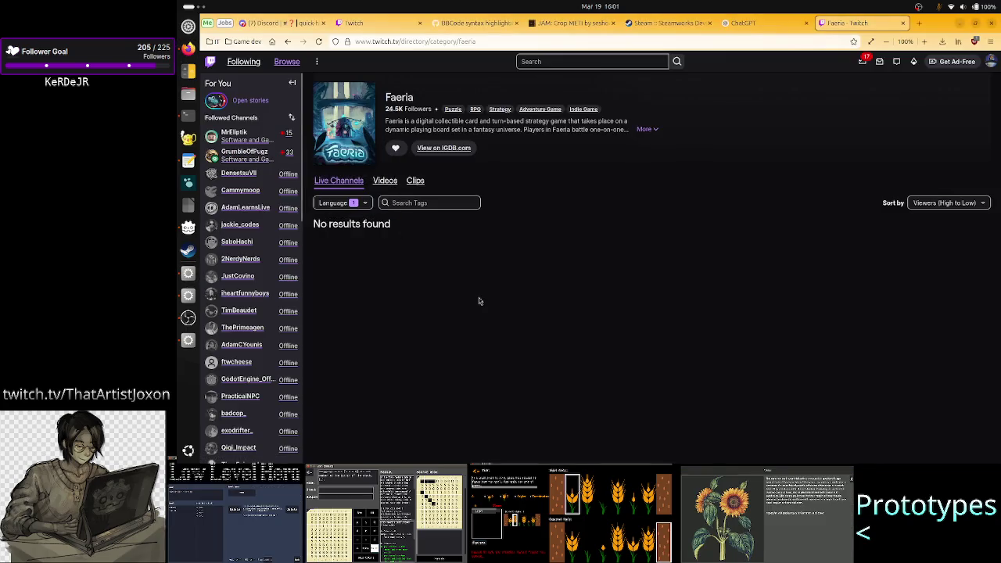
- Leave Firefox's Twitch page and bring the Crop_METI debug game back to the front
key(alt+Tab)
key(alt+Tab)
key(alt+Tab)
key(alt+Tab)
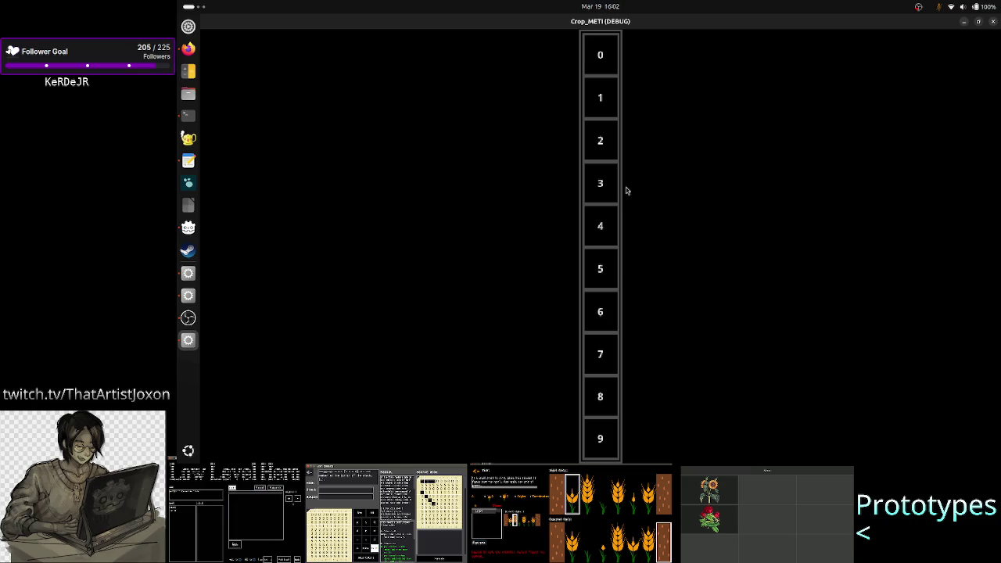
click(188, 273)
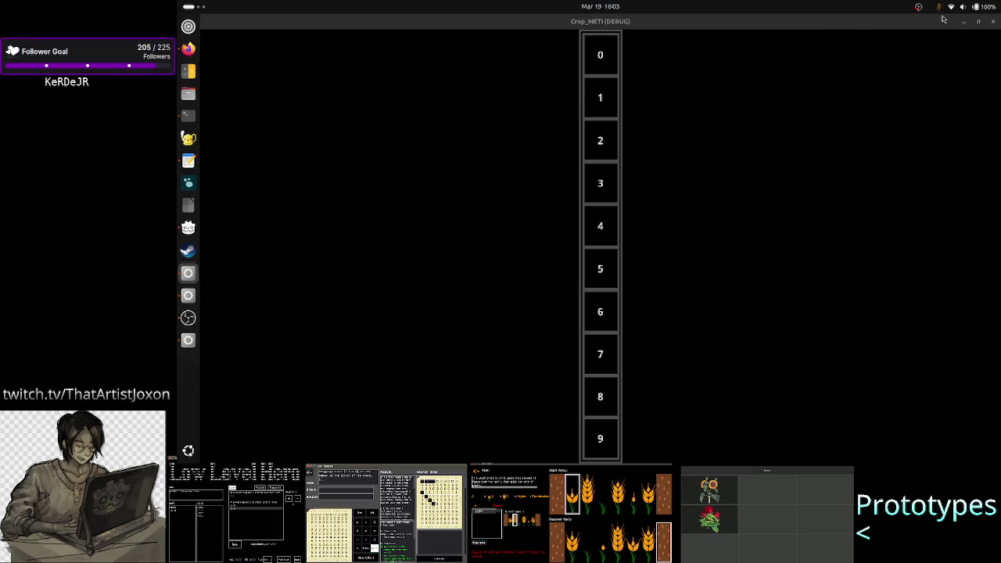
- Minimize the game, compare Simple_cell's Local and Remote trees, then restore the game as a smaller window
click(965, 21)
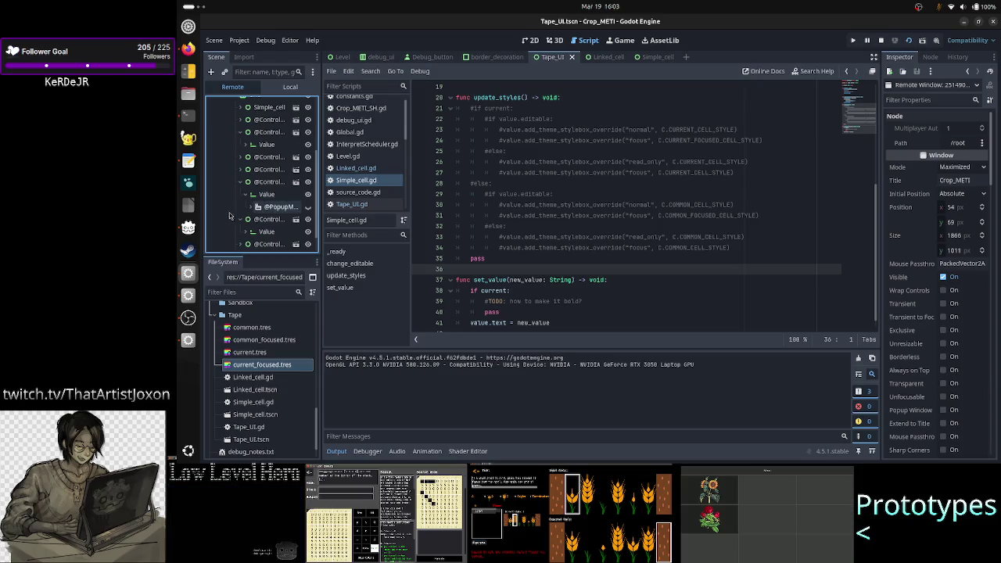
click(649, 58)
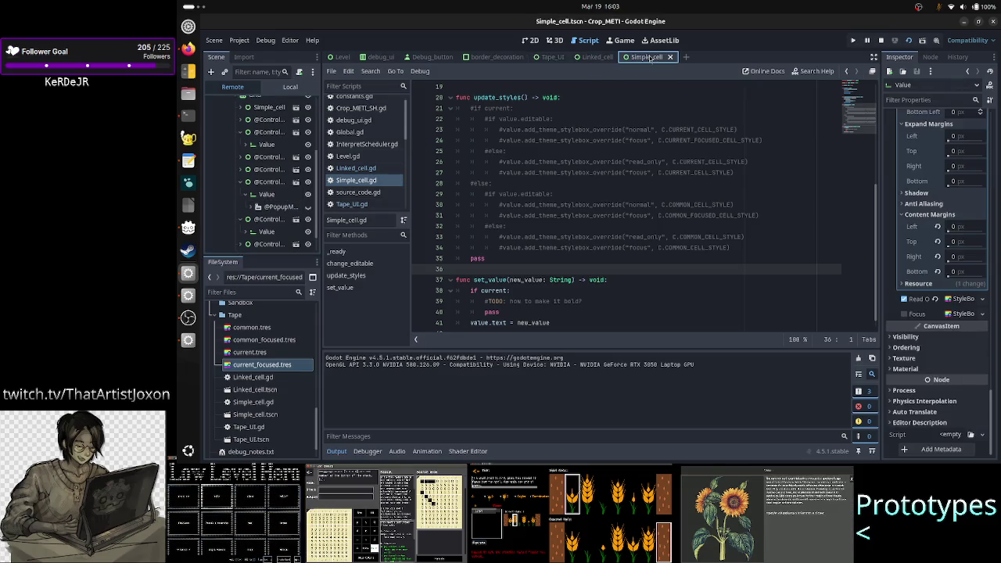
click(291, 87)
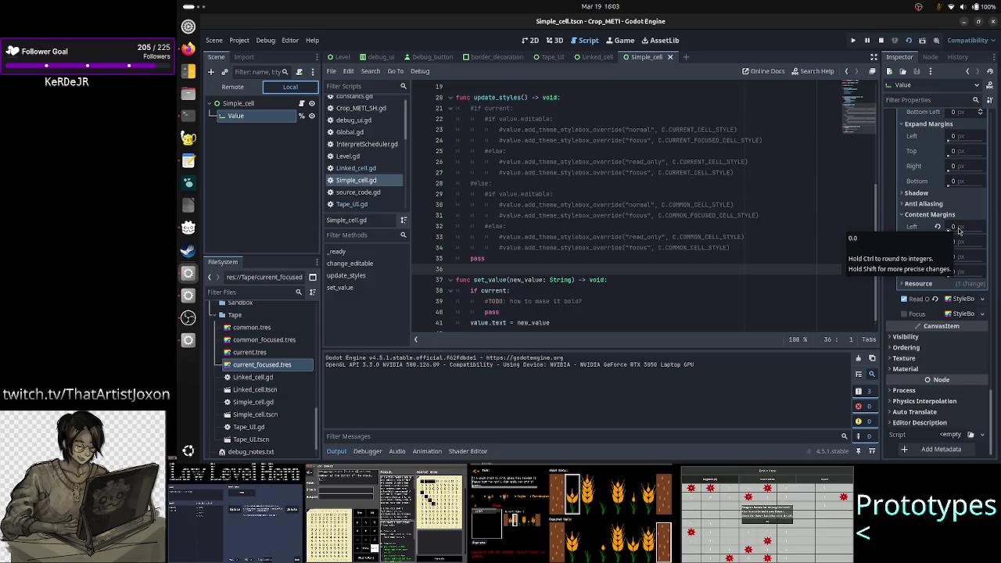
click(232, 87)
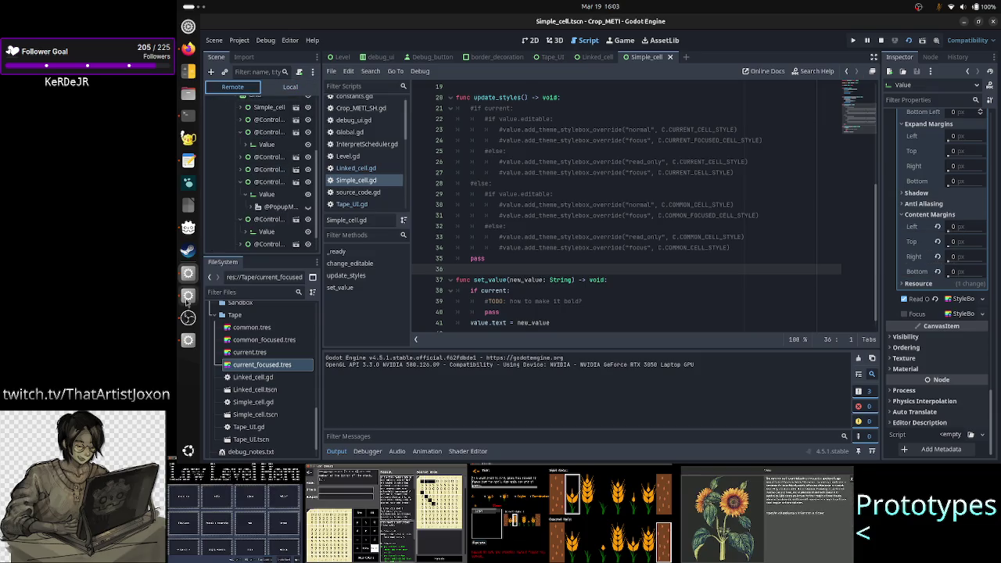
click(186, 342)
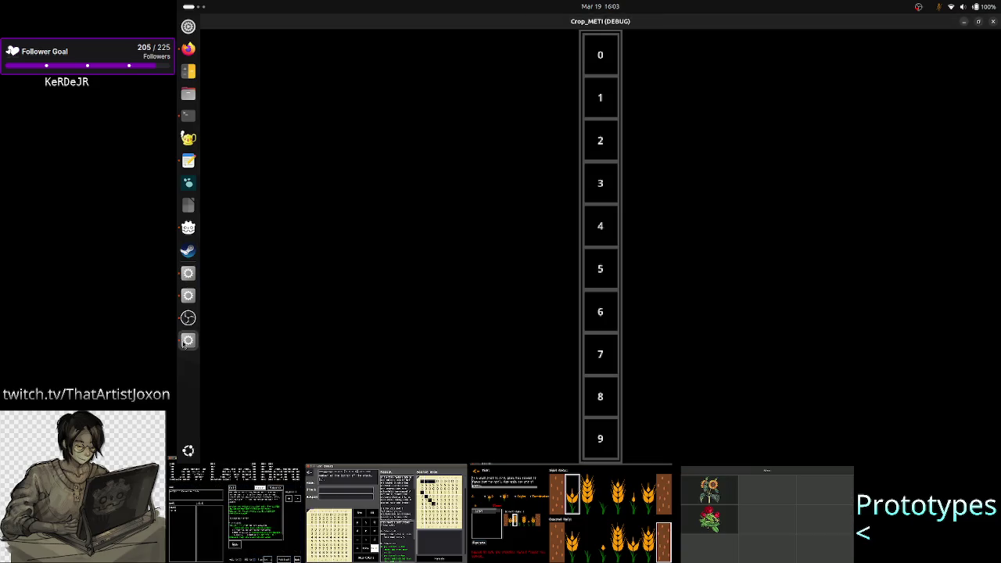
double_click(636, 31)
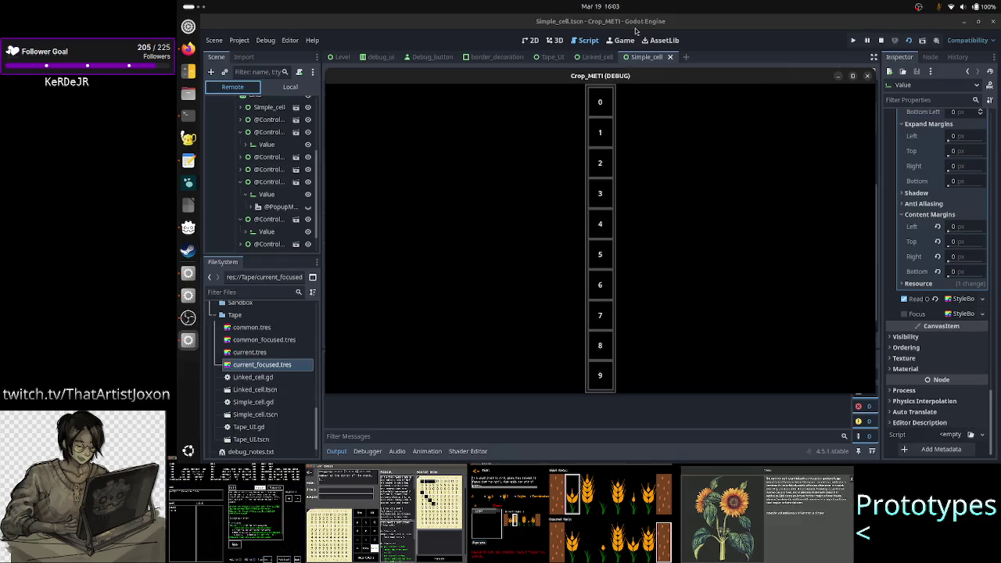
right_click(626, 79)
click(534, 137)
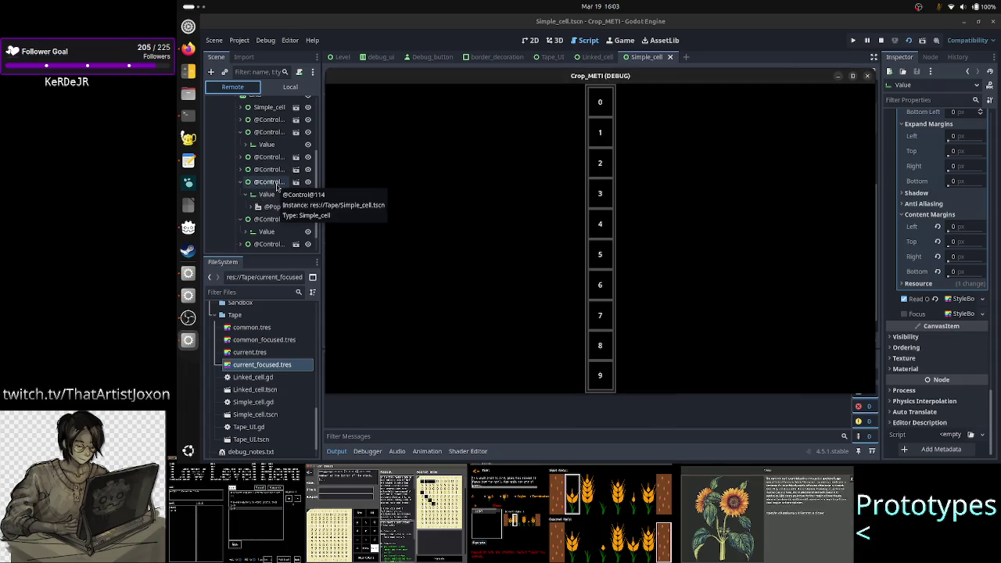
click(276, 184)
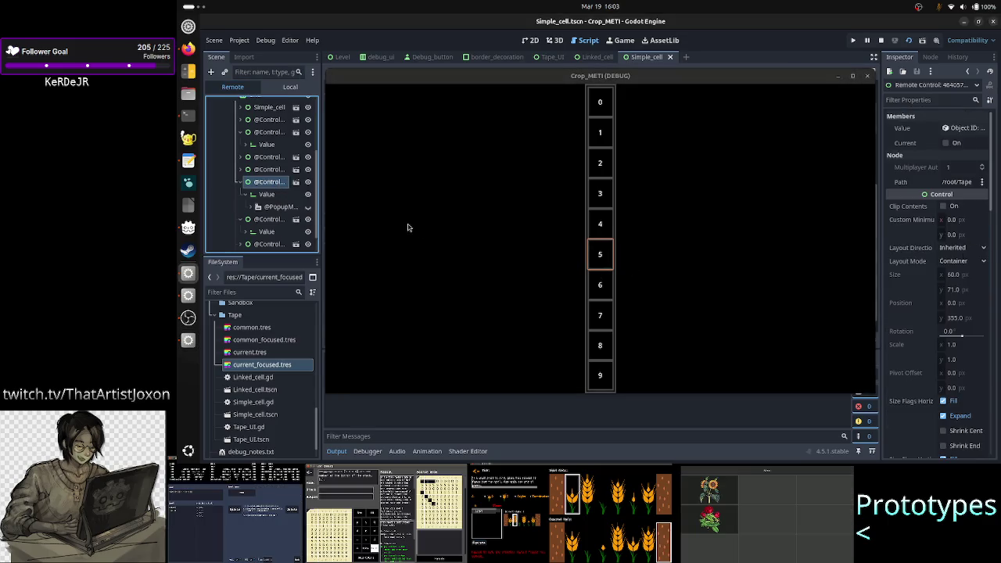
click(266, 194)
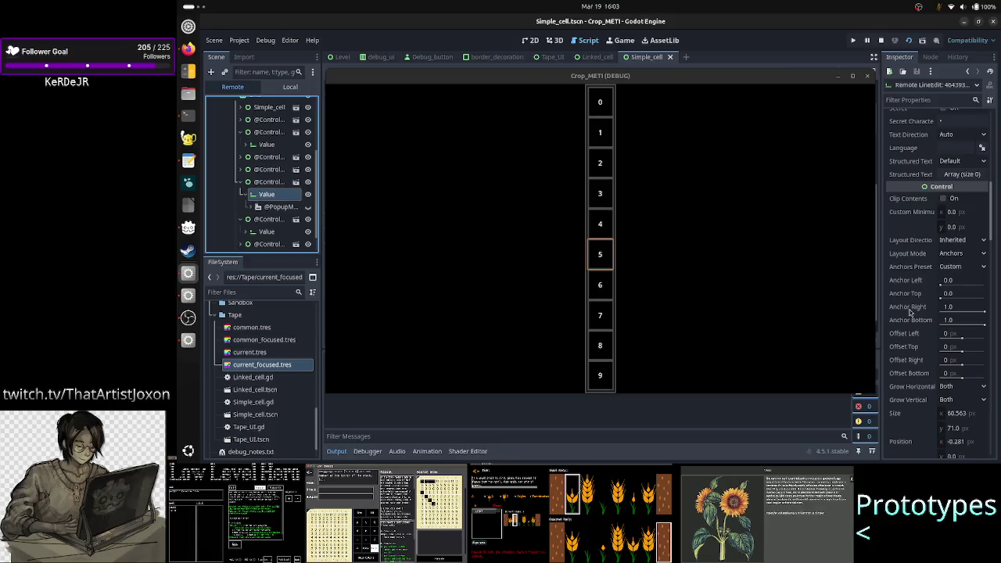
scroll(910, 312, down, 2)
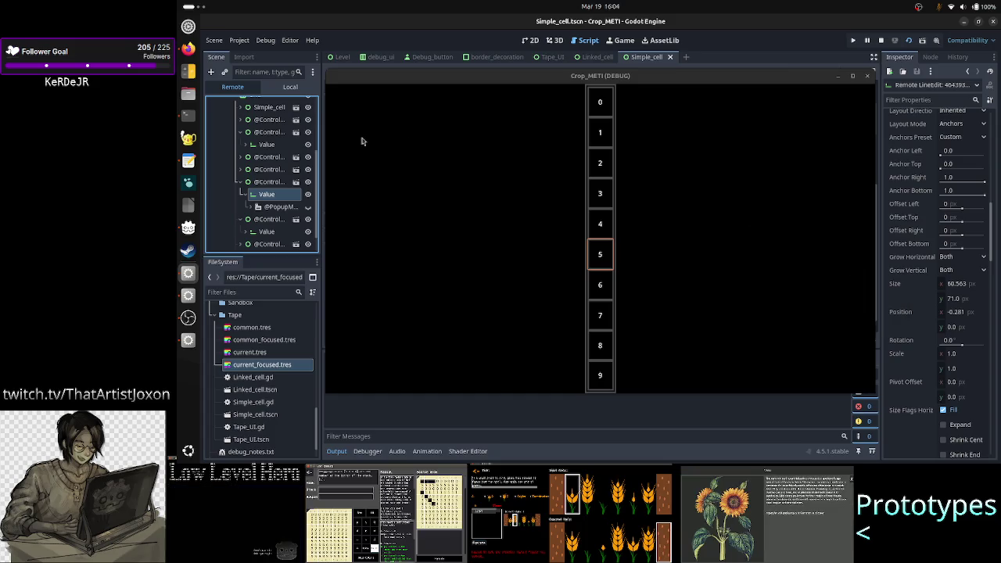
click(290, 87)
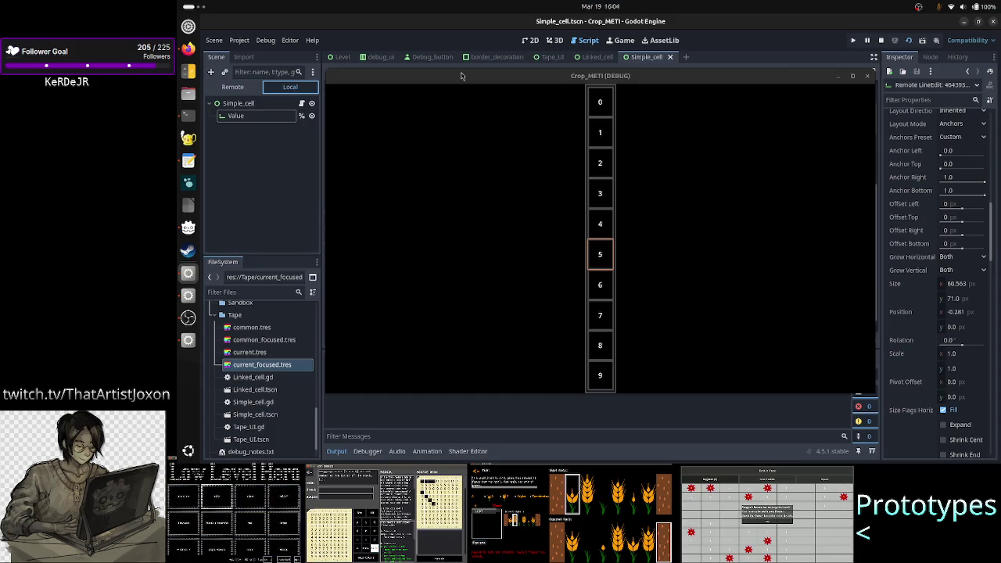
- Select Simple_cell's Value node to show its style and margin properties, then close the game
click(244, 116)
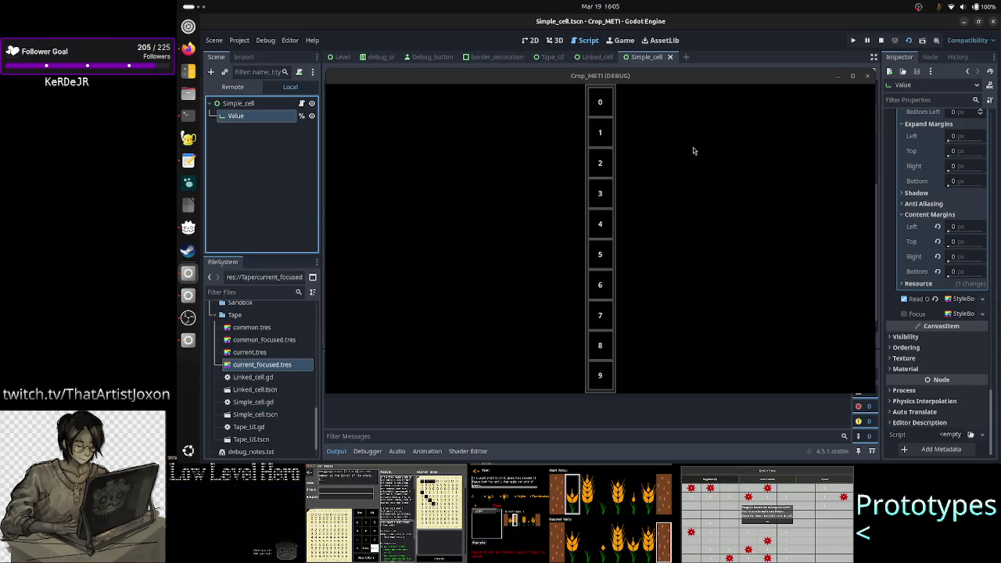
click(867, 76)
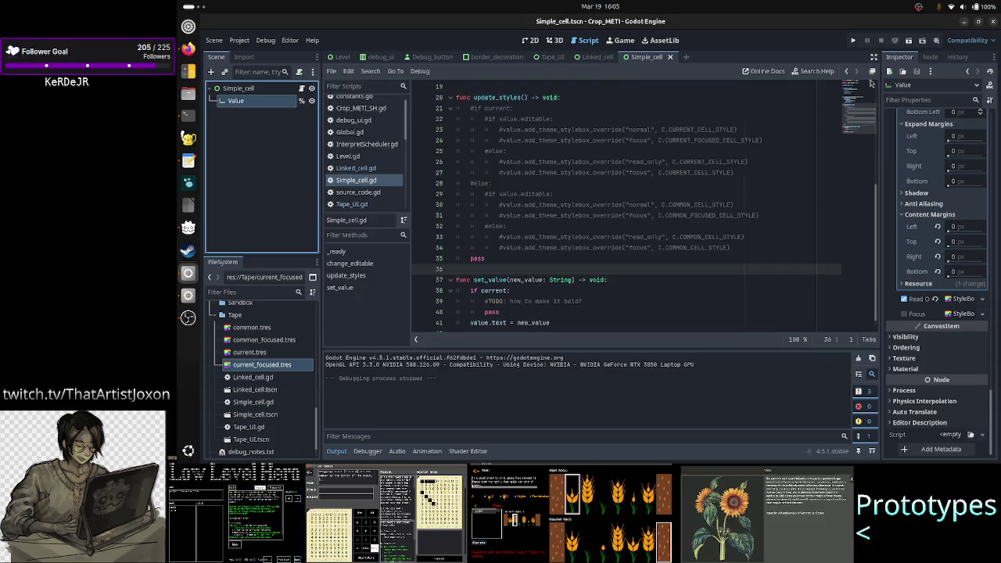
- Click into Simple_cell.gd at line 35, expand the Value's Normal StyleBox, and switch to Firefox
click(529, 258)
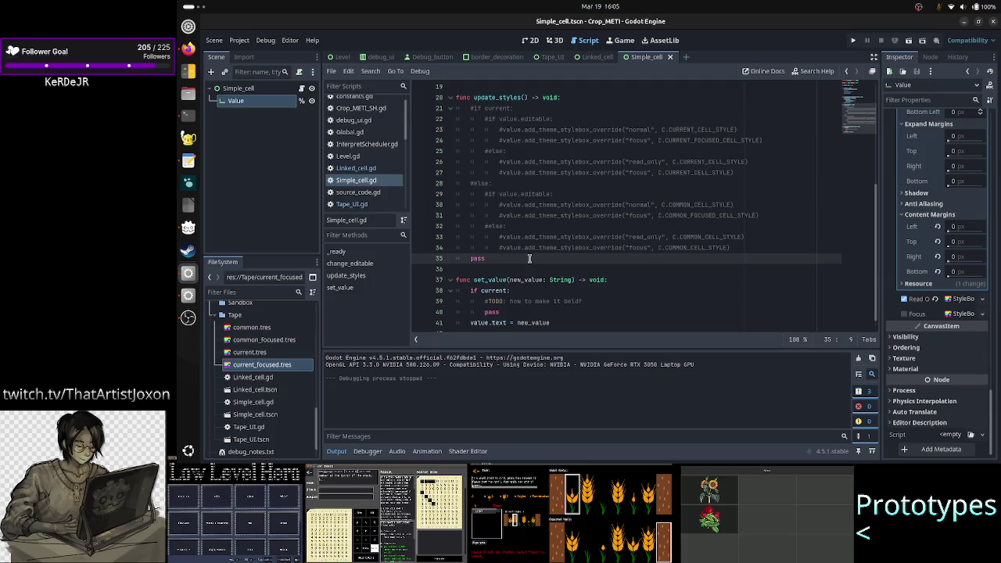
click(937, 321)
scroll(936, 323, up, 5)
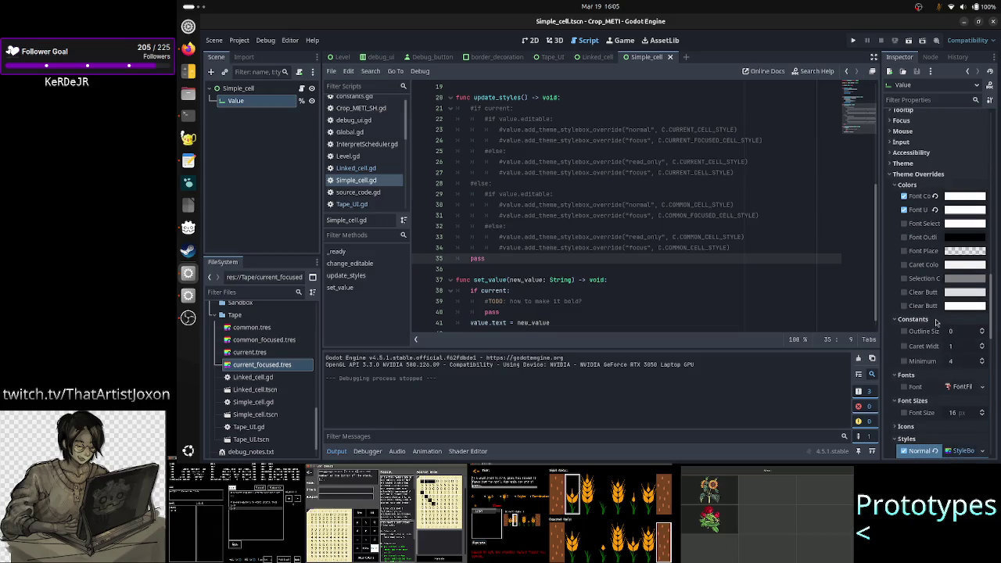
scroll(936, 322, down, 5)
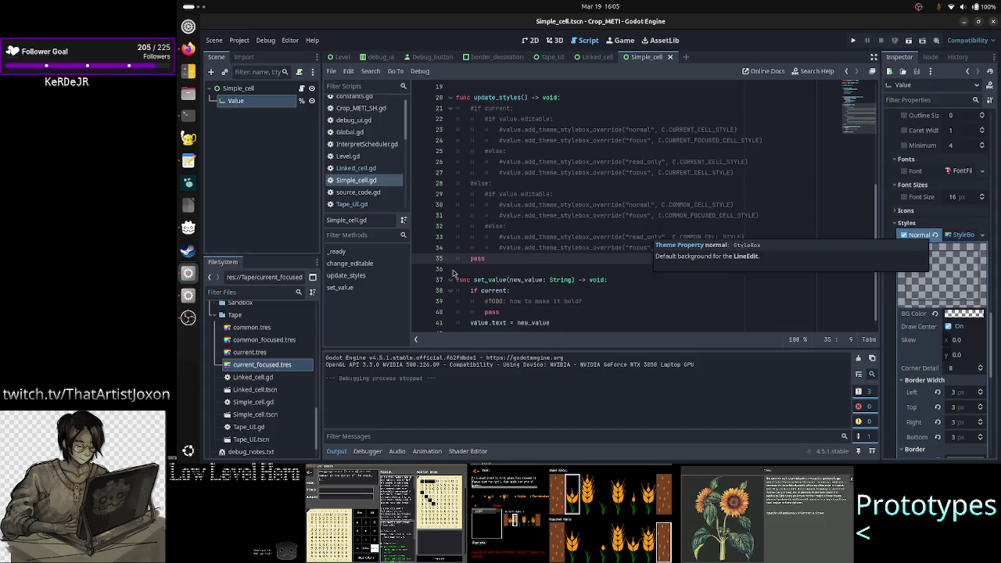
key(alt+Tab)
click(505, 219)
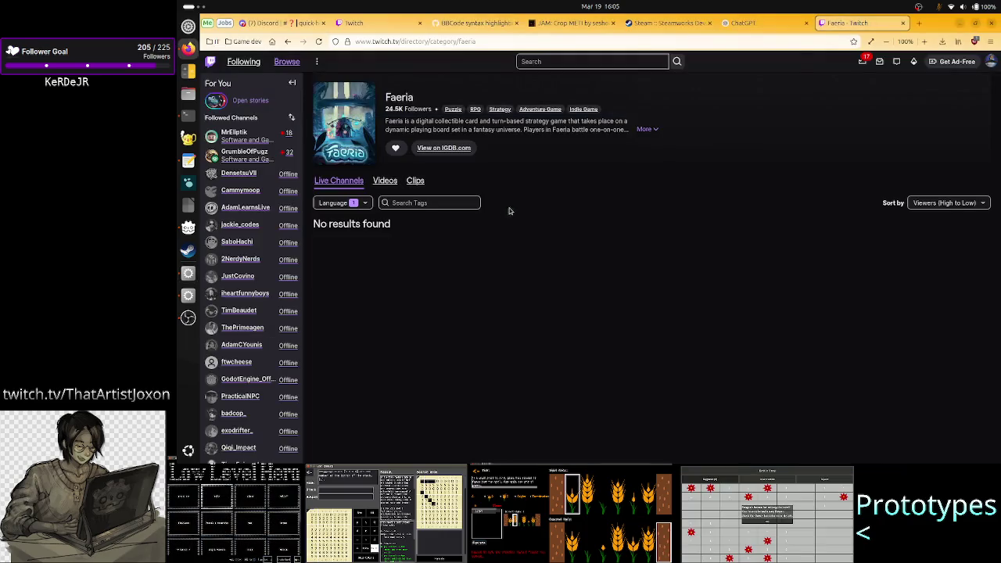
- Open the JAM: Crop METI tab, return to the developer's itch.io profile, and scroll through it
click(565, 25)
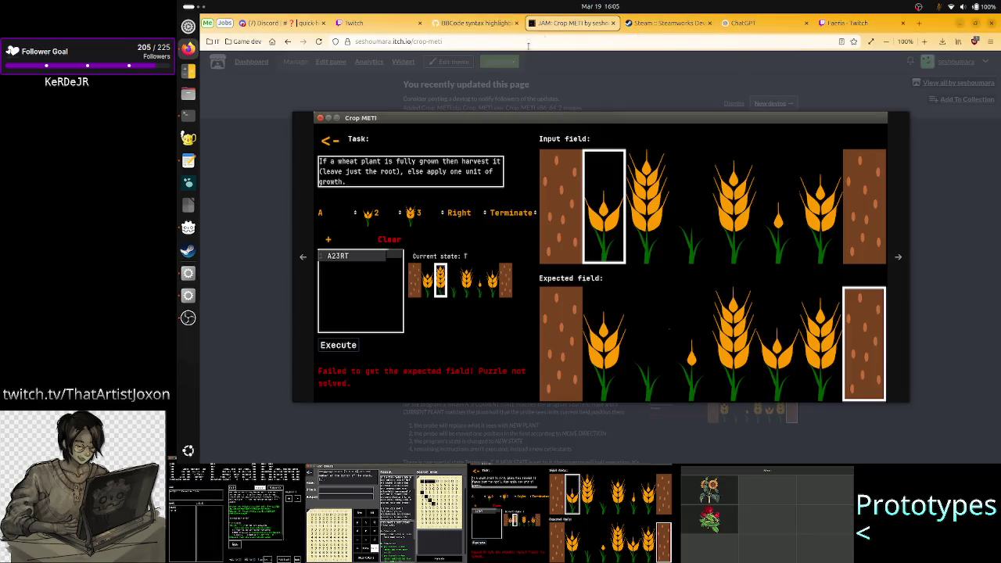
click(289, 46)
scroll(364, 288, down, 3)
scroll(365, 288, down, 1)
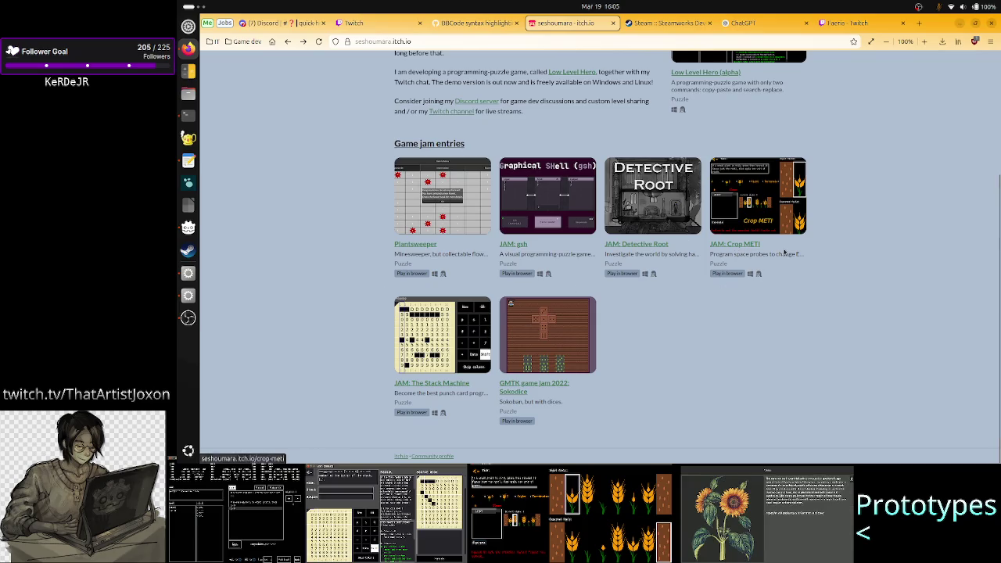
scroll(847, 239, up, 3)
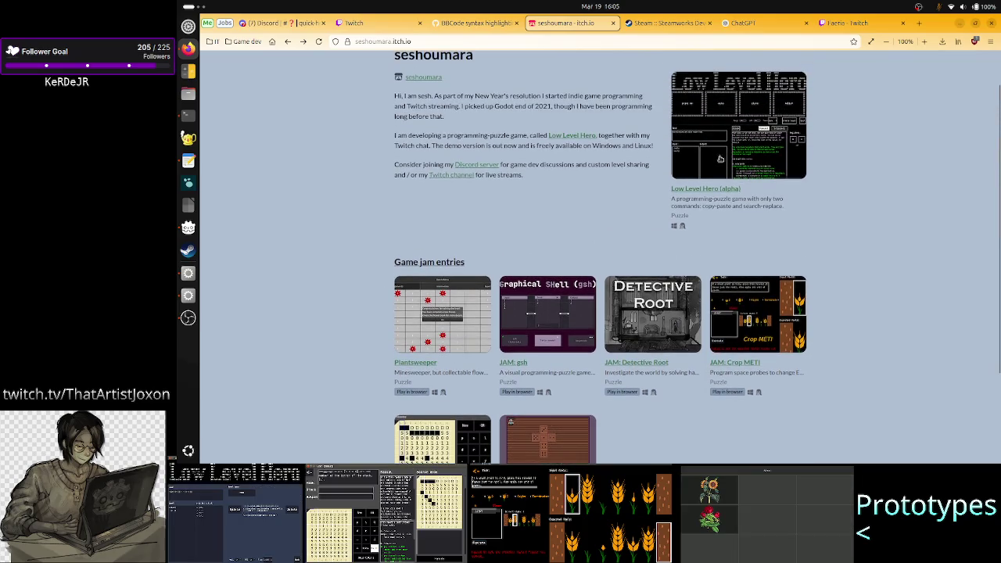
scroll(815, 297, down, 3)
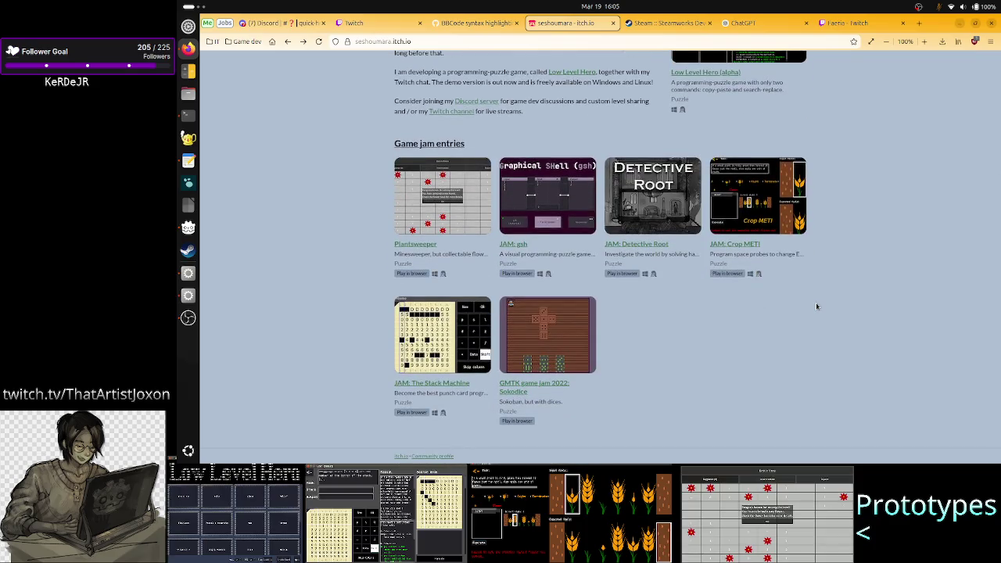
scroll(816, 306, up, 2)
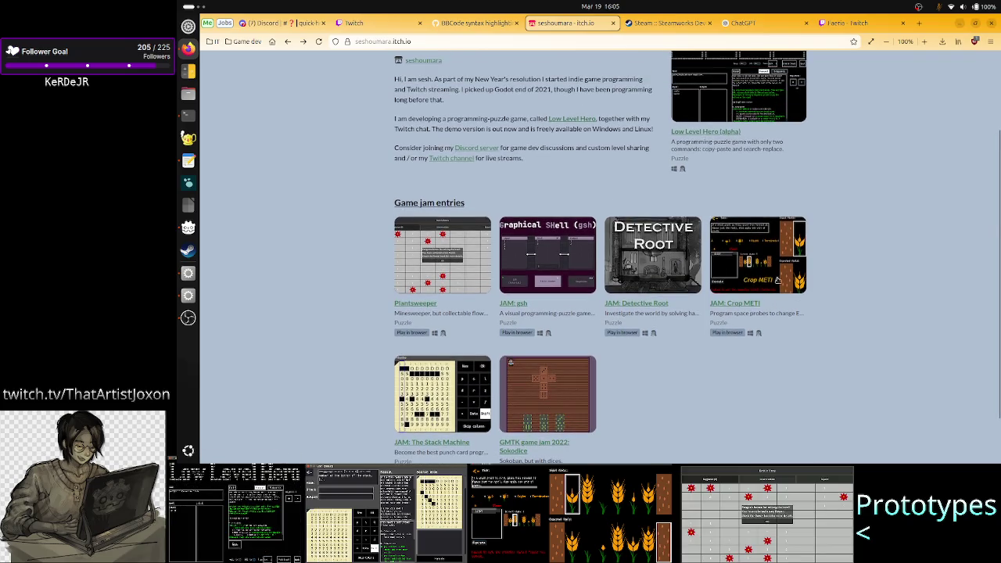
scroll(733, 235, up, 3)
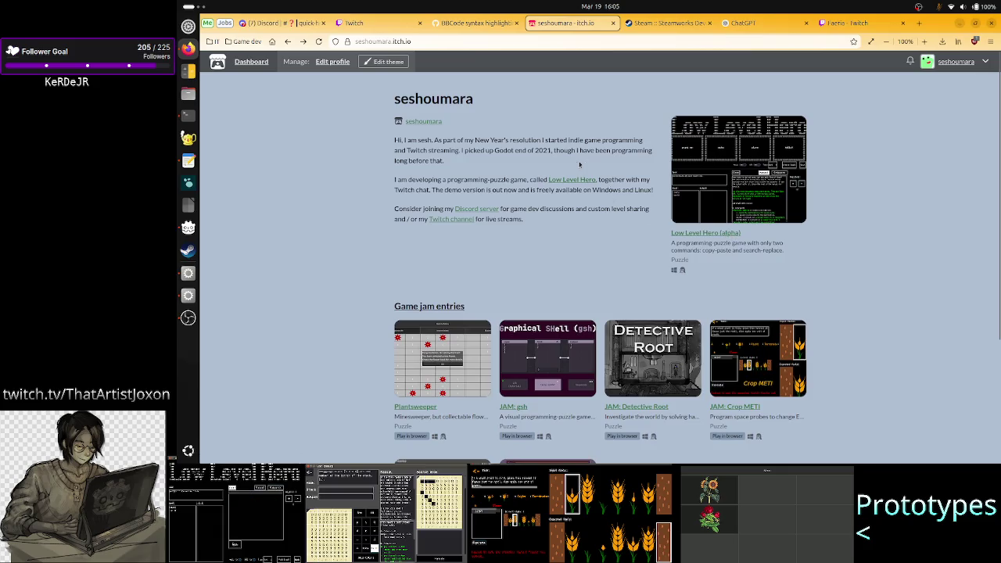
- Select and clear '2021,' in the intro, scroll down to the game jam entries, then return to Godot
drag(556, 150, 537, 150)
click(537, 151)
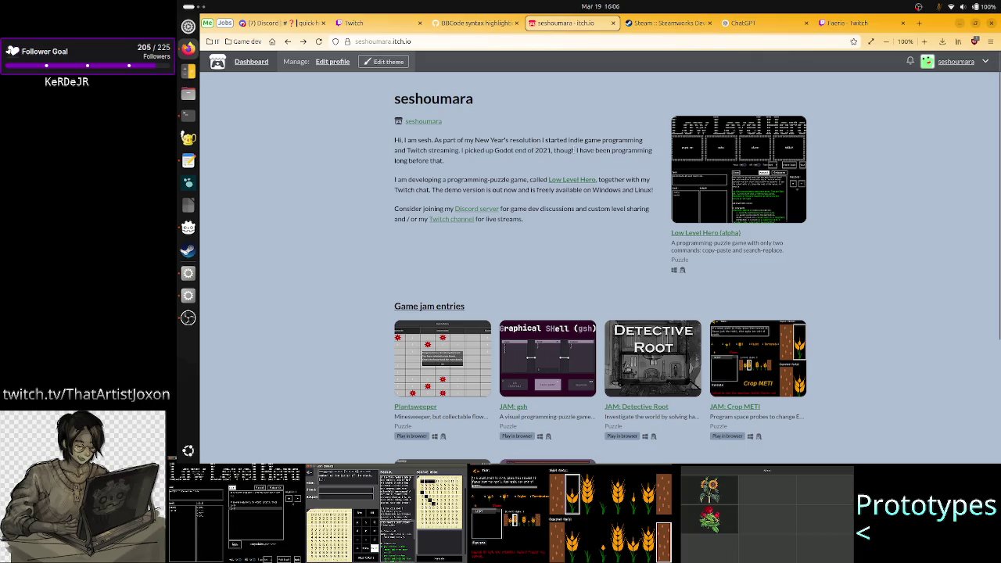
scroll(524, 221, down, 5)
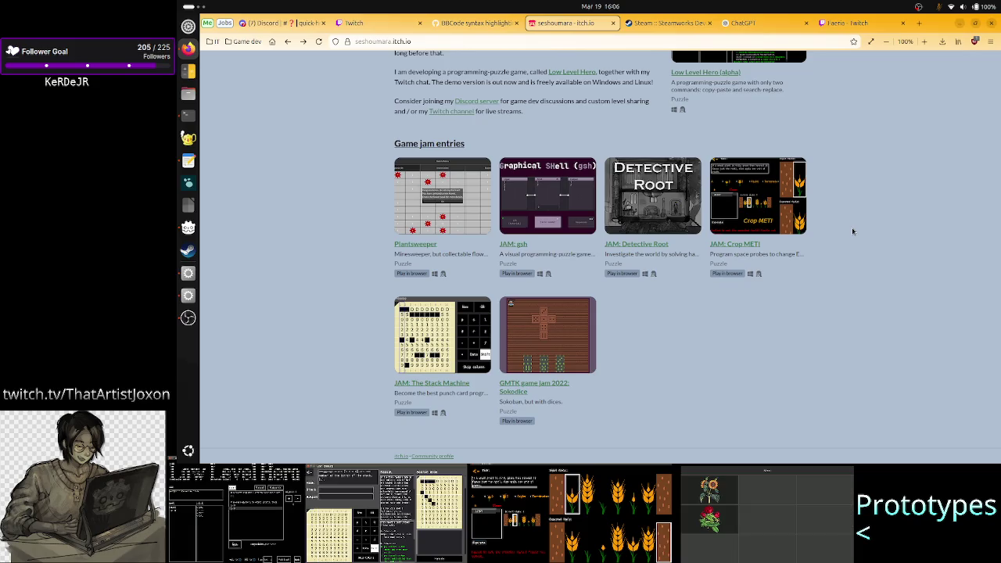
key(alt+Tab)
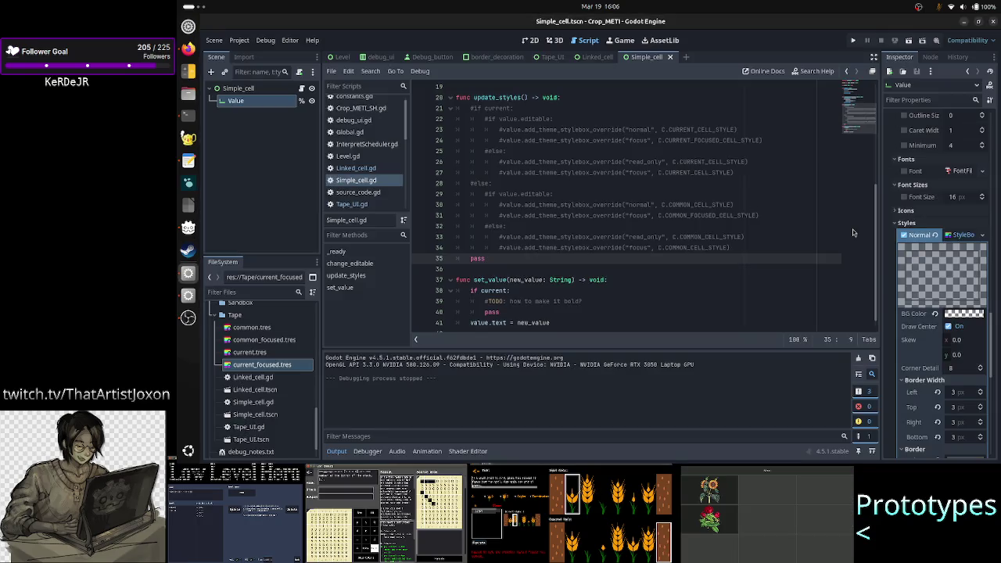
- Return to Godot, open the Tape_UI scene, and run it to show cells 0–9
key(alt+Tab)
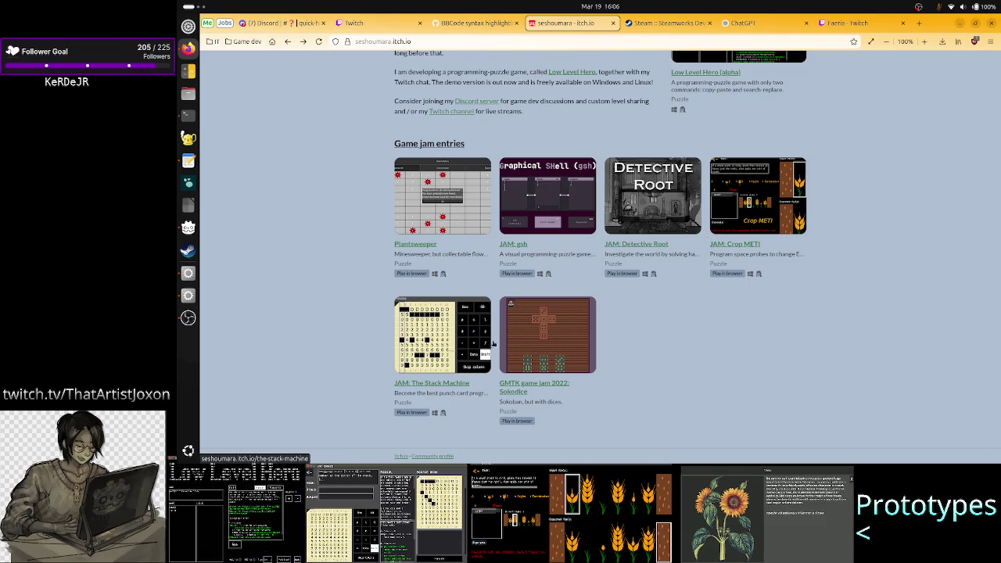
key(alt+Tab)
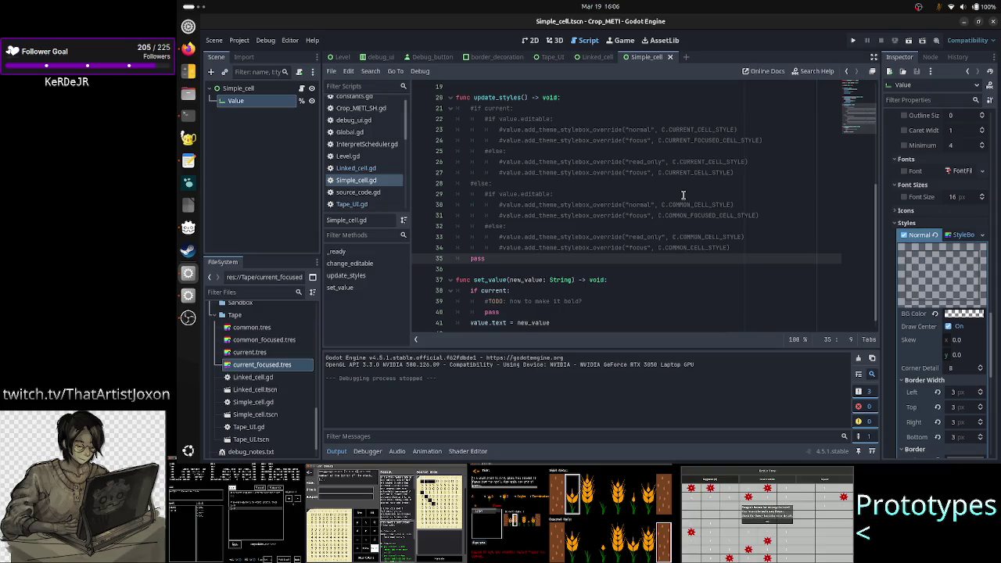
click(551, 57)
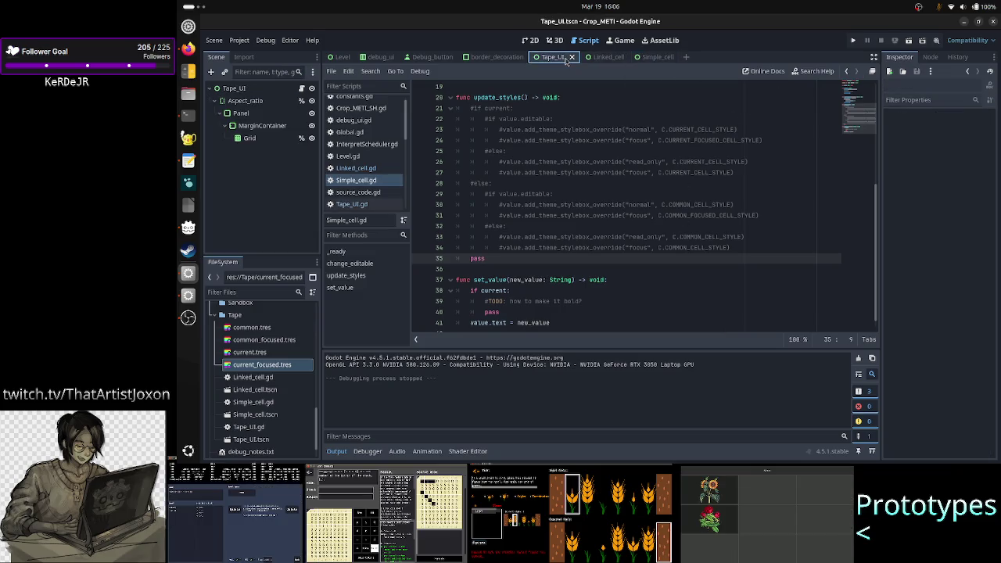
click(910, 40)
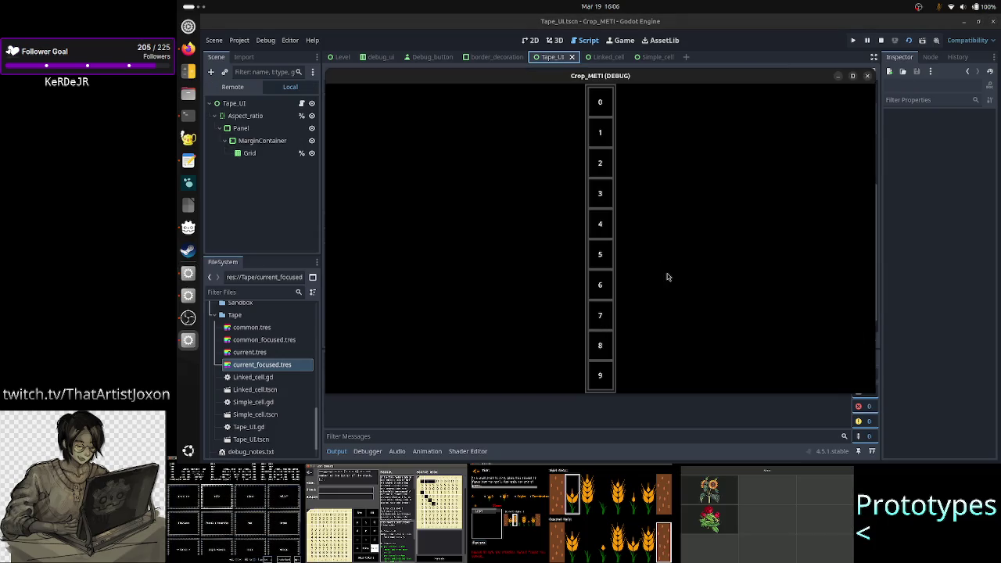
- Close the running Tape_UI debug game and bring up the Simple_cell scene for editing
click(867, 76)
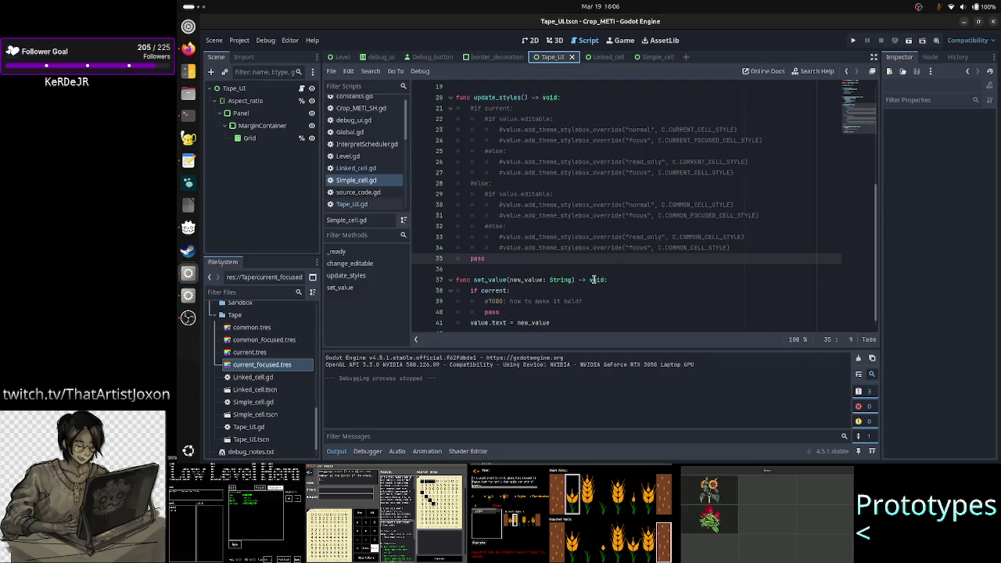
click(595, 269)
scroll(605, 232, up, 1)
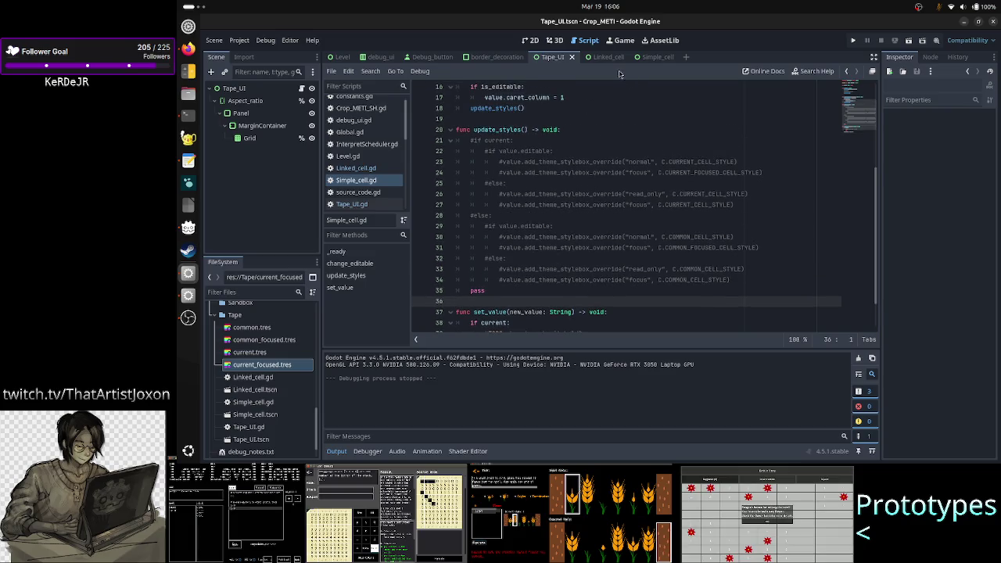
click(661, 61)
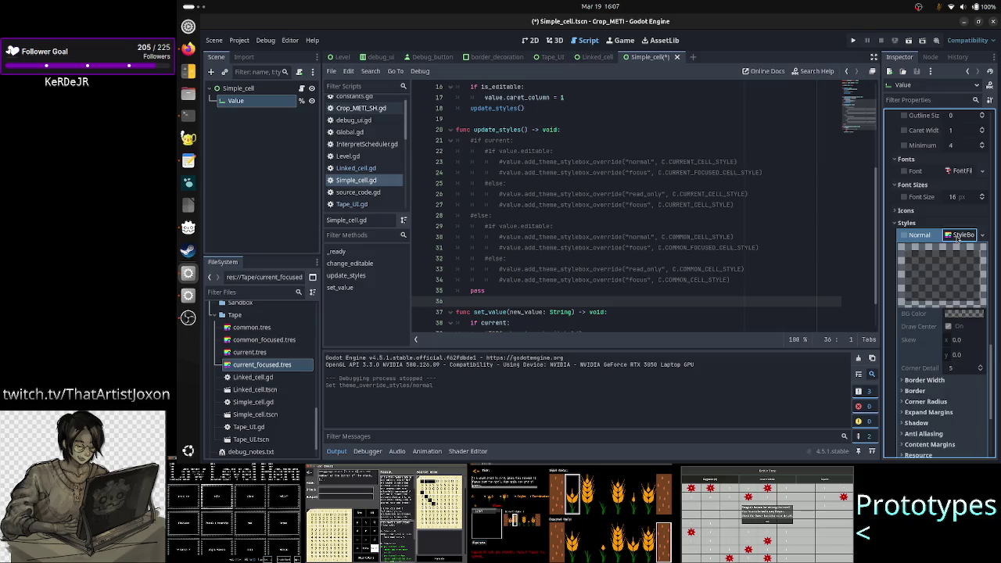
- Clear Value's Normal and Read Only style overrides and uncomment the update_styles block (lines 21–34)
click(934, 235)
click(935, 301)
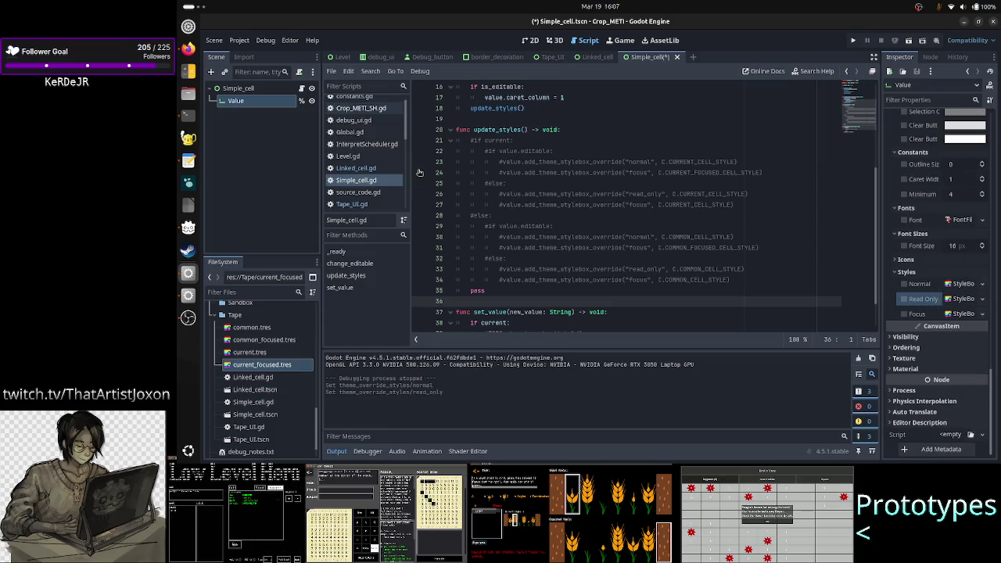
click(595, 141)
key(Home)
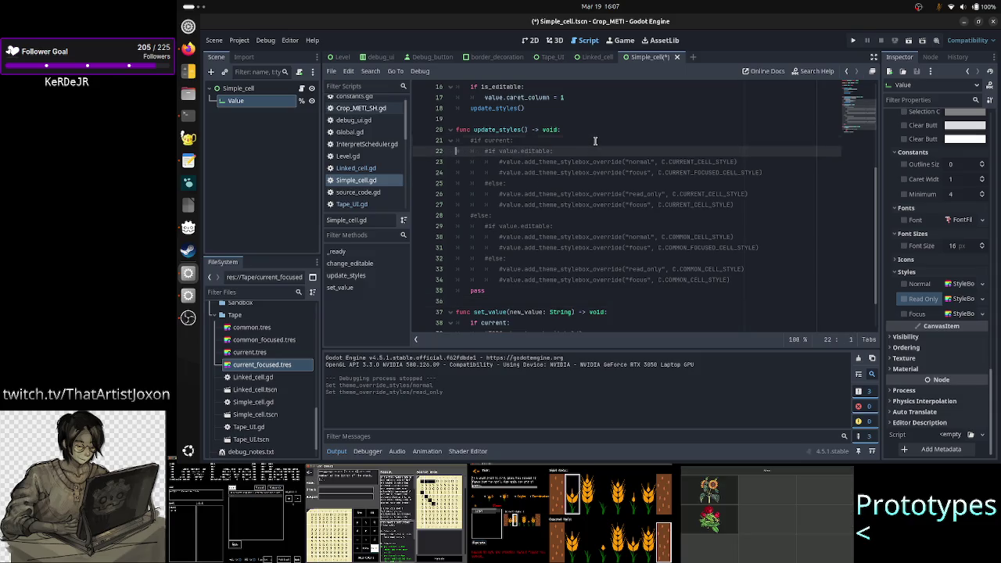
key(shift+Down)
key(shift+Down)
key(shift+Down)
- Delete the leftover pass line, save Simple_cell.gd, and return to the Tape_UI scene
key(shift+Down)
key(shift+Down)
key(shift+Down)
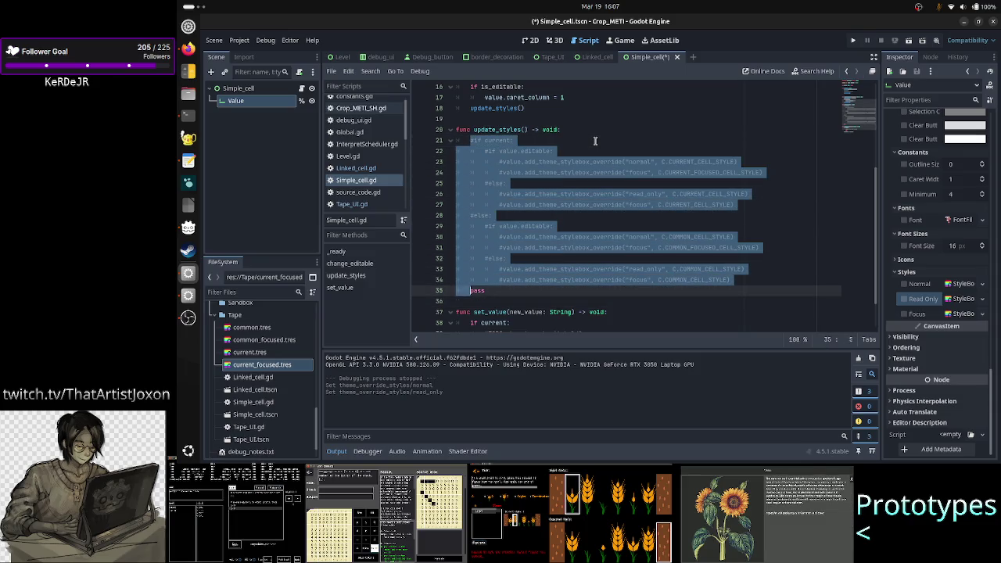
key(shift+Up)
key(shift+End)
key(ctrl+k)
key(Down)
key(Home)
key(shift+Down)
key(Delete)
key(ctrl+s)
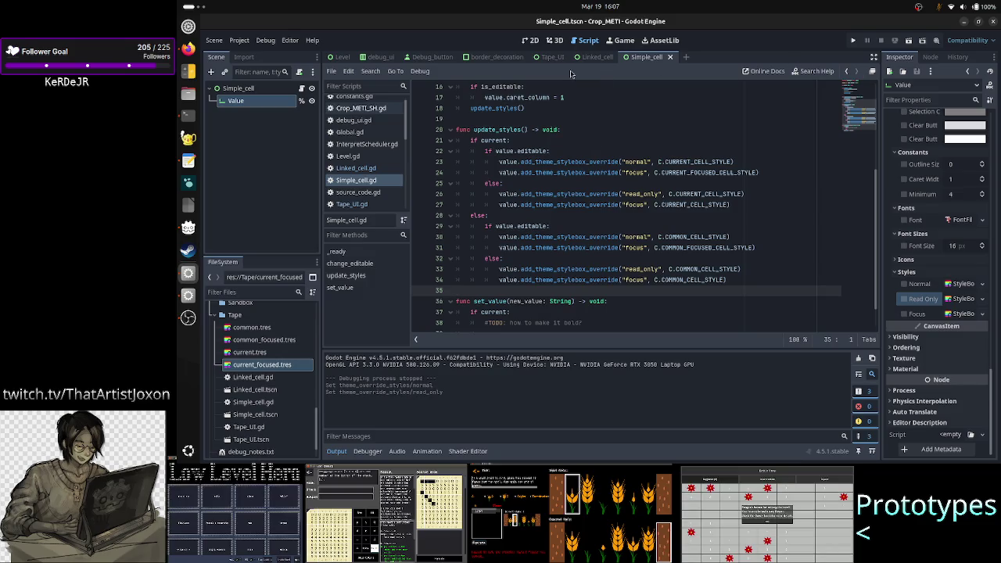
click(553, 57)
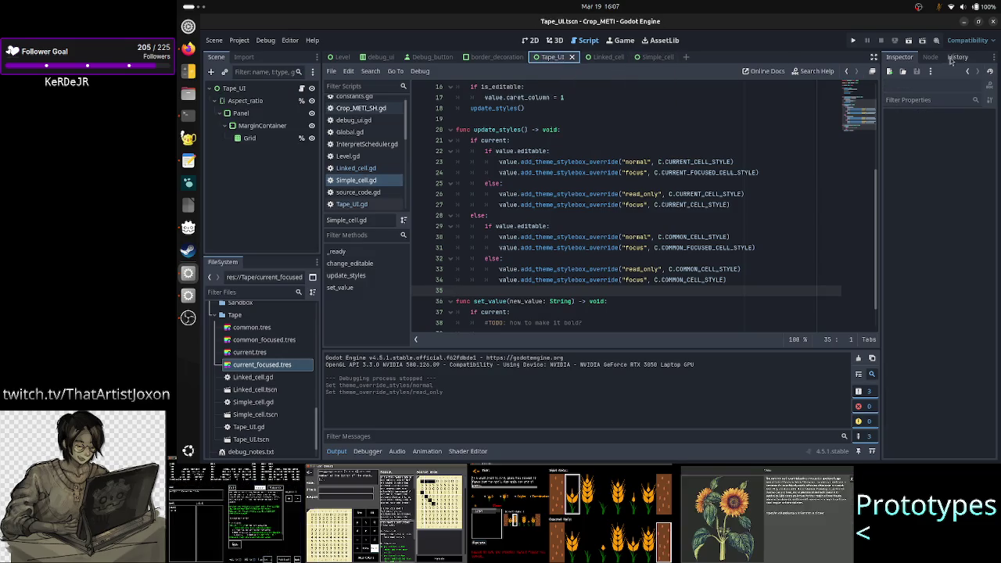
- Run Tape_UI maximized, retype the top cell to 4 and a lower cell to 9, then close it
click(910, 41)
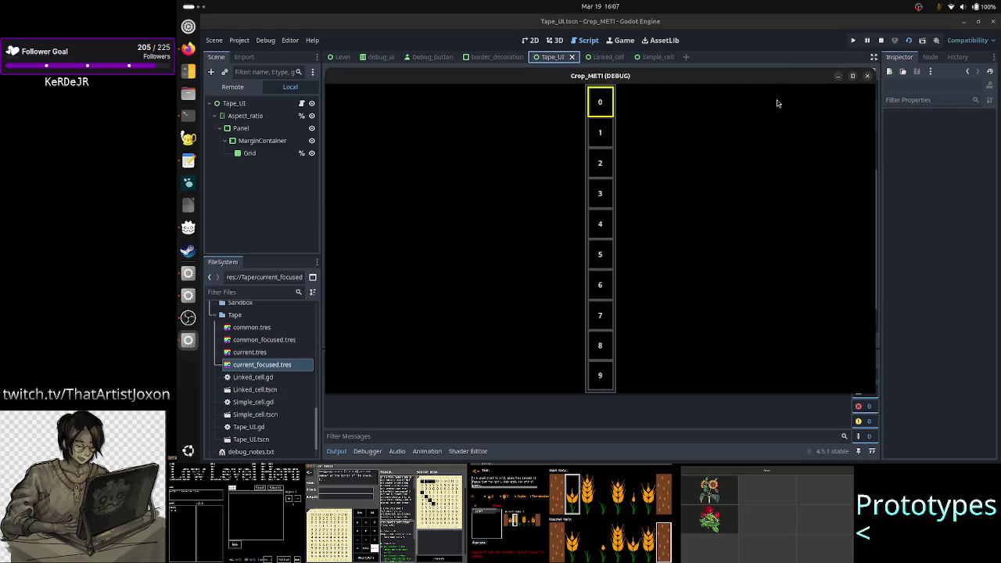
double_click(776, 77)
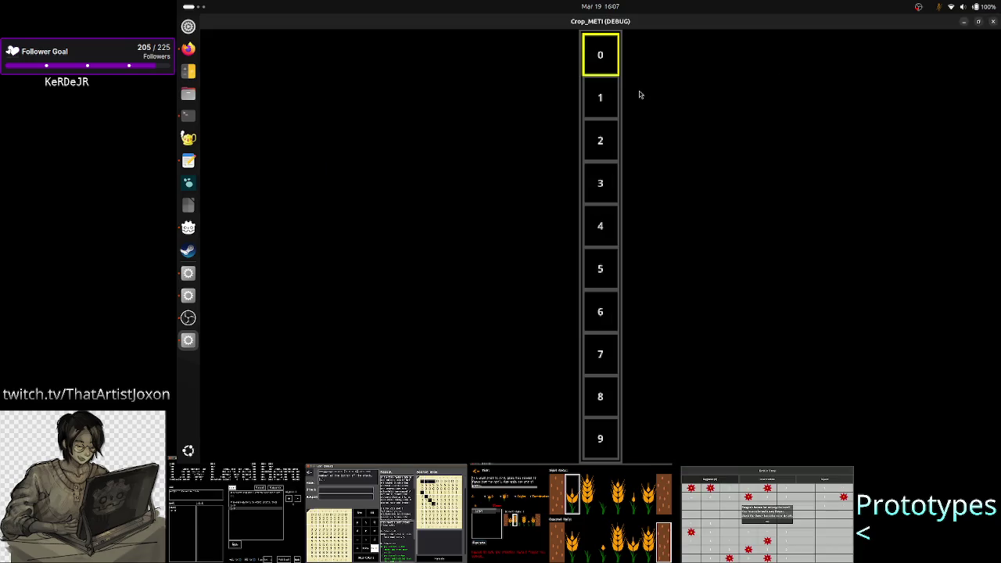
text(4)
key(Return)
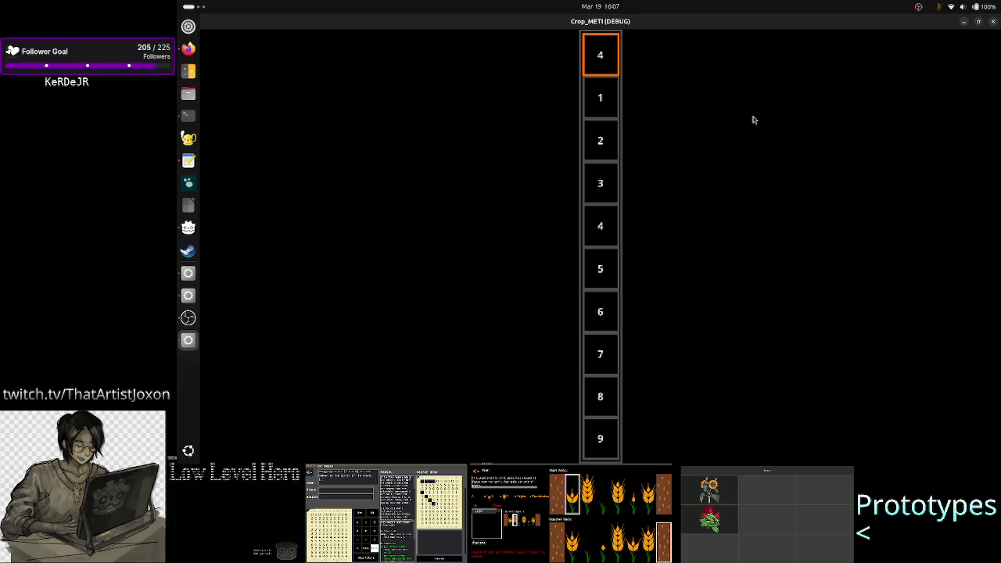
key(Down)
key(Down)
key(Down)
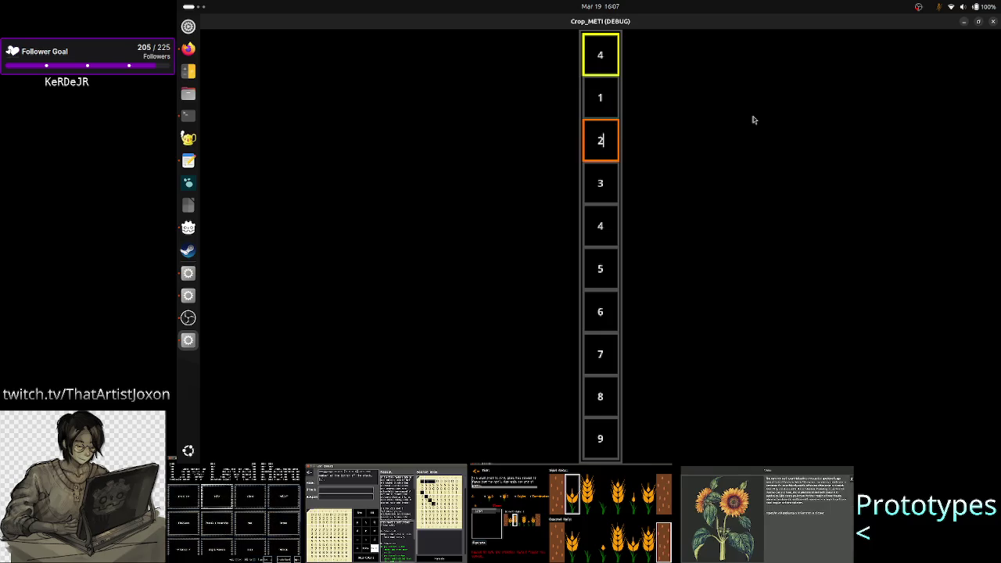
key(Down)
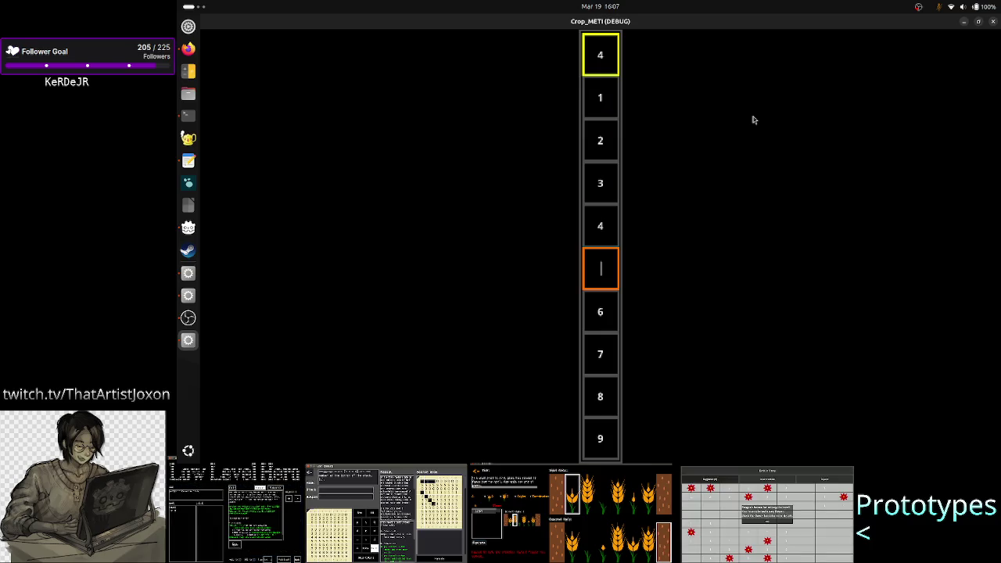
text(9)
key(Down)
key(Down)
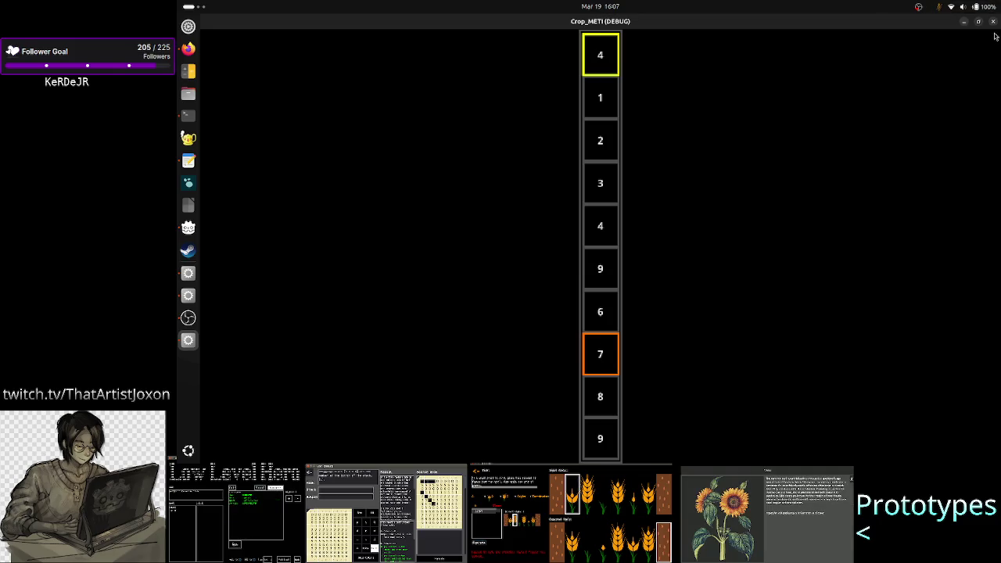
click(994, 28)
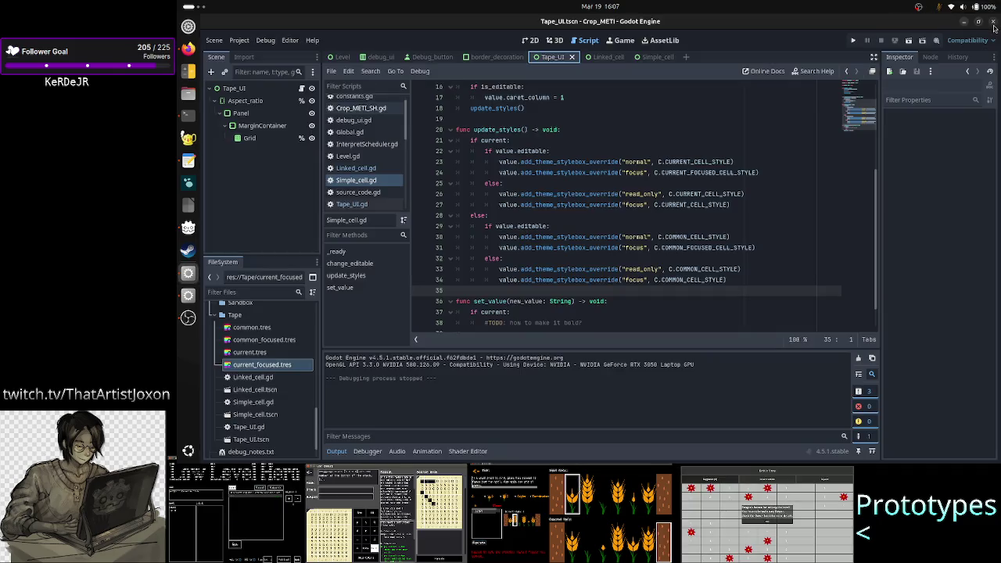
- Bring up UI_design_notes.txt in GNOME Text Editor for a quick look
key(alt+Tab)
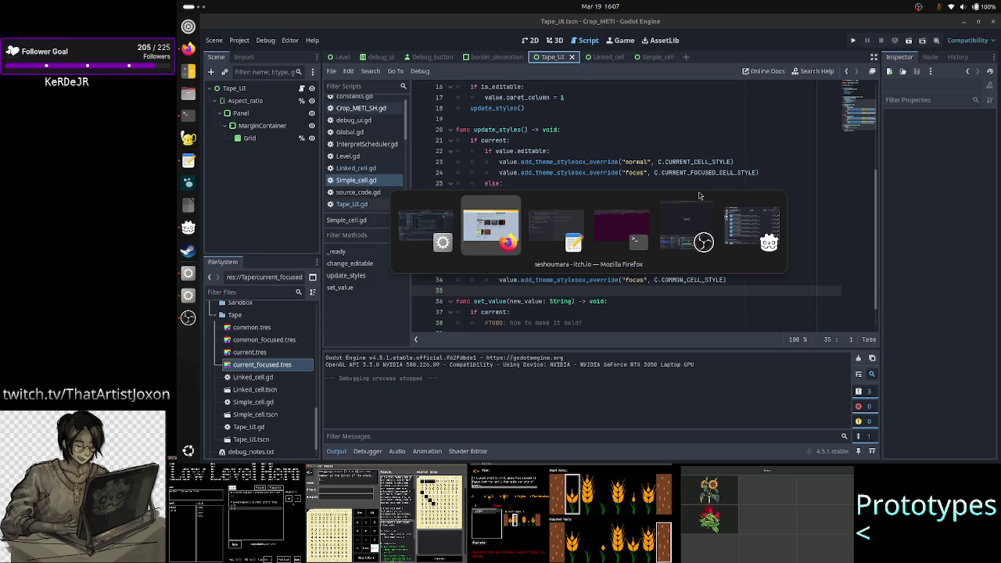
key(Tab)
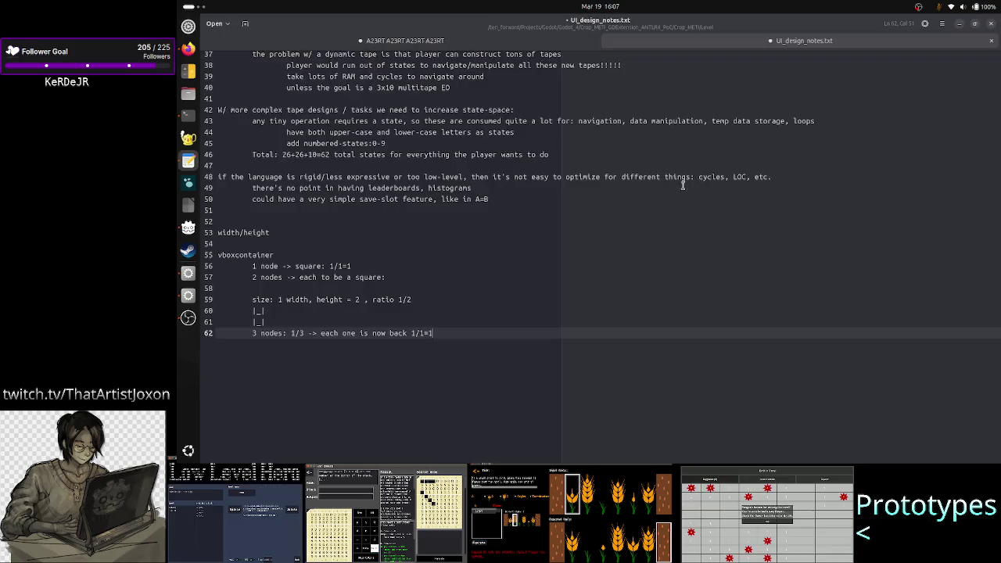
key(alt+Tab)
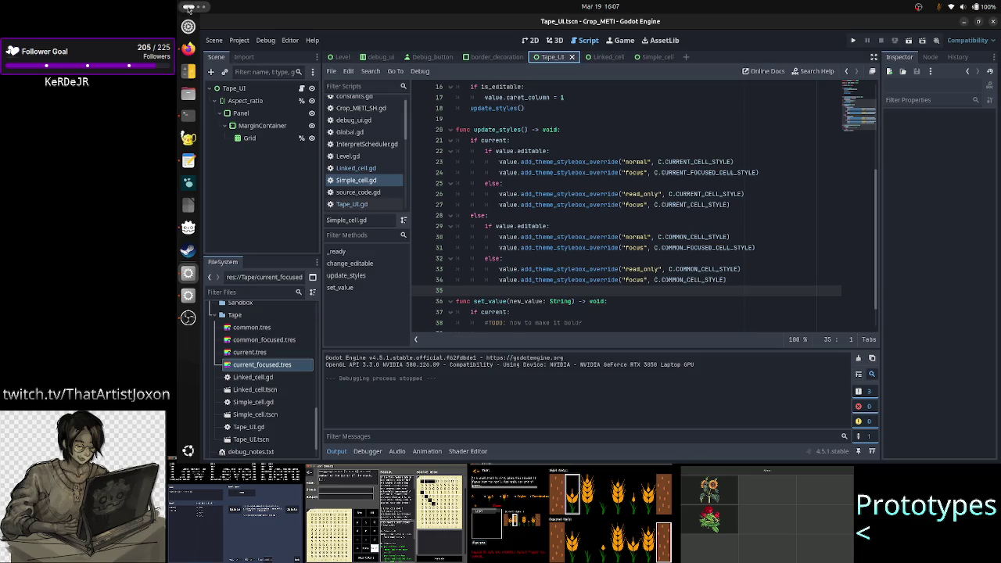
- Search Activities for 'inks' and launch Inkscape with a blank document
click(188, 7)
text(inks)
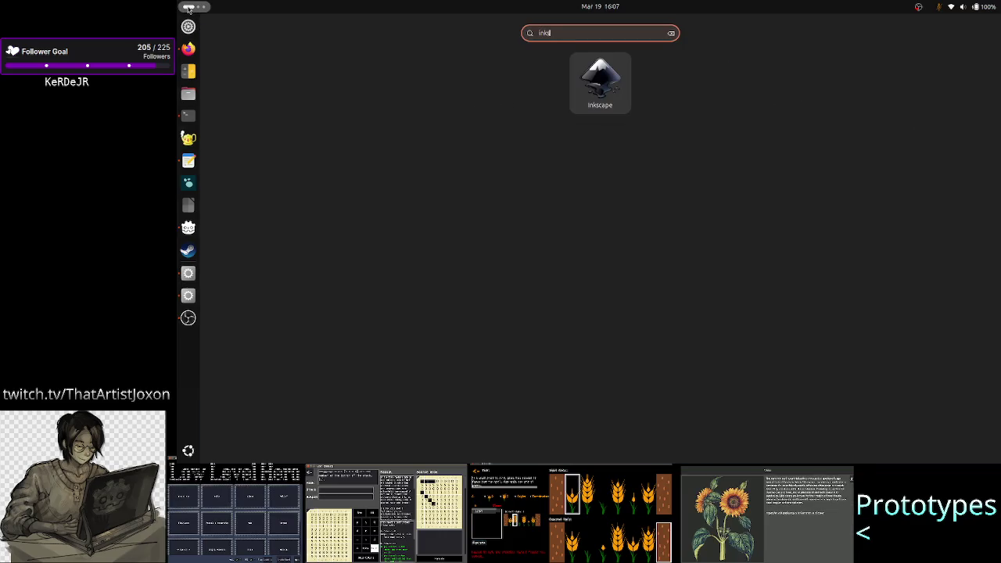
click(599, 83)
click(599, 83)
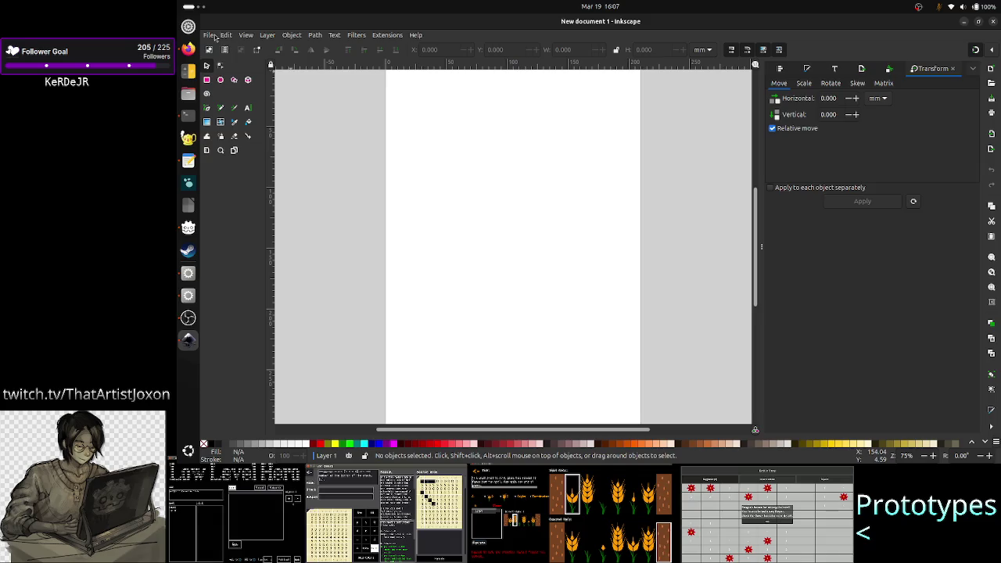
- Open level_UI_concepts.svg from Inkscape's recent files, then return to the Godot editor
click(215, 38)
mouse_move(284, 84)
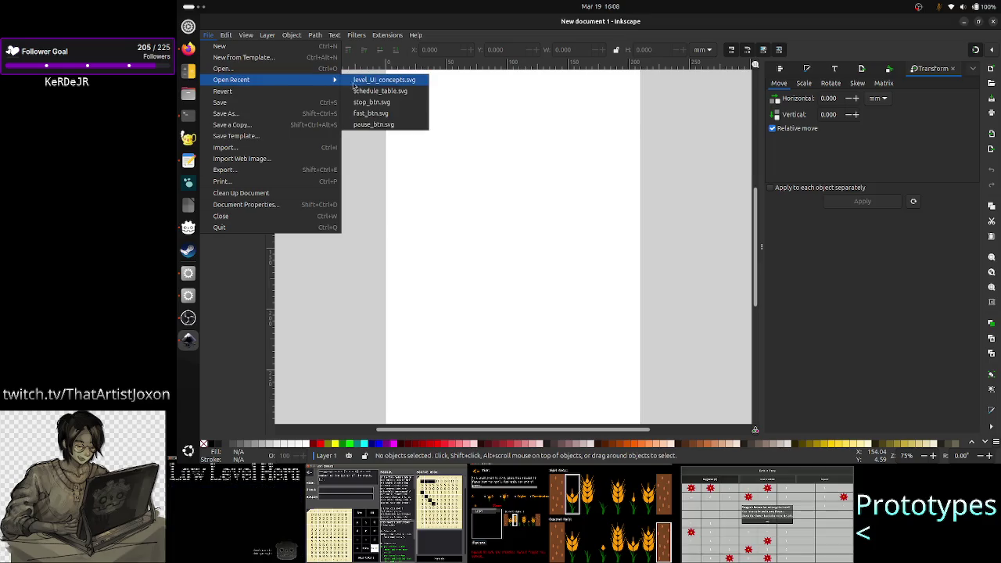
click(395, 79)
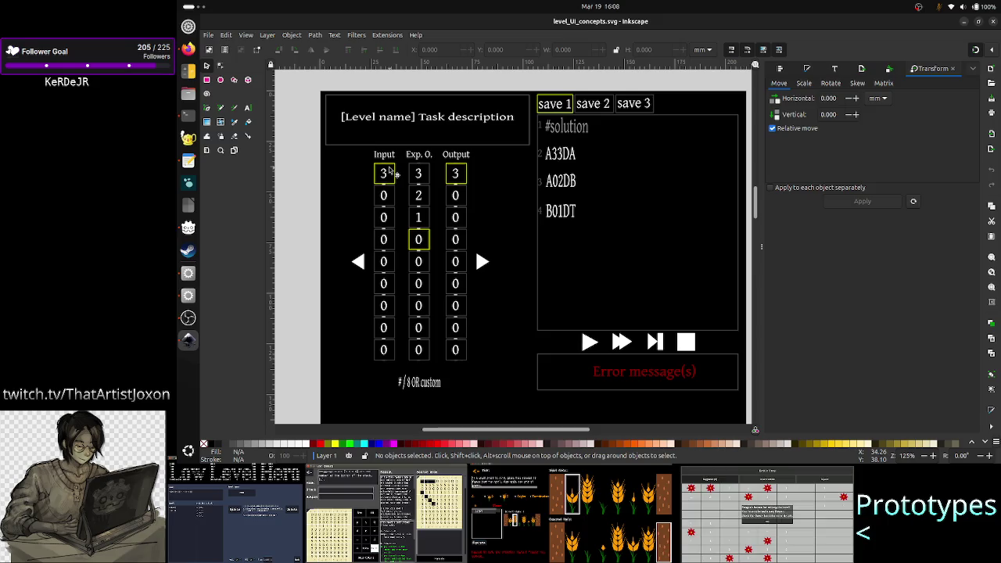
key(alt+Tab)
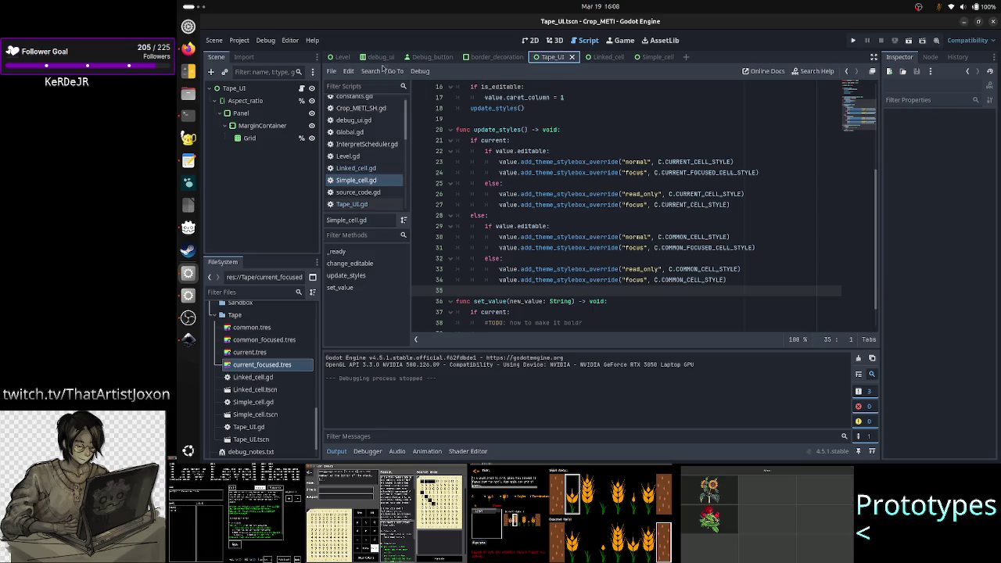
- Show the Level scene in 2D, compare it with the mockup, and start instancing into the nested HBoxContainer
click(344, 57)
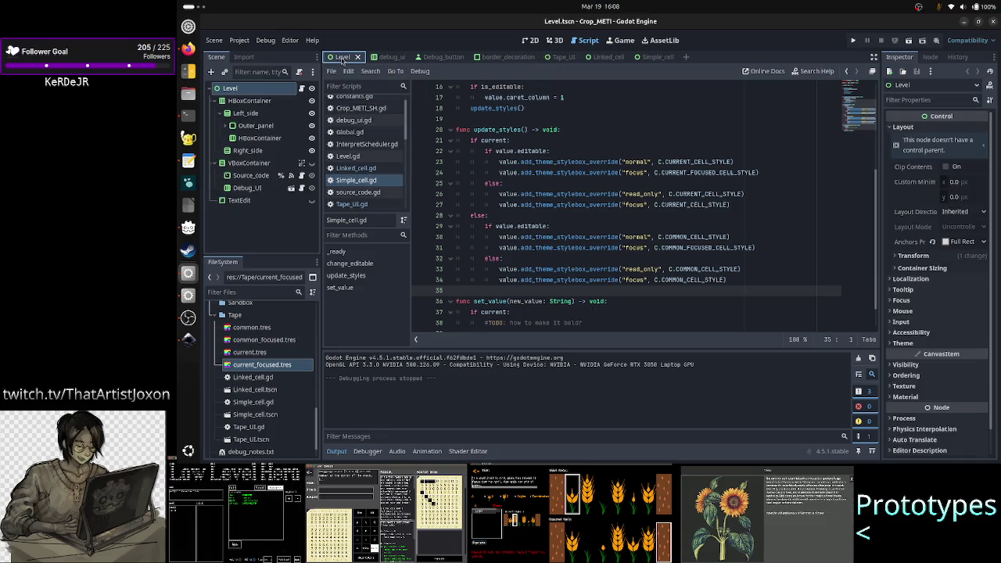
click(531, 41)
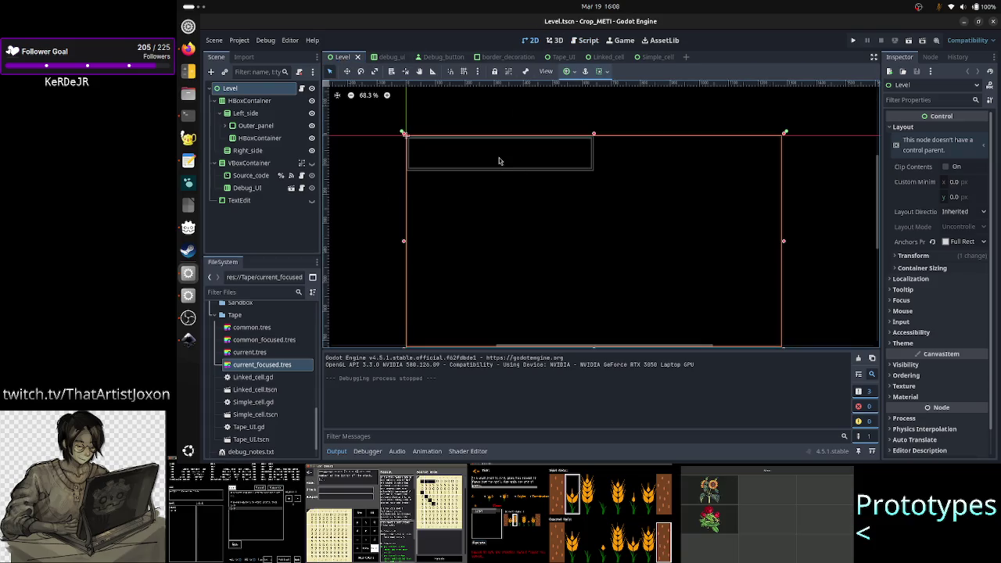
key(alt+Tab)
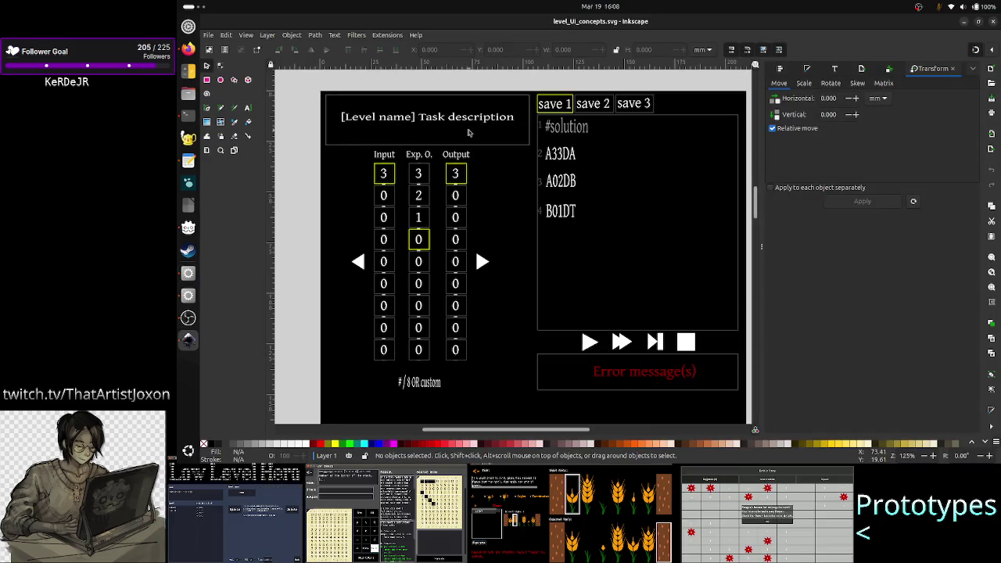
key(alt+Tab)
key(alt+Tab)
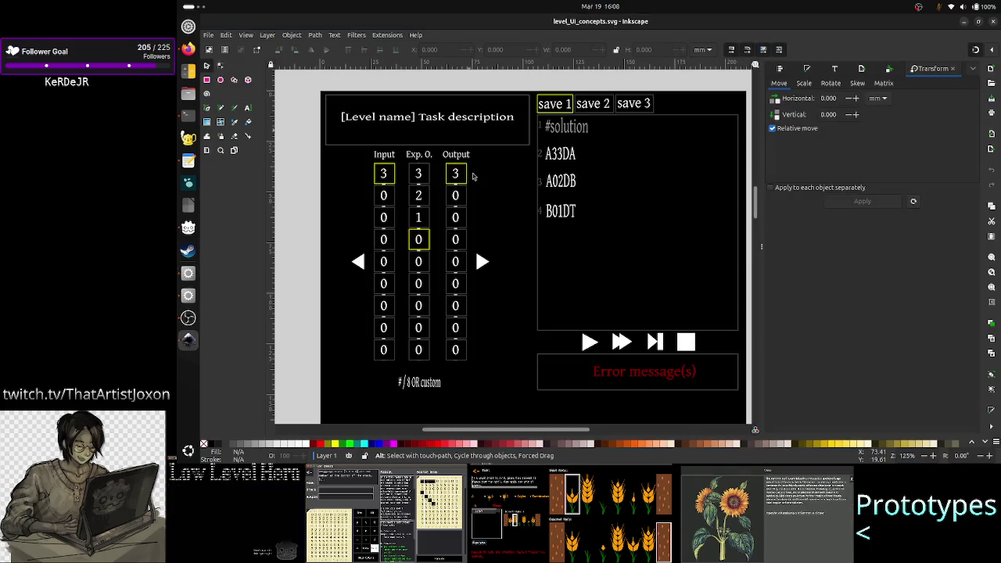
key(alt+Tab)
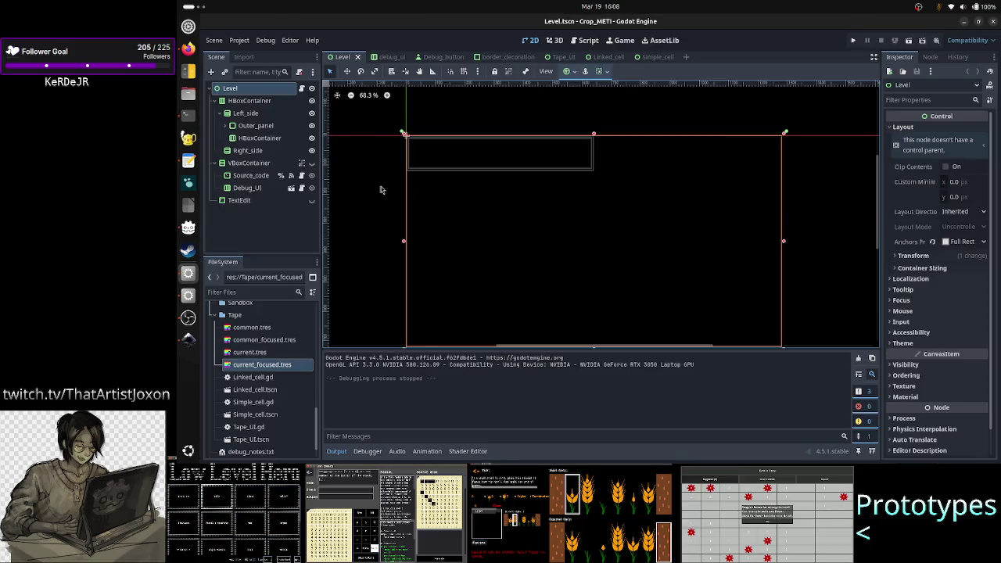
click(261, 139)
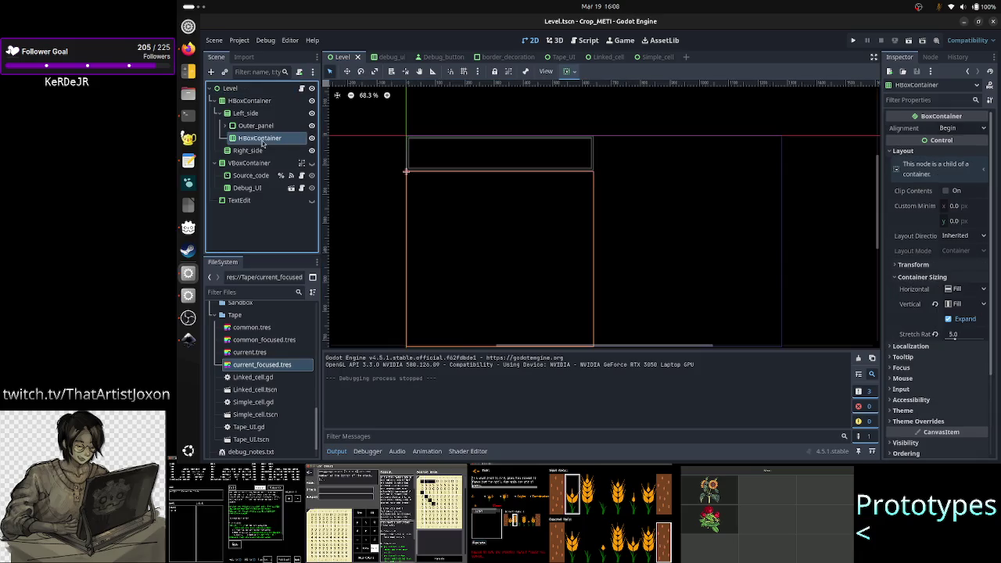
key(ctrl+shift+o)
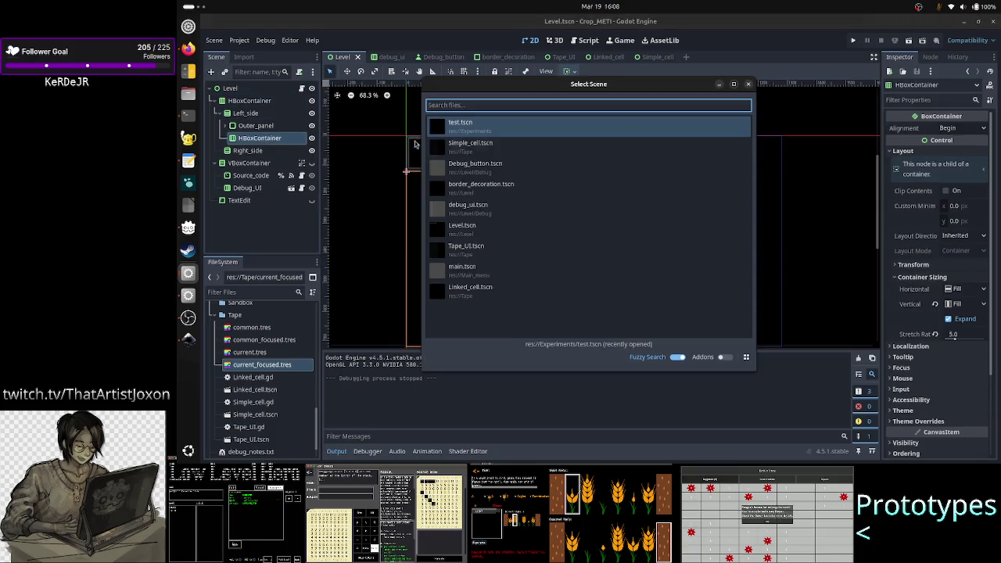
- Instance Tape_UI.tscn into the nested HBoxContainer with Horizontal Expand ticked, then reopen the scene list
click(490, 254)
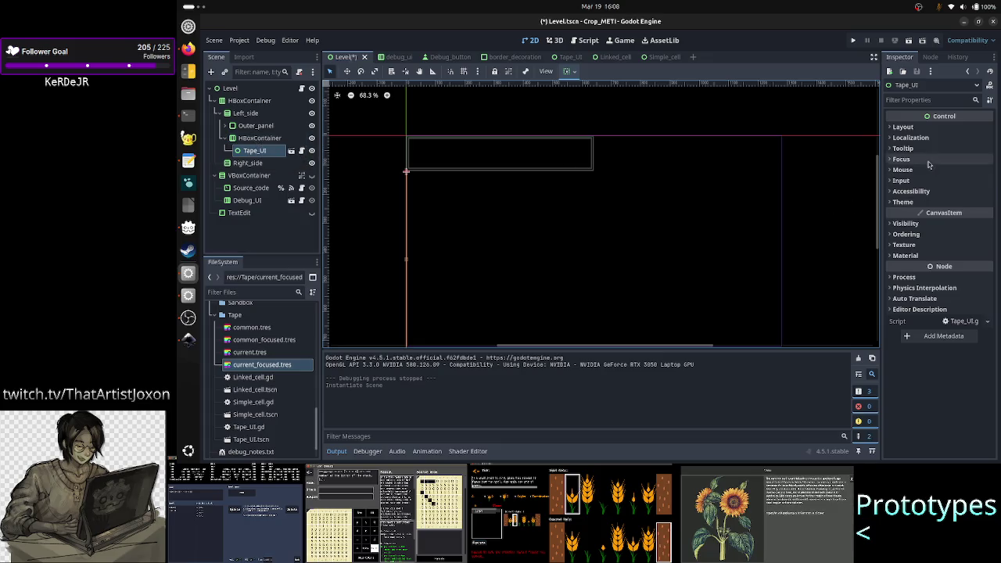
click(927, 129)
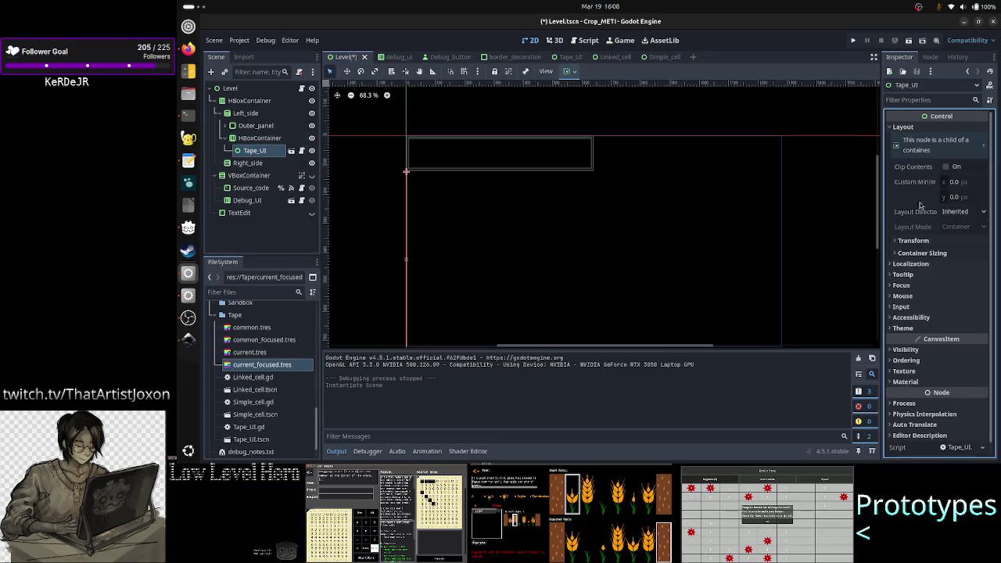
click(940, 253)
click(949, 279)
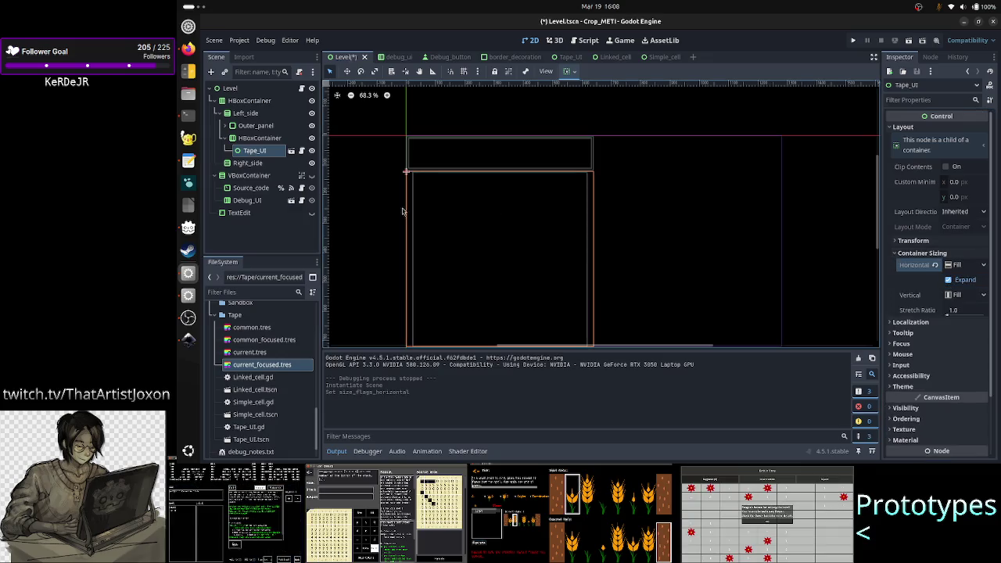
click(258, 137)
click(227, 72)
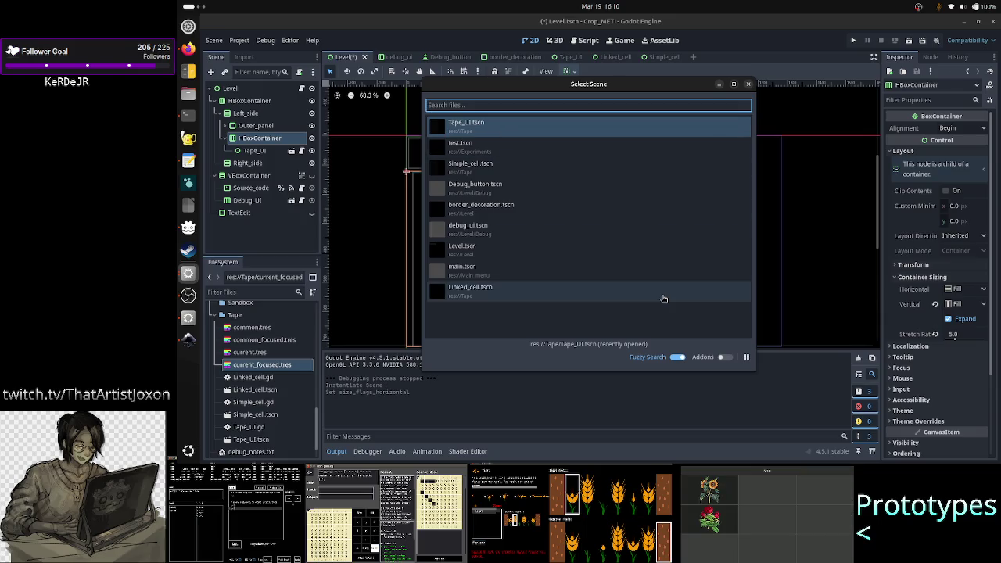
- Instance Tape_UI2 and tick its Container Sizing Horizontal Expand to share the width
click(570, 128)
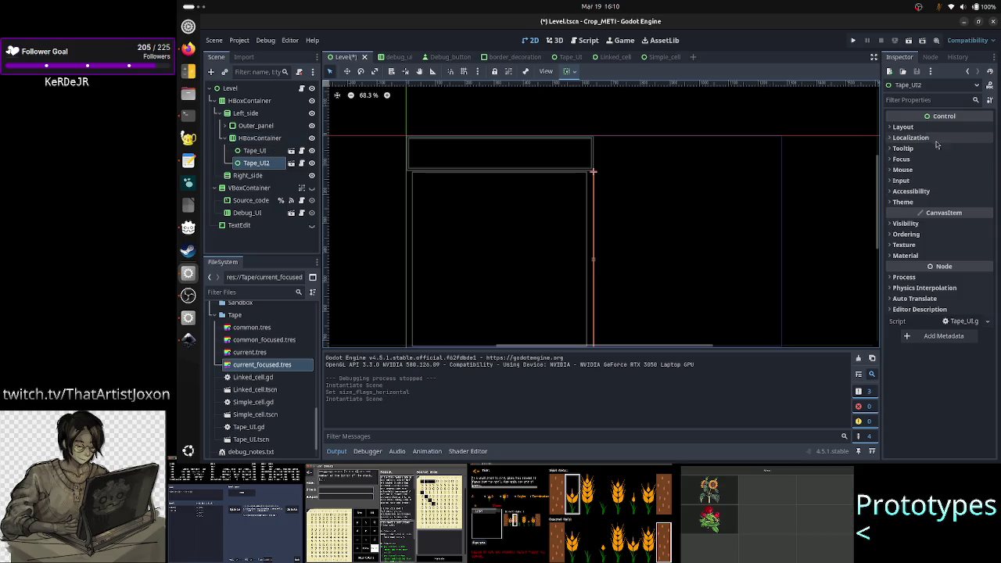
click(903, 127)
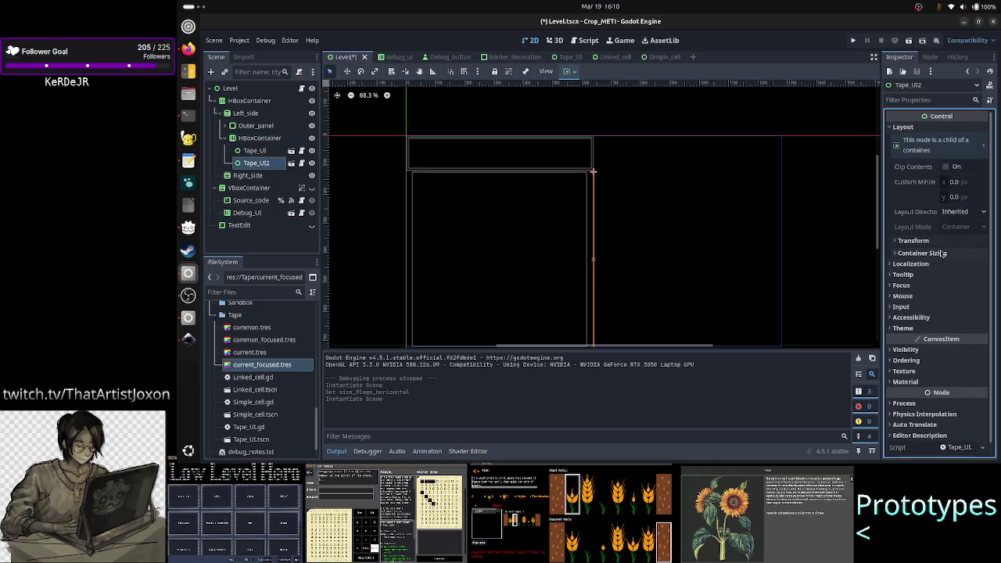
click(922, 253)
click(949, 280)
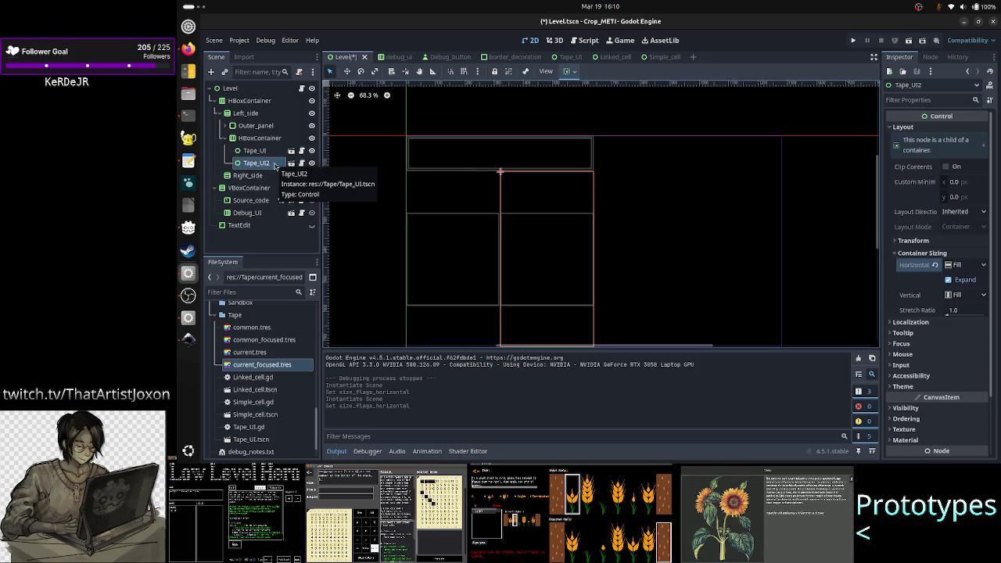
- Instance a third Tape_UI (Tape_UI3) under HBoxContainer and reveal its Container Sizing options
click(260, 138)
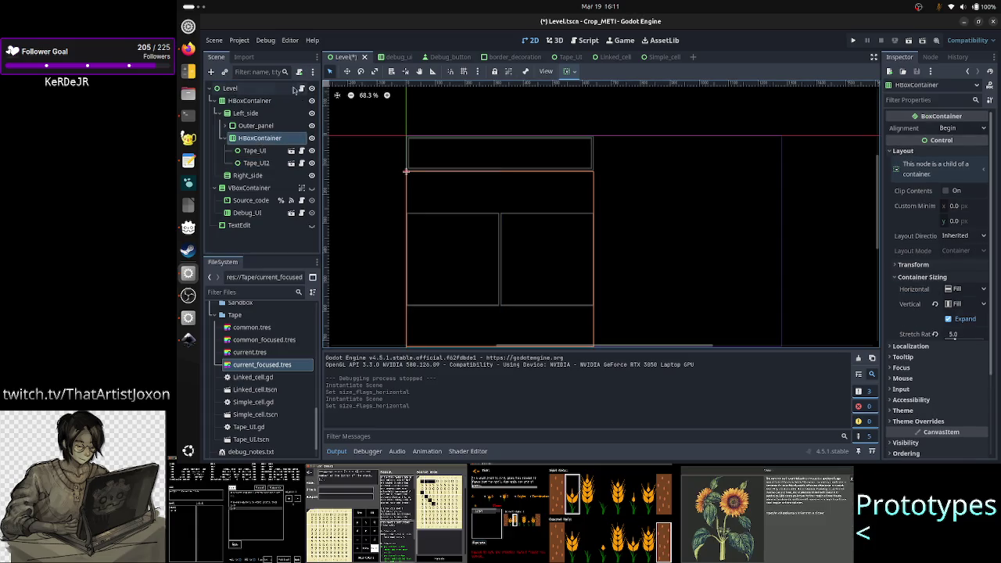
click(225, 72)
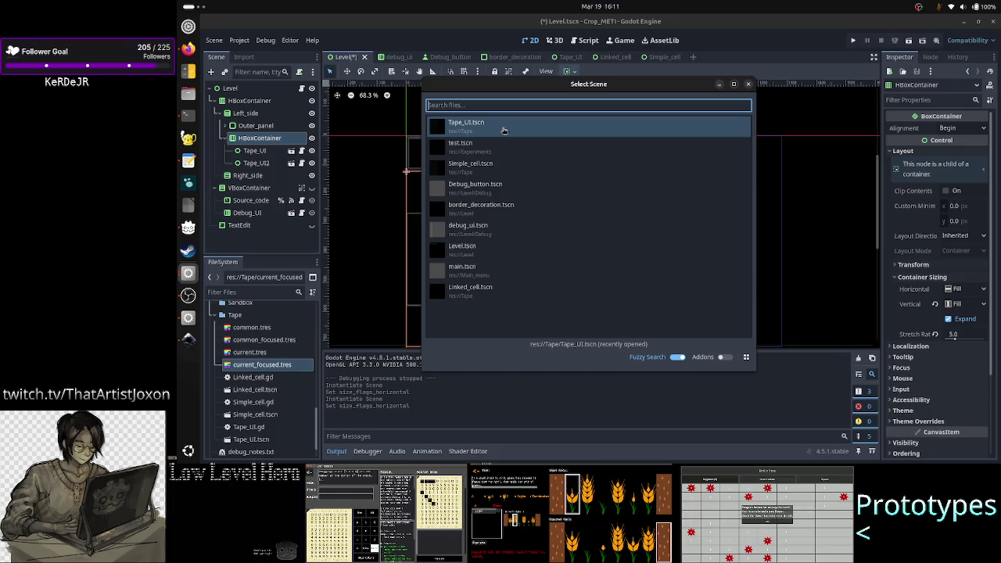
double_click(503, 130)
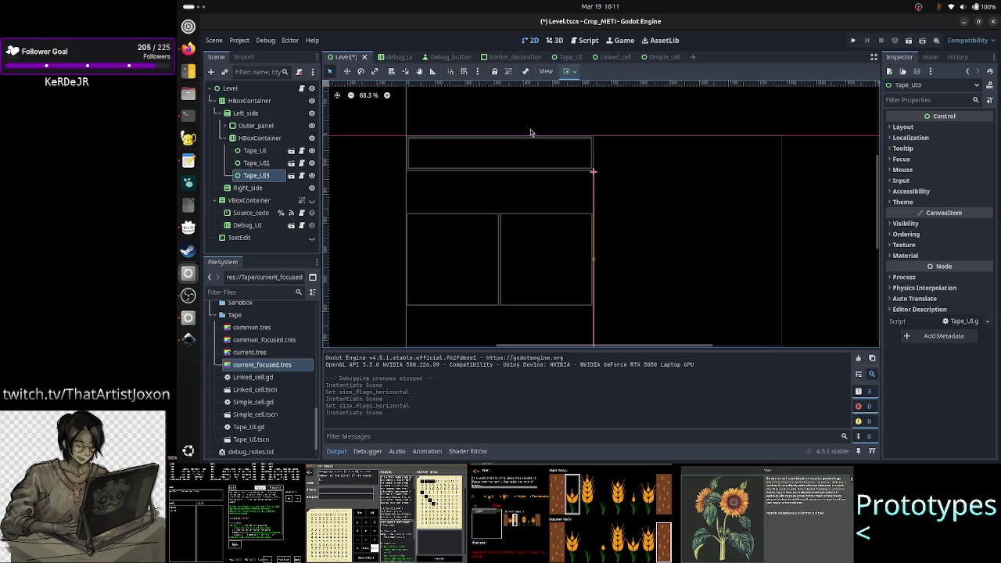
click(933, 128)
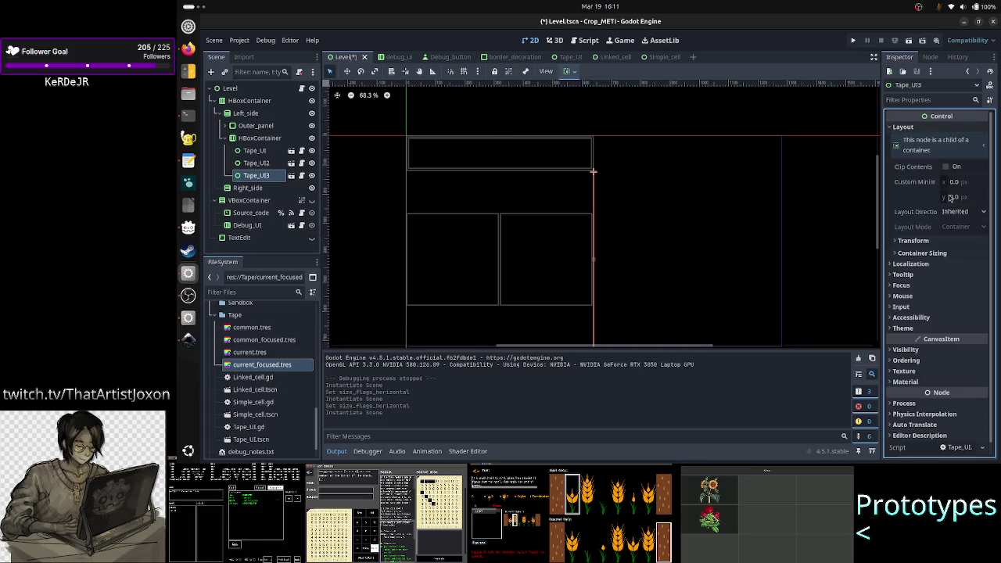
click(933, 252)
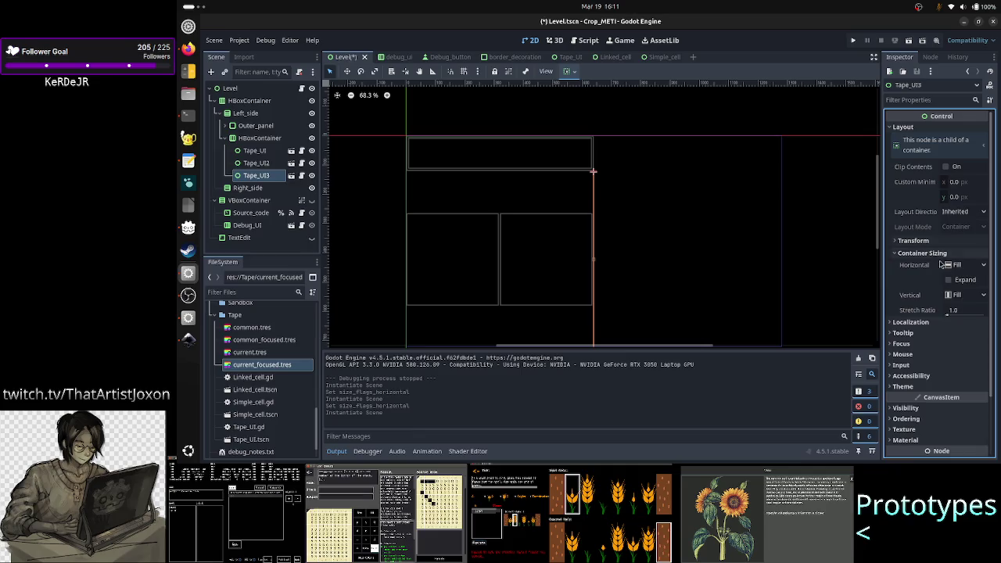
- Tick Horizontal Expand on Tape_UI3, then run the game to check three side-by-side 0–9 columns
click(949, 279)
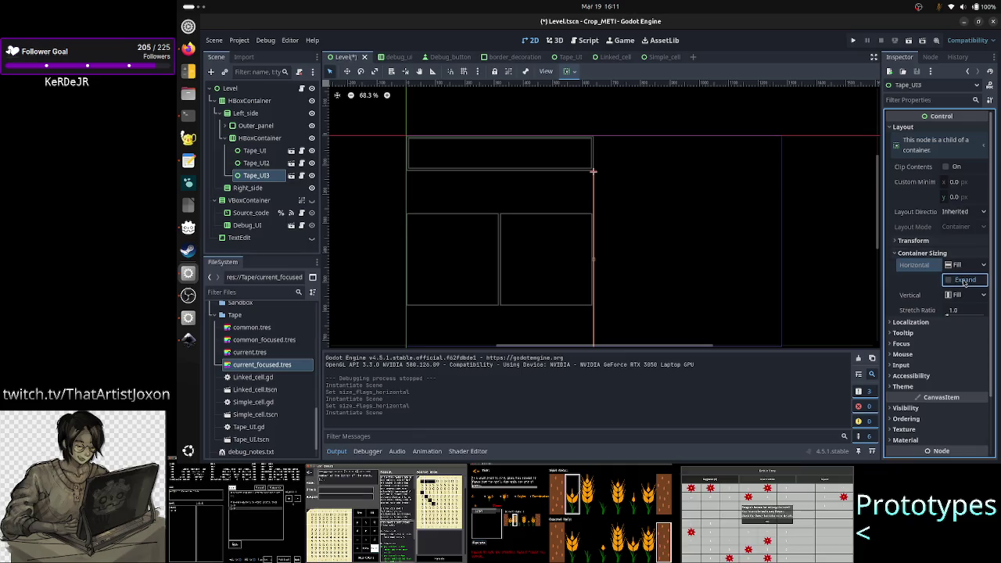
click(911, 45)
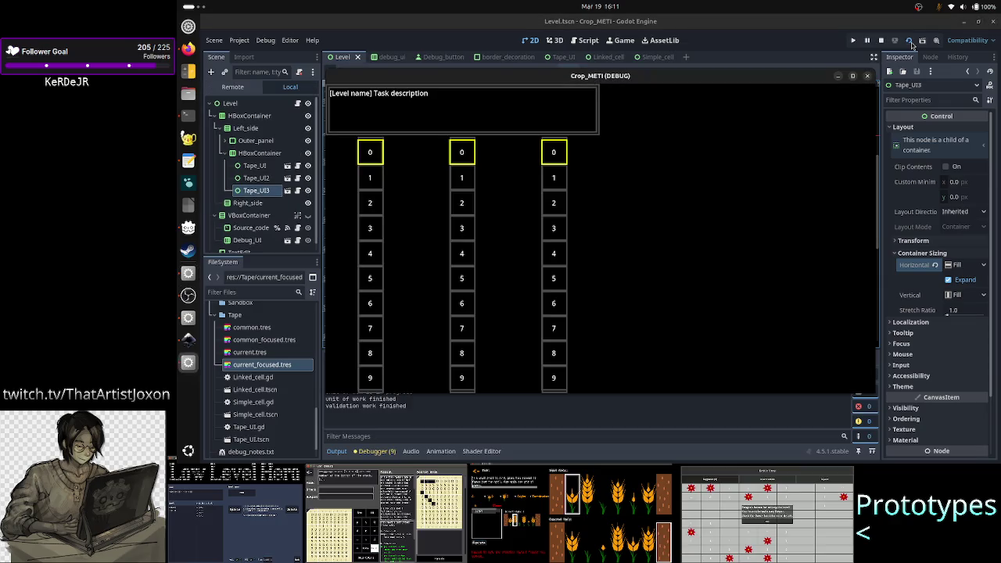
click(853, 76)
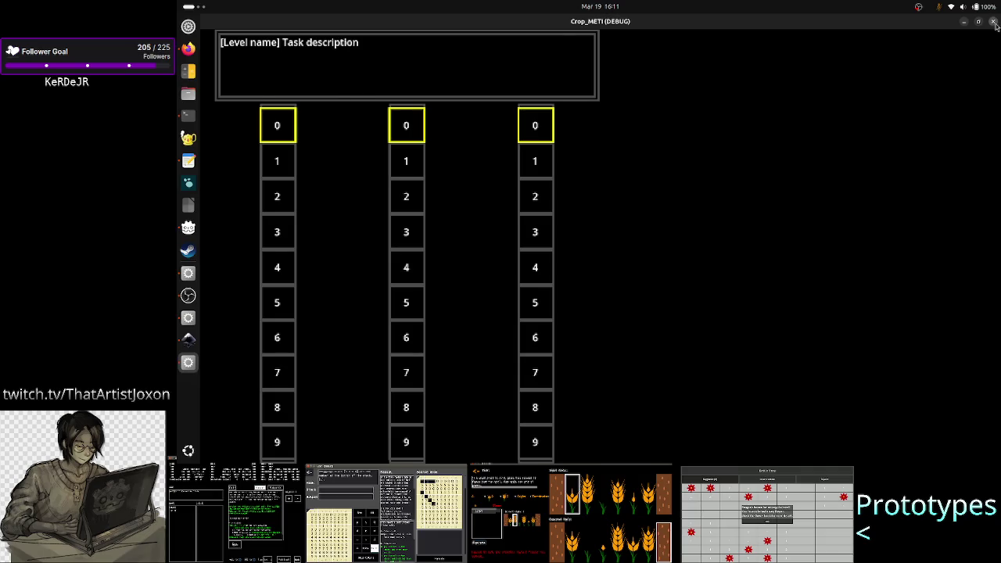
click(994, 23)
click(551, 58)
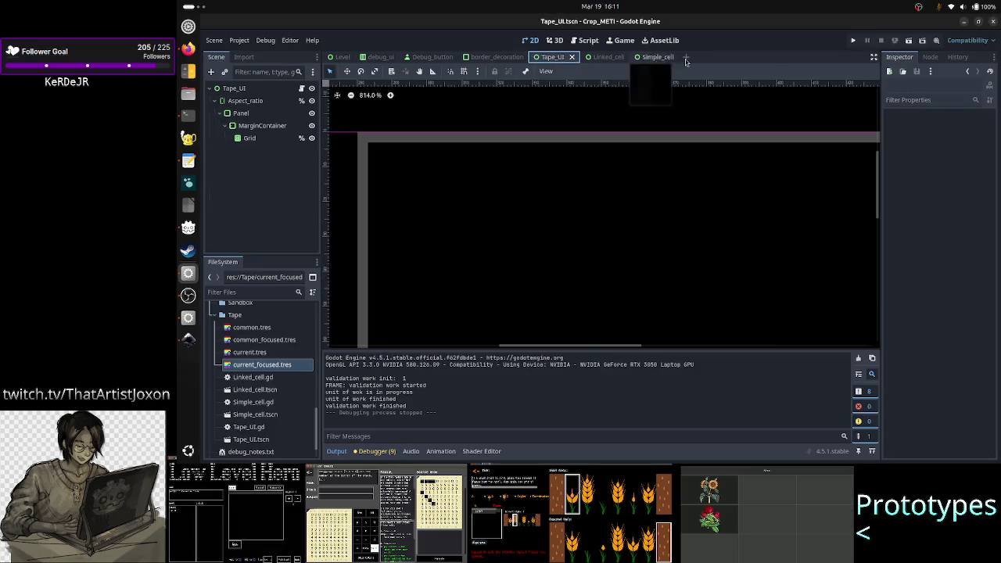
- Test-run the Tape_UI scene on its own, then go back to the Level scene
click(906, 43)
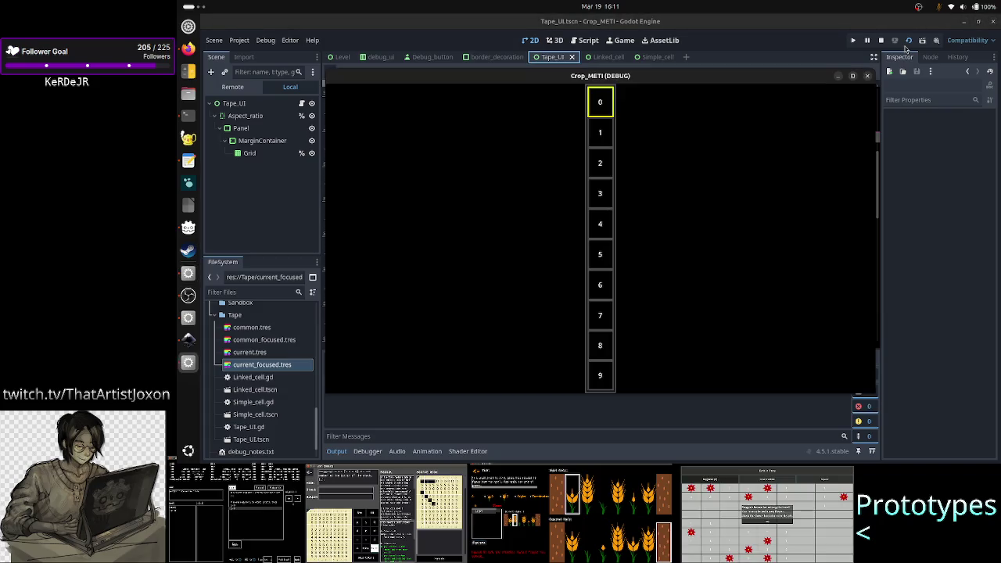
click(853, 76)
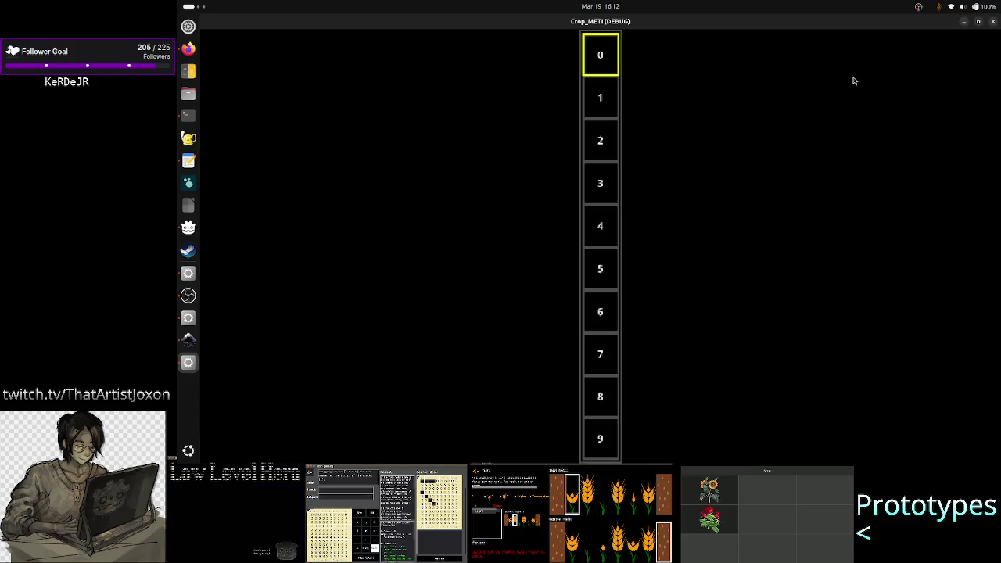
click(991, 22)
click(342, 56)
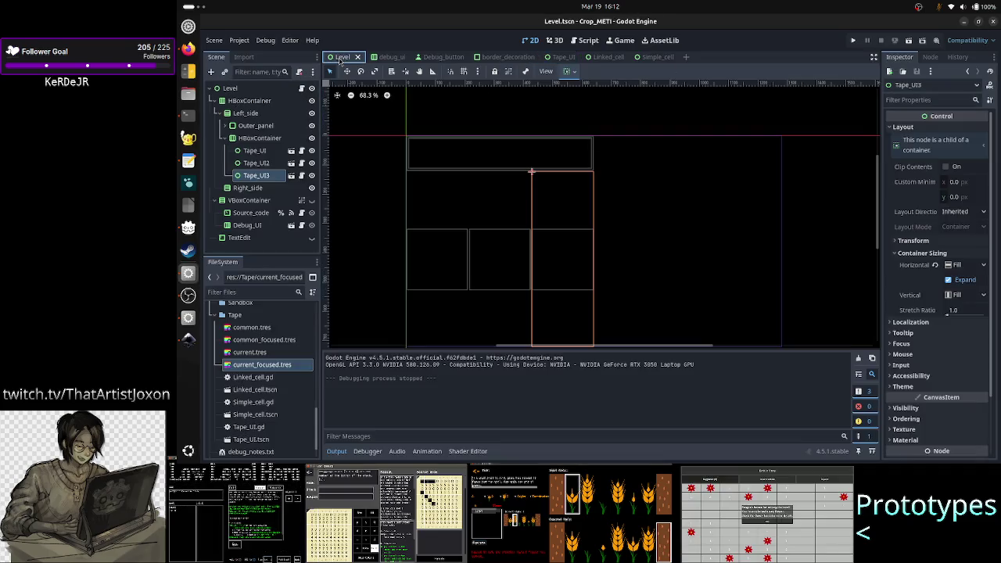
- With HBoxContainer selected, run the Level scene maximized to check the tape columns
click(266, 138)
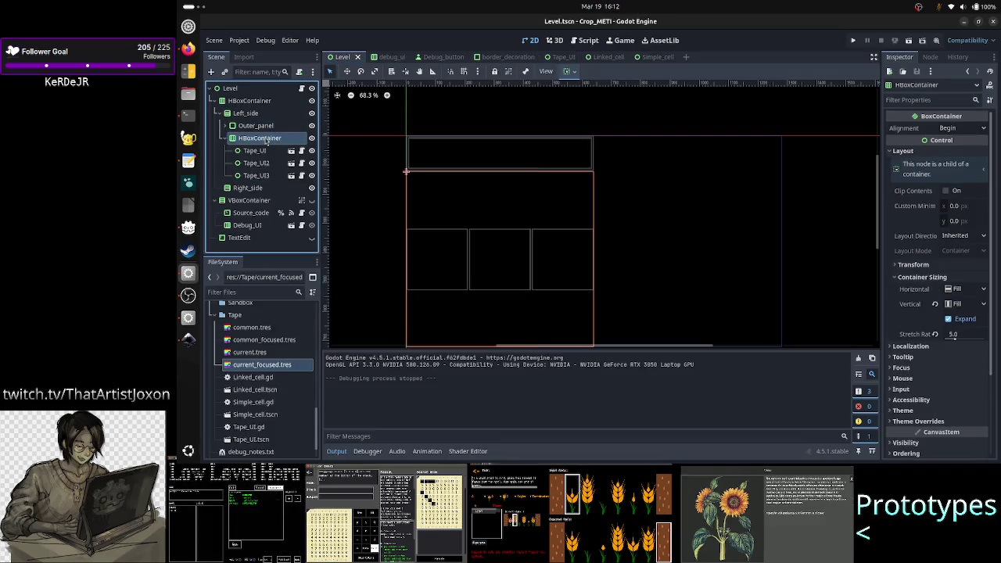
click(909, 41)
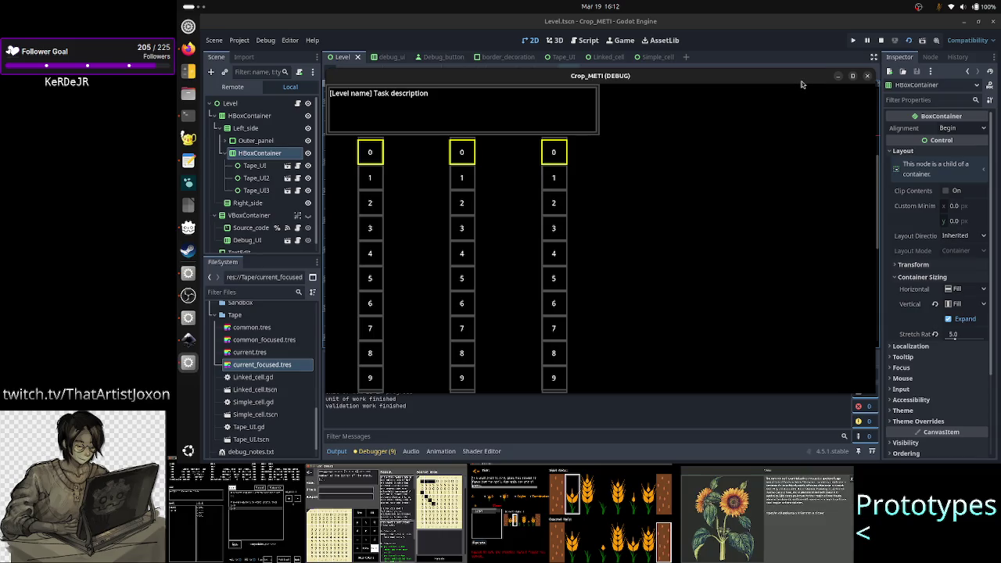
double_click(801, 81)
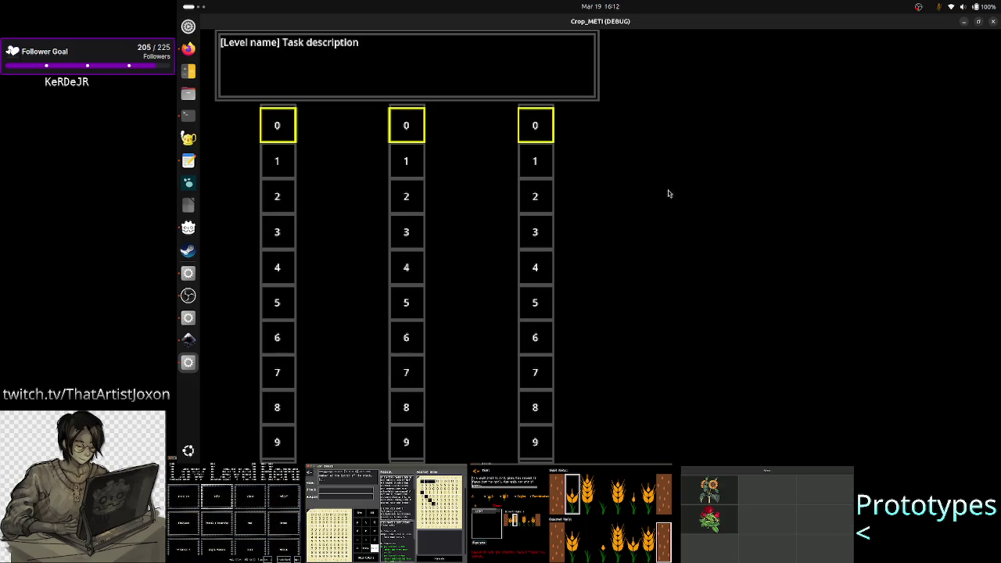
click(992, 23)
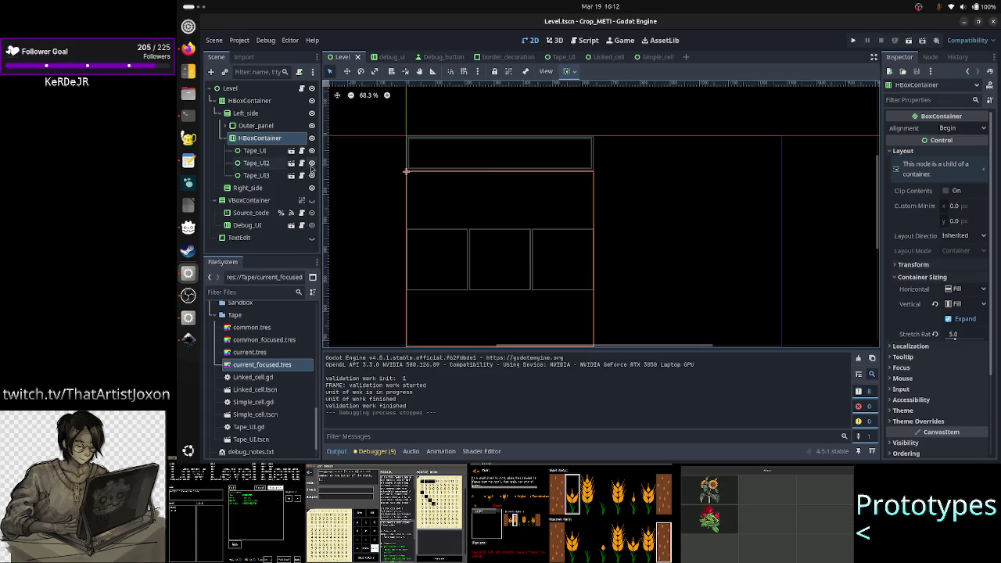
- Hide Tape_UI3 and another tape column, then save and rerun the Level scene
click(312, 175)
click(312, 162)
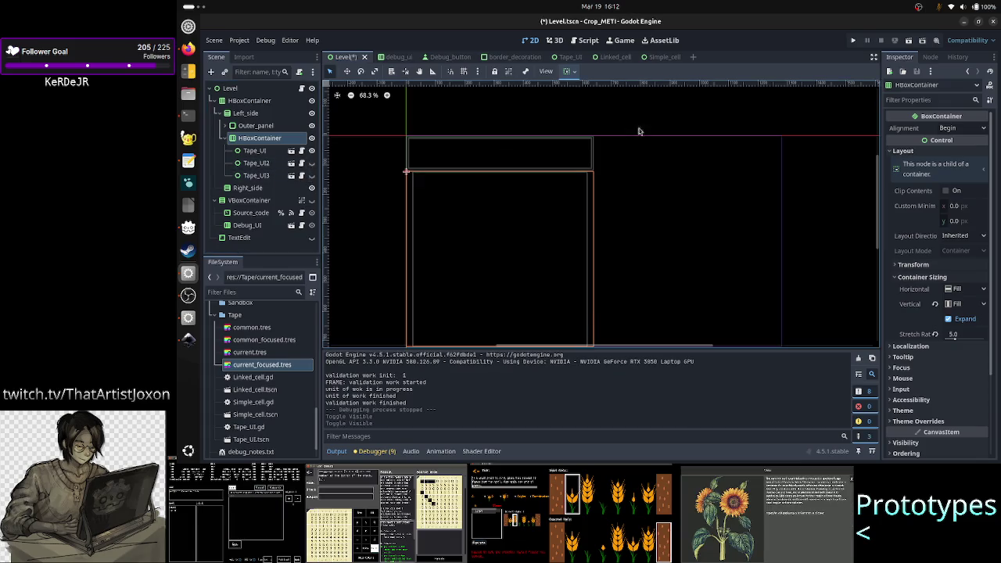
click(909, 43)
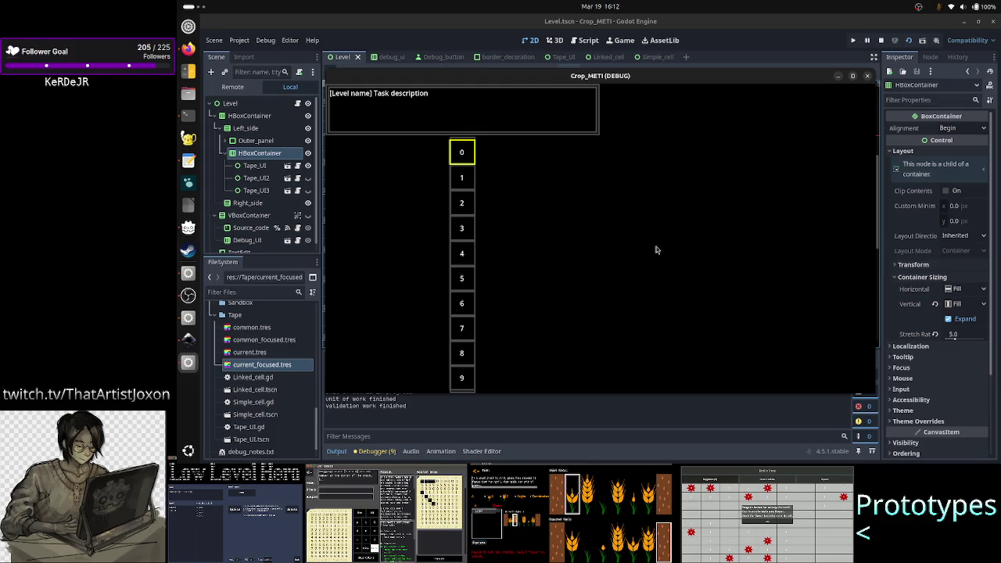
click(868, 77)
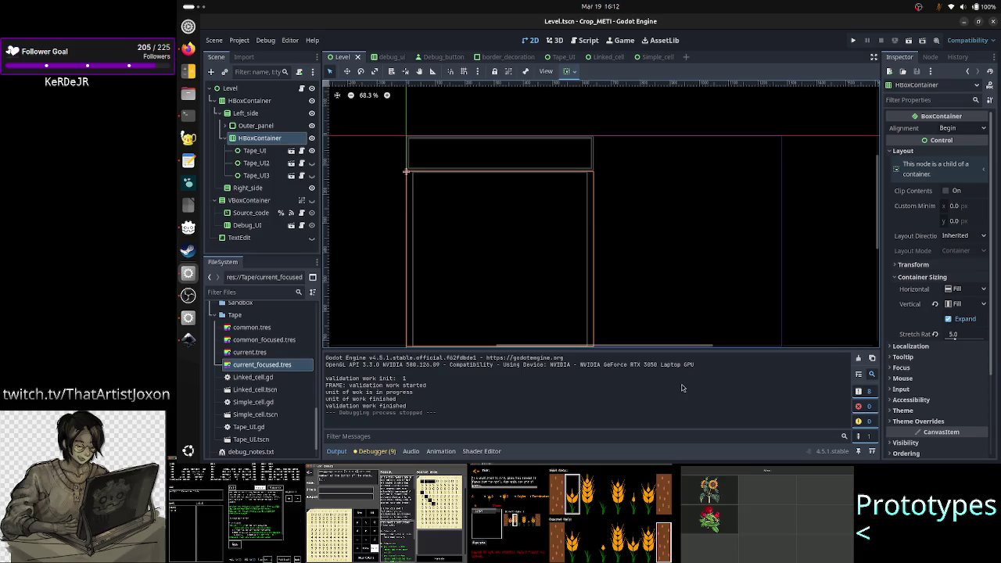
click(336, 452)
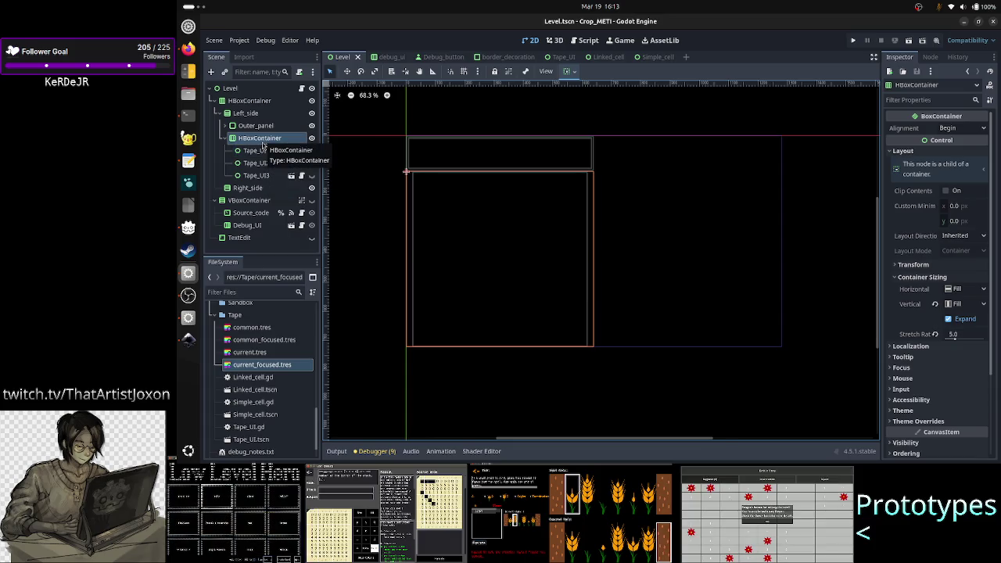
- Compare the sizing of Tape_UI and its HBoxContainer parent in the Level scene tree
click(261, 155)
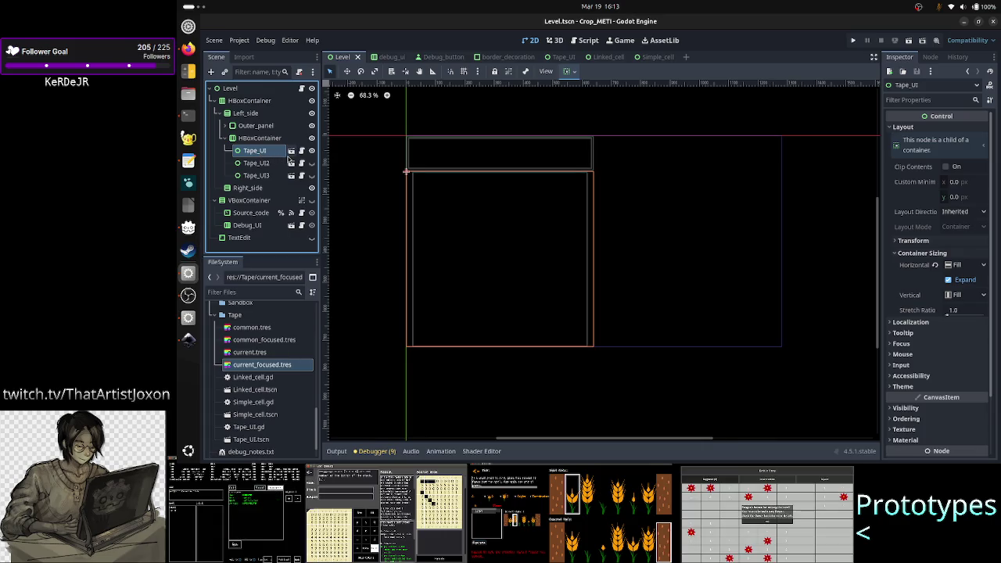
scroll(411, 168, up, 10)
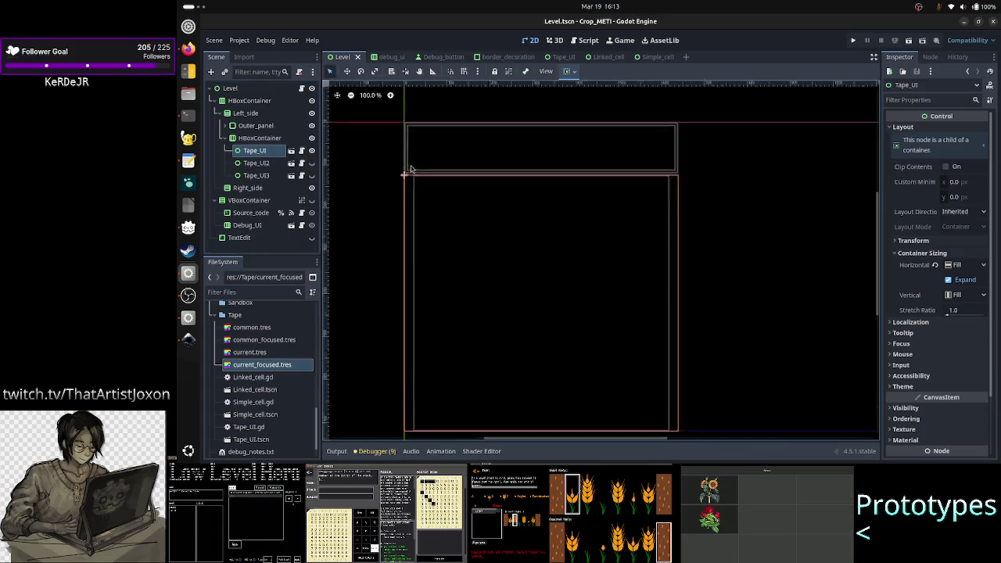
click(252, 139)
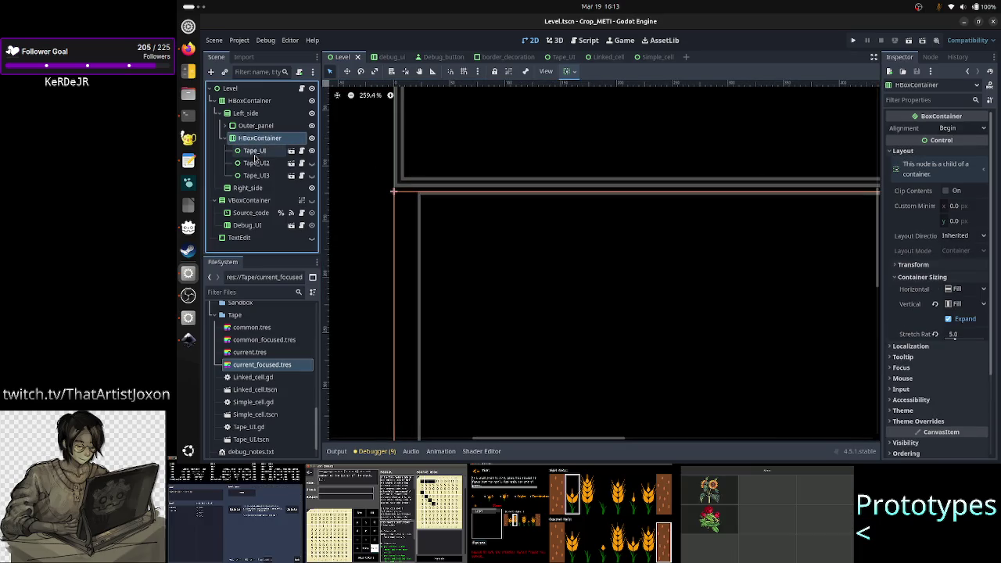
click(255, 151)
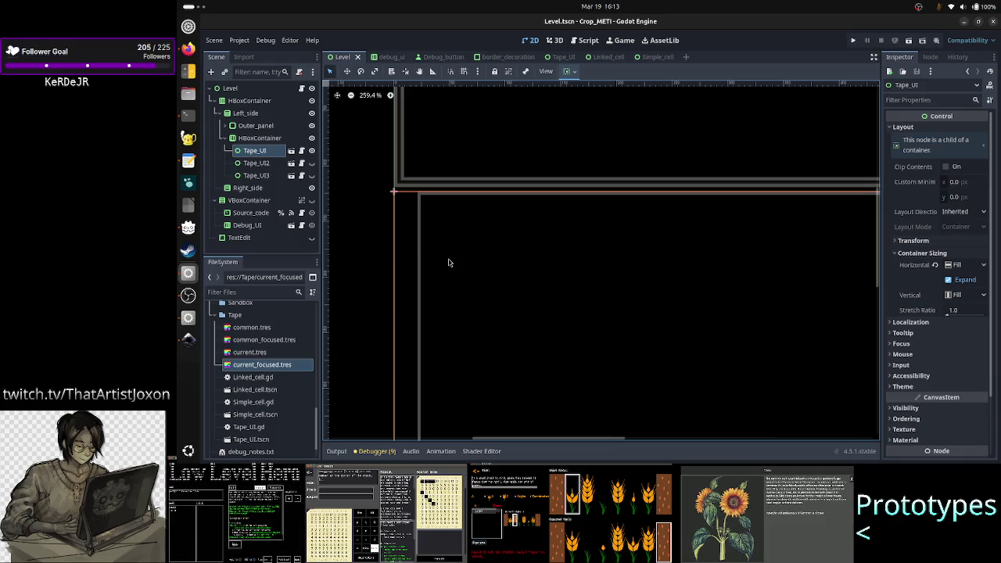
scroll(447, 264, down, 5)
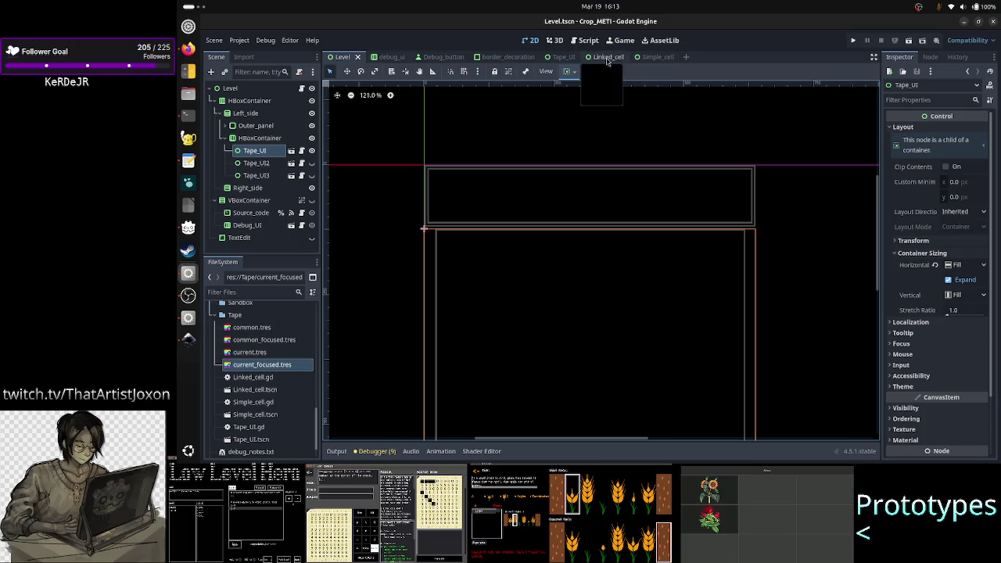
- Open the Tape_UI scene, select its Aspect_ratio container, and run the scene on its own
click(563, 66)
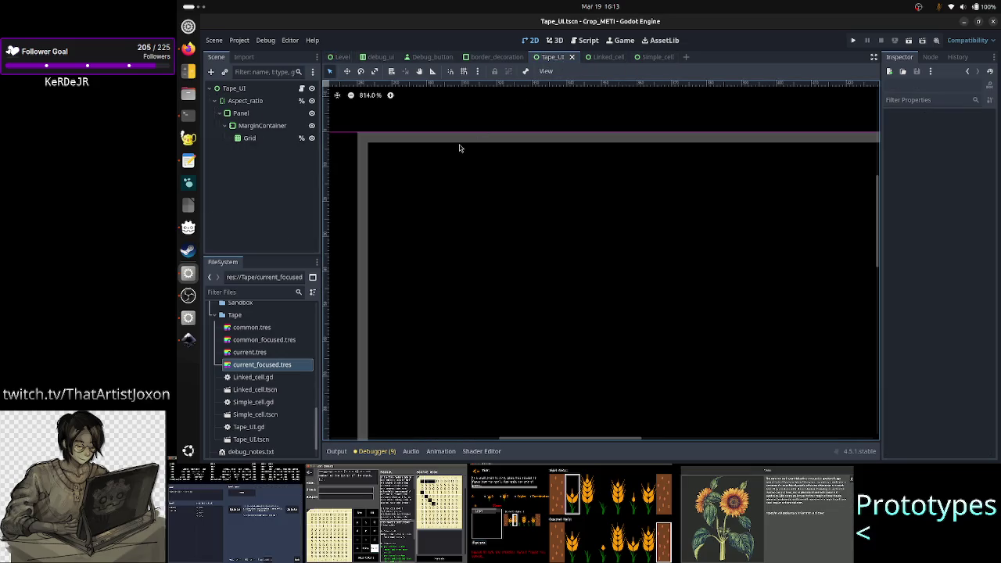
scroll(536, 115, down, 12)
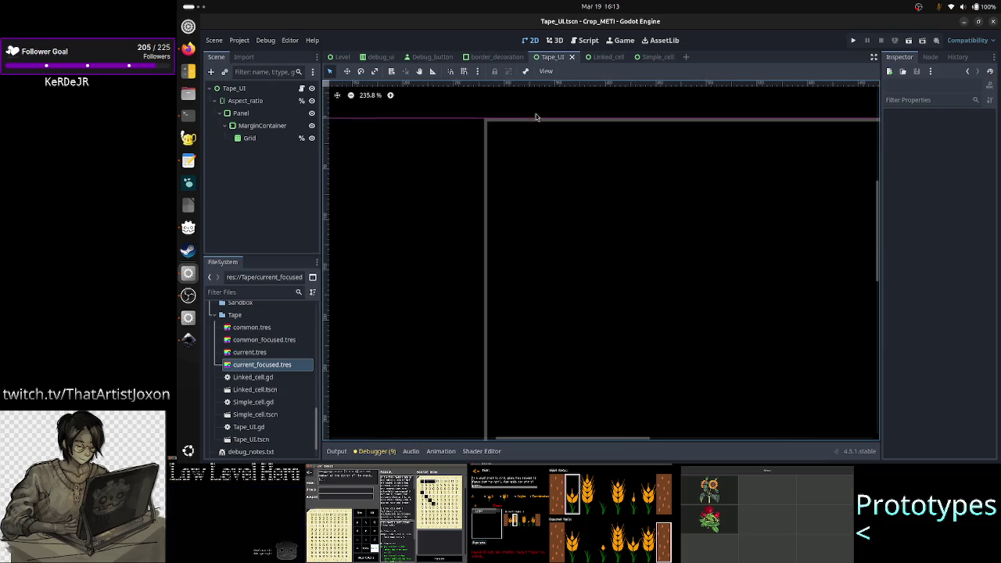
scroll(536, 116, up, 2)
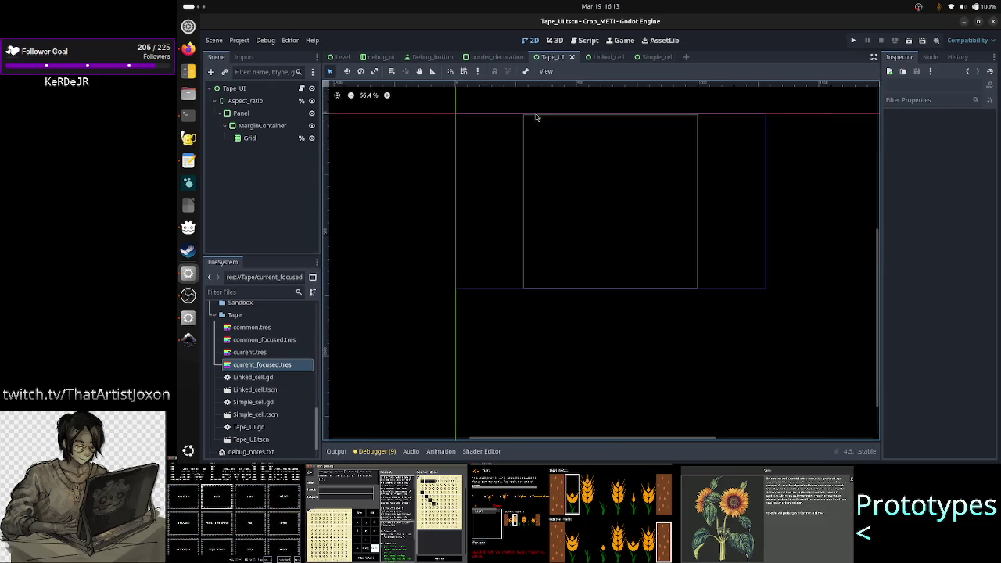
click(249, 101)
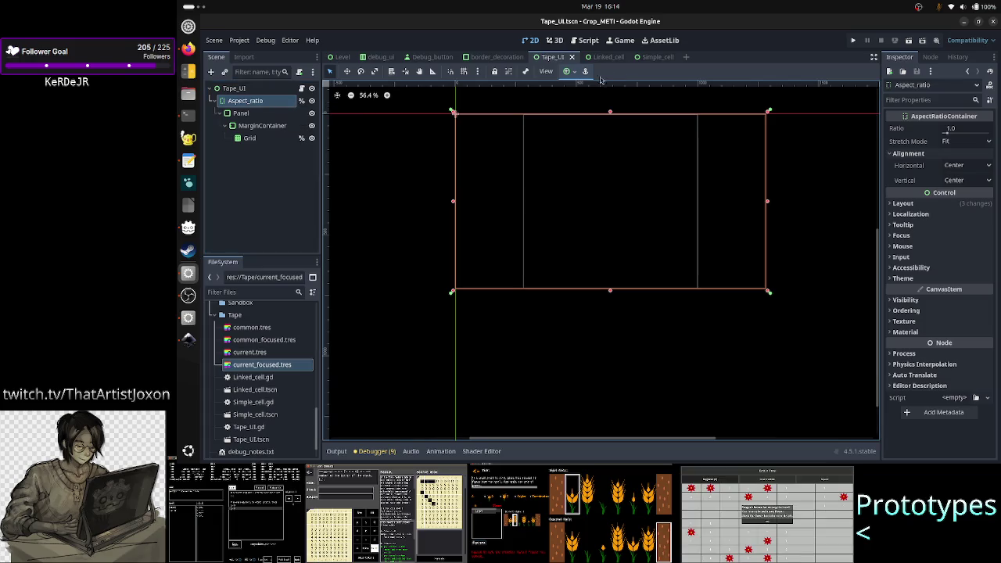
click(908, 43)
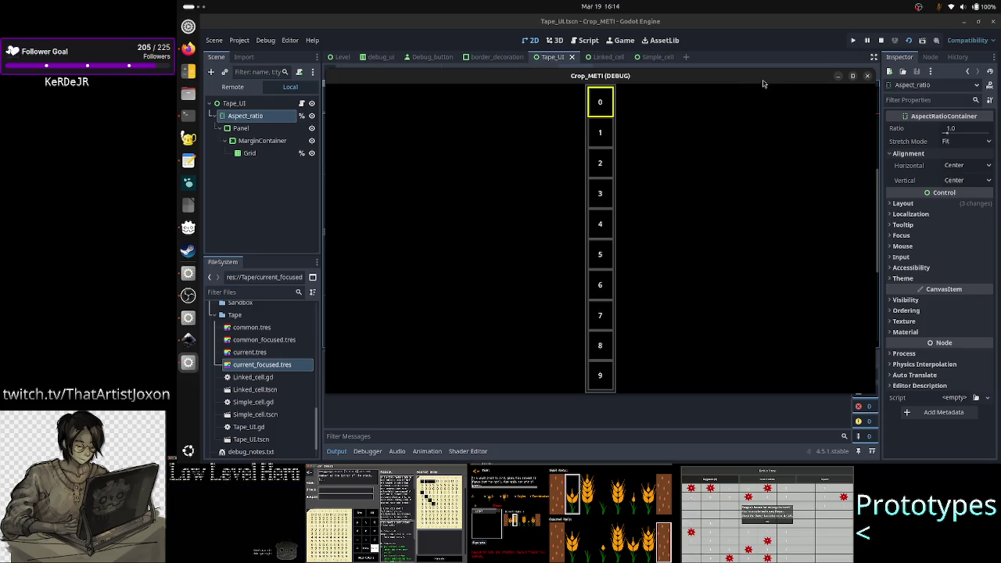
- Maximize, restore and edge-resize the Tape_UI debug window, then minimize it and show the Remote tree
double_click(763, 78)
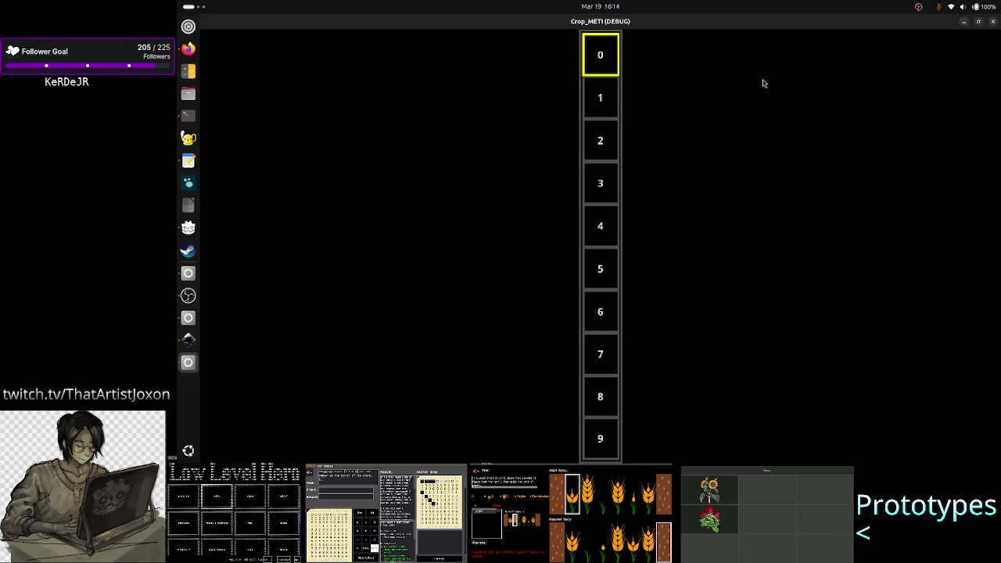
double_click(755, 26)
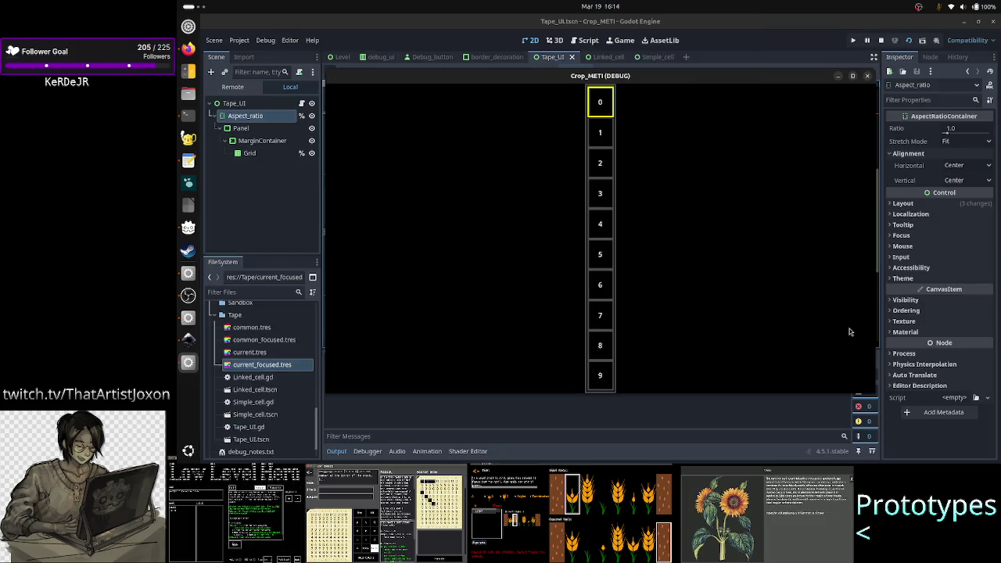
mouse_move(877, 393)
mouse_down()
mouse_move(926, 346)
mouse_move(945, 257)
mouse_move(633, 369)
mouse_move(639, 430)
mouse_move(663, 439)
mouse_move(891, 420)
mouse_up()
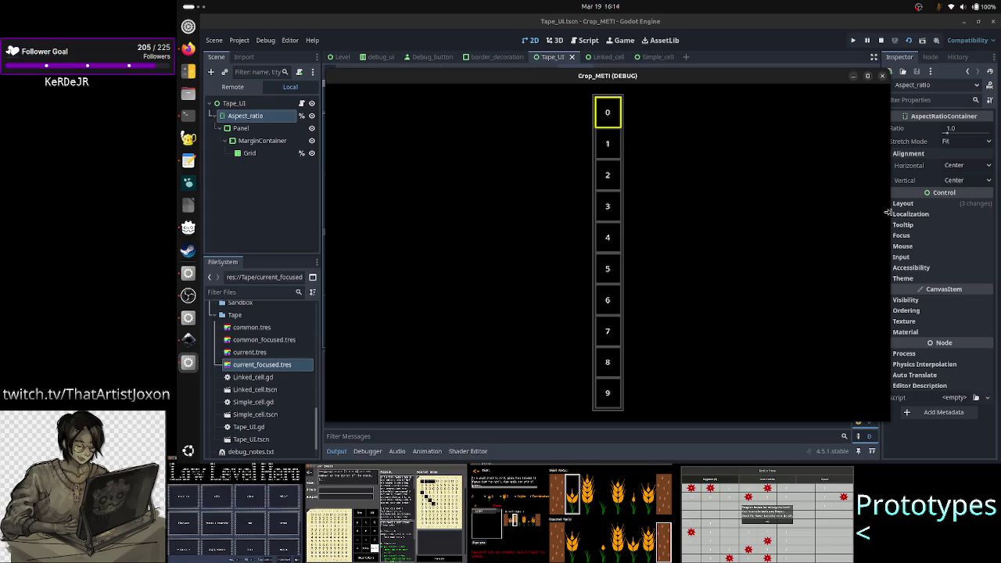
mouse_move(888, 214)
mouse_down()
mouse_move(990, 214)
mouse_move(719, 214)
mouse_up()
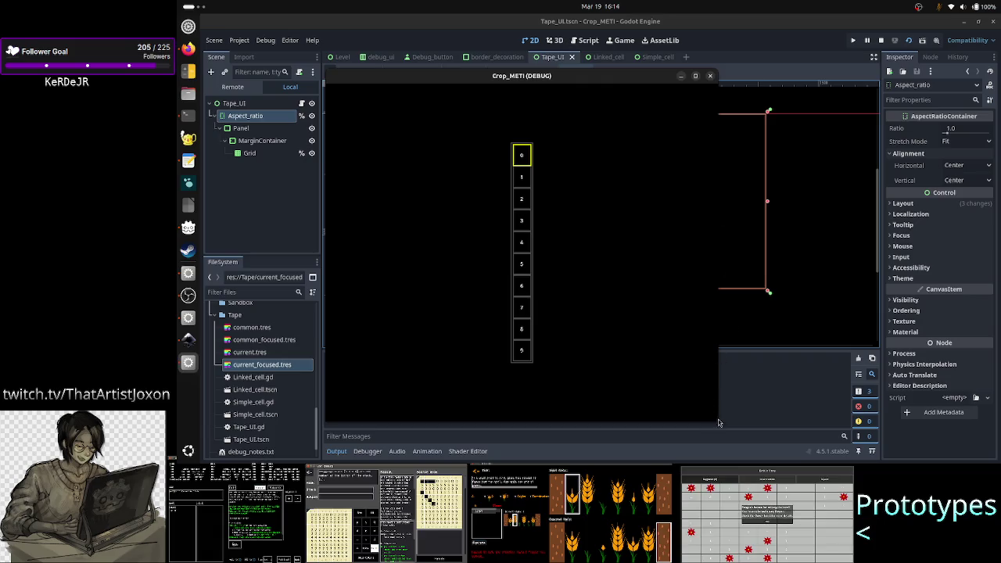
mouse_move(717, 427)
mouse_down()
mouse_move(753, 462)
mouse_move(744, 313)
mouse_move(717, 291)
mouse_move(704, 293)
mouse_move(682, 399)
mouse_move(688, 457)
mouse_move(740, 362)
mouse_move(776, 359)
mouse_move(868, 442)
mouse_move(898, 413)
mouse_move(907, 378)
mouse_move(923, 408)
mouse_up()
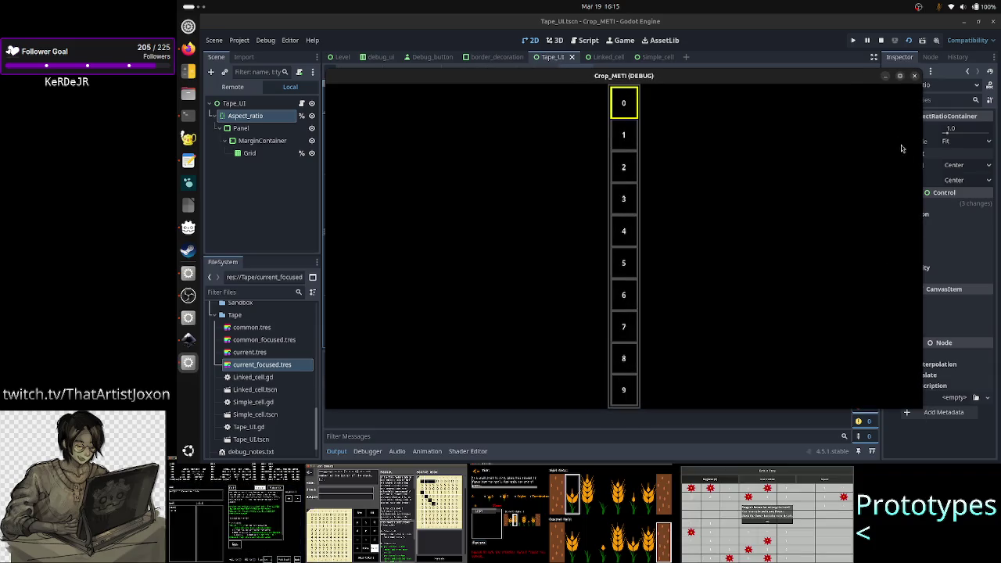
click(901, 77)
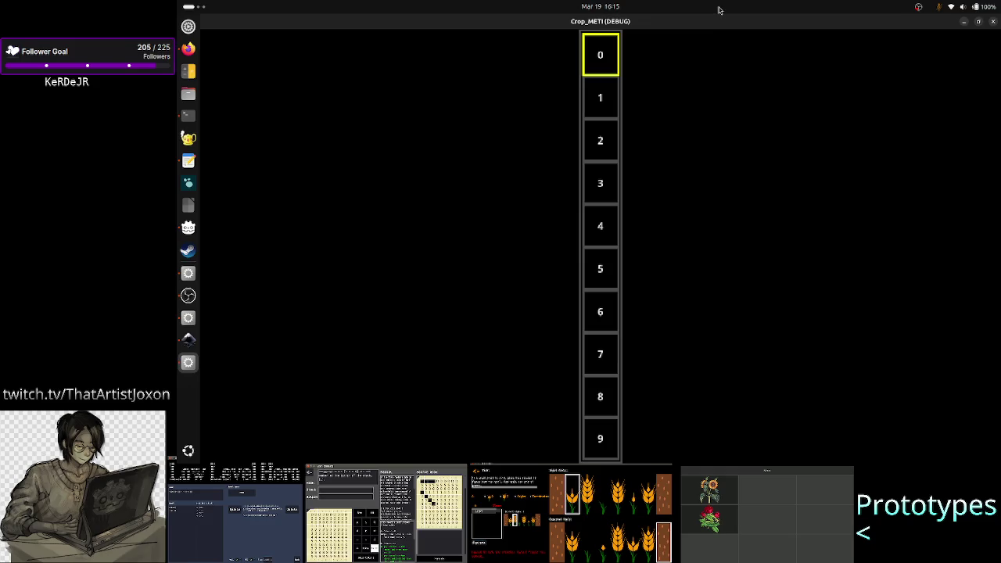
click(963, 24)
click(233, 87)
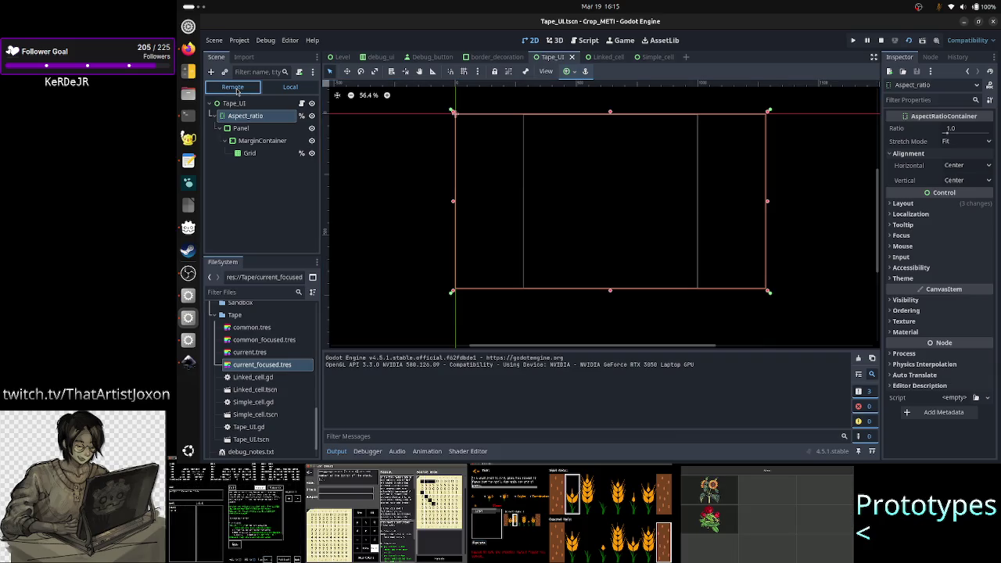
- In the Remote tree, check the third cell's 60 × 71 px size and Aspect_ratio's 0.1 ratio
click(241, 171)
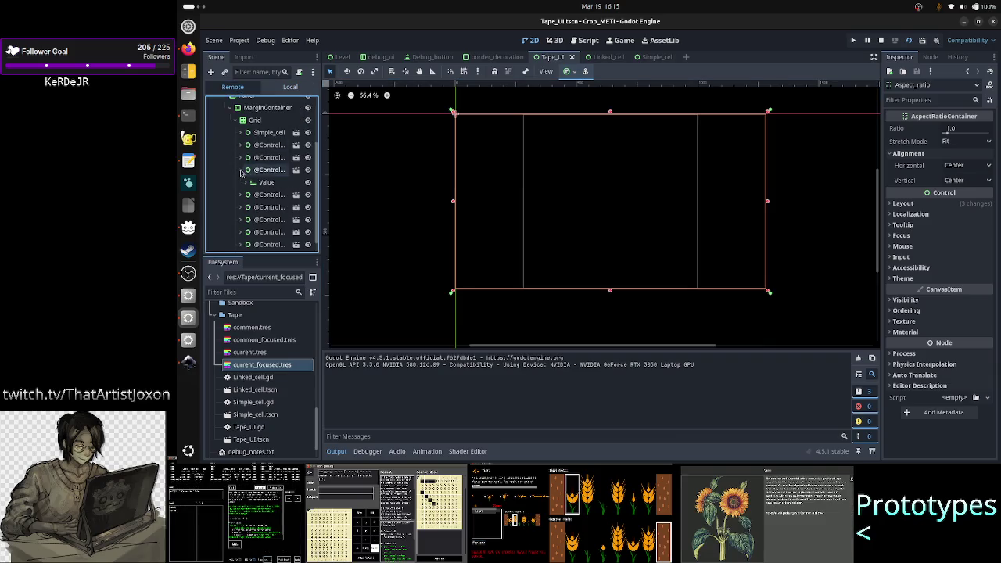
click(278, 171)
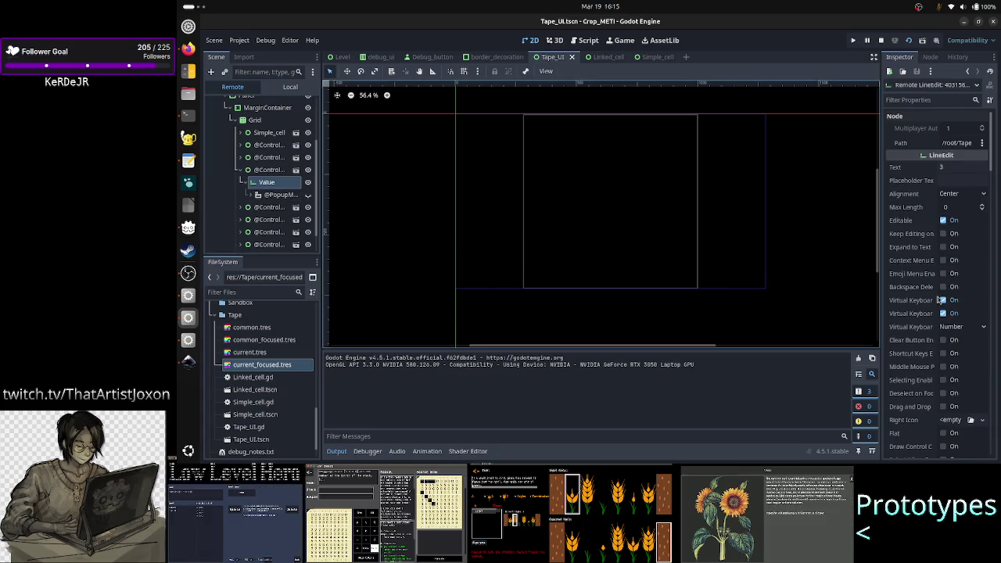
scroll(954, 308, down, 8)
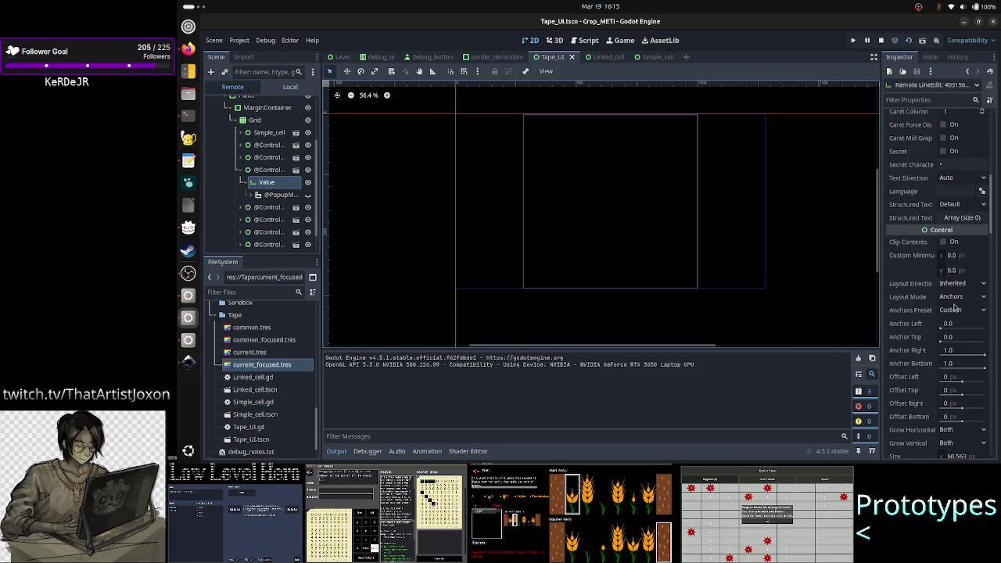
scroll(954, 308, down, 5)
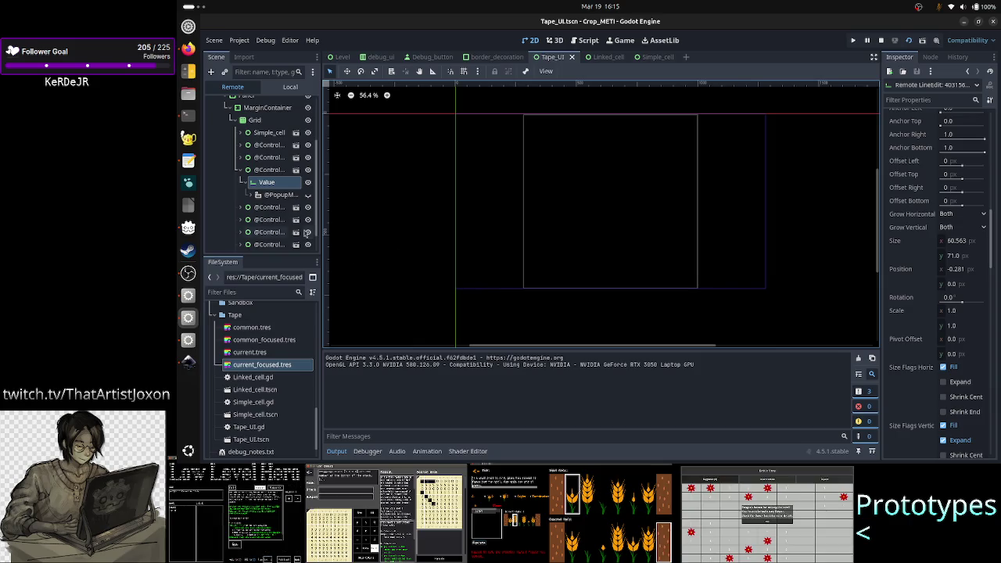
click(277, 170)
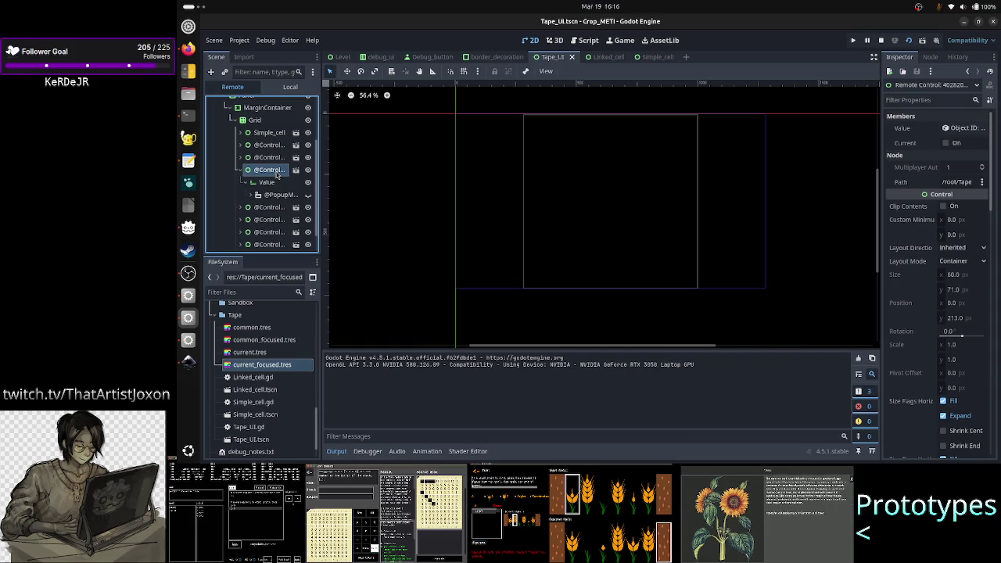
scroll(276, 174, up, 3)
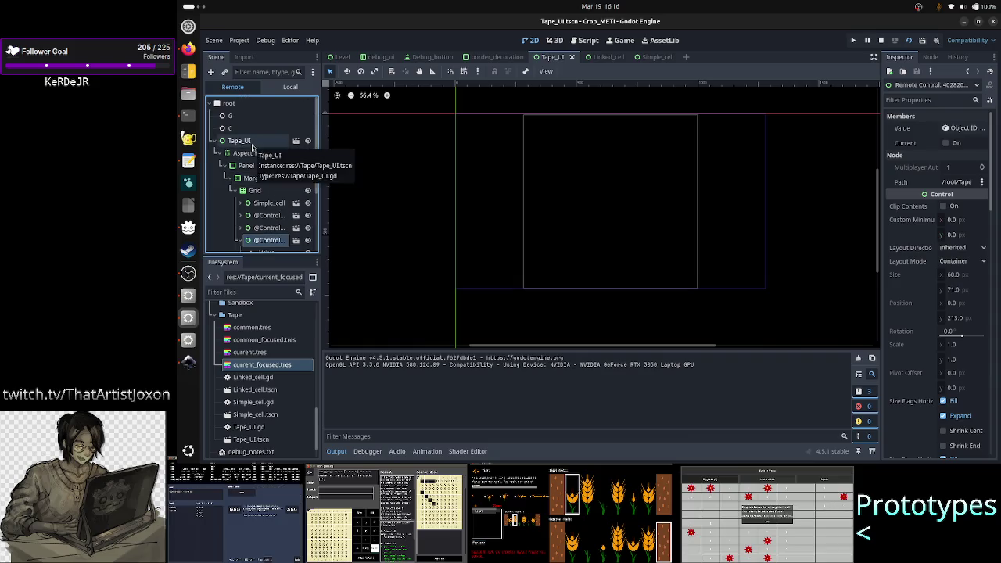
click(249, 153)
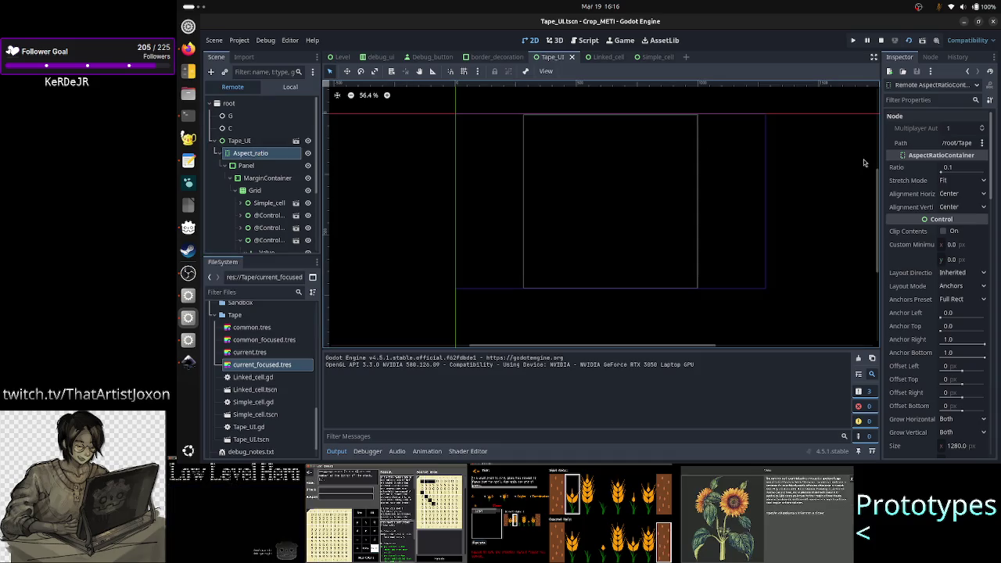
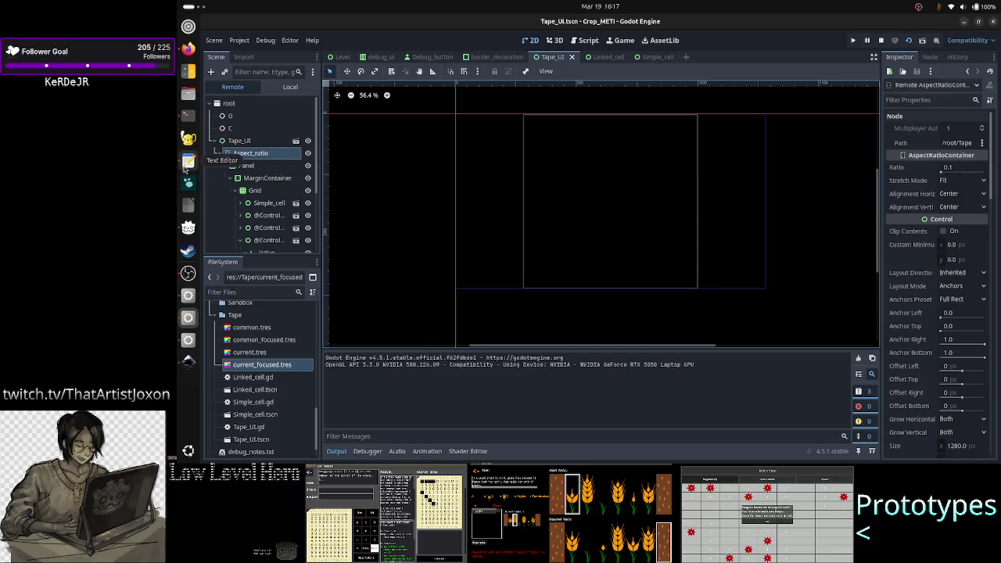
- Complete design-notes line 57 with '1/2' and begin a new line 'grid a height twice that of width, 2 cells'
click(187, 159)
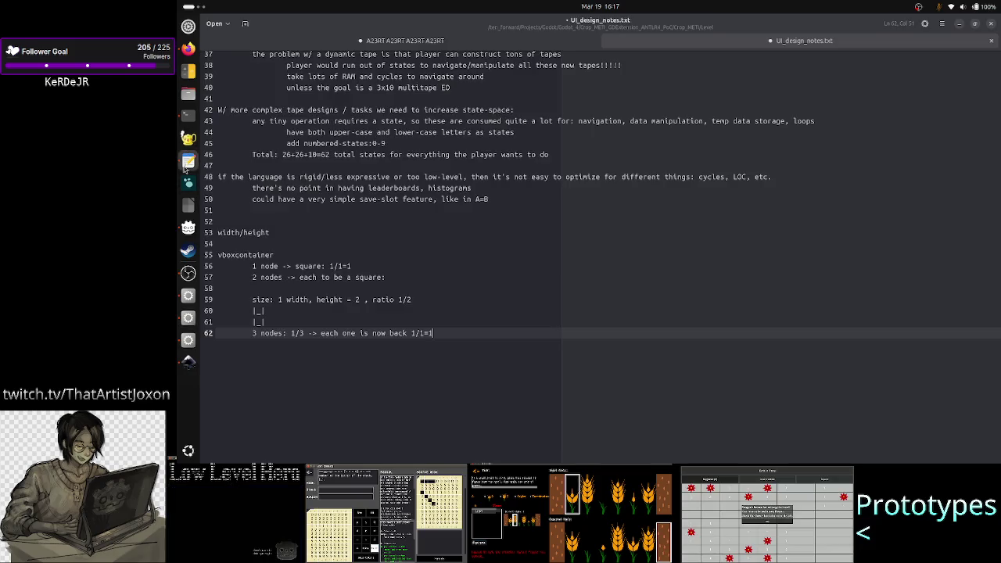
click(265, 277)
click(417, 279)
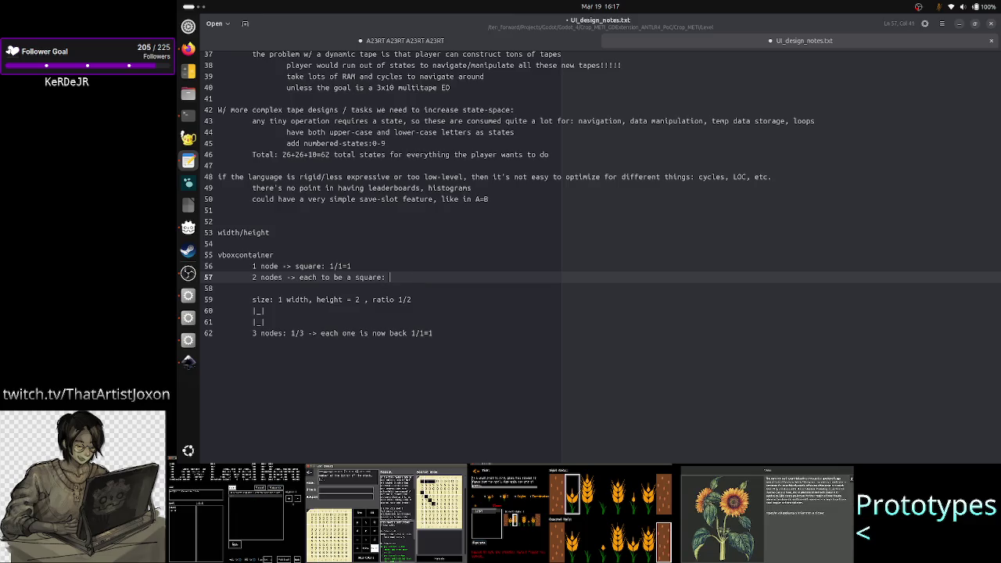
text(1/2)
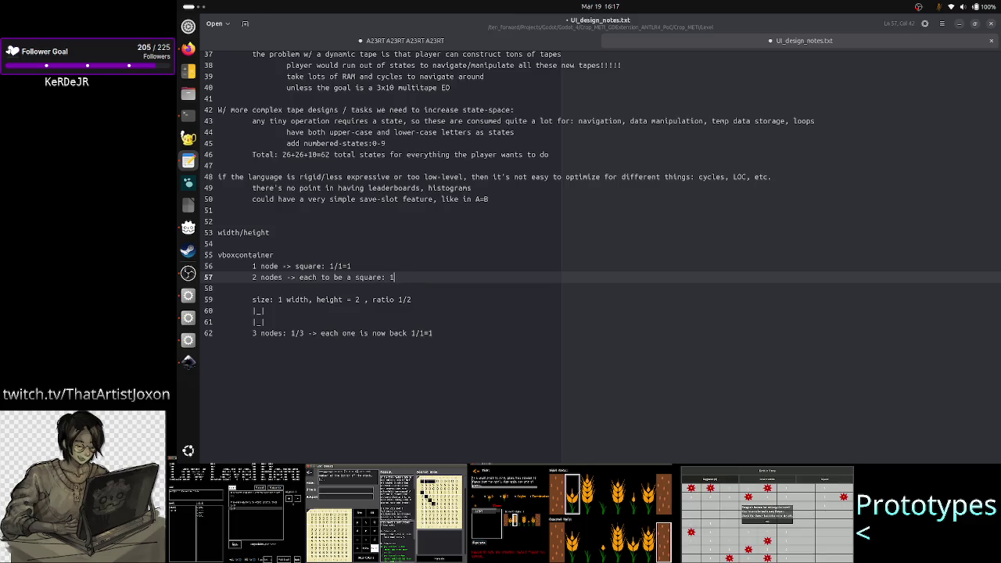
key(shift+Left)
key(shift+Left)
key(shift+Left)
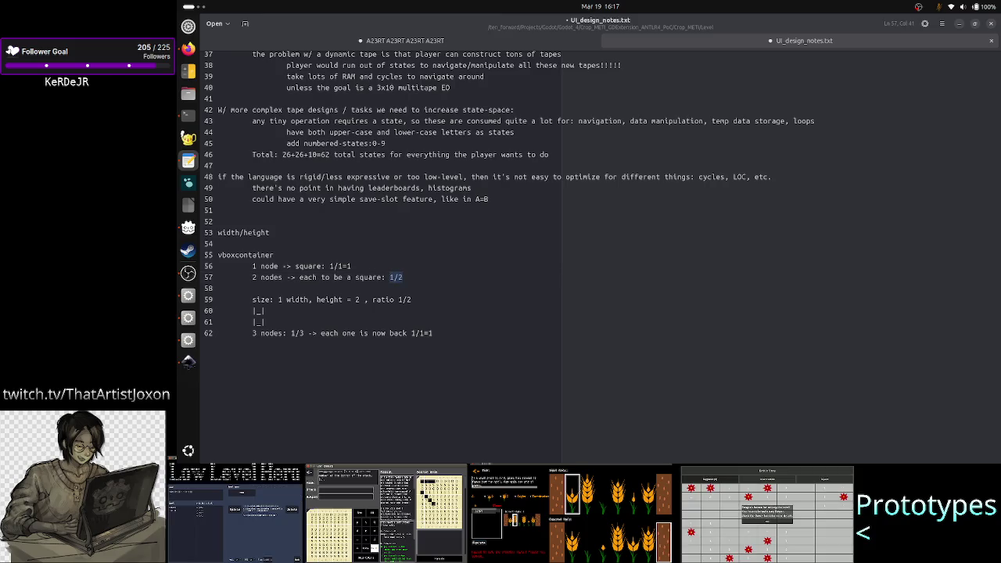
key(Right)
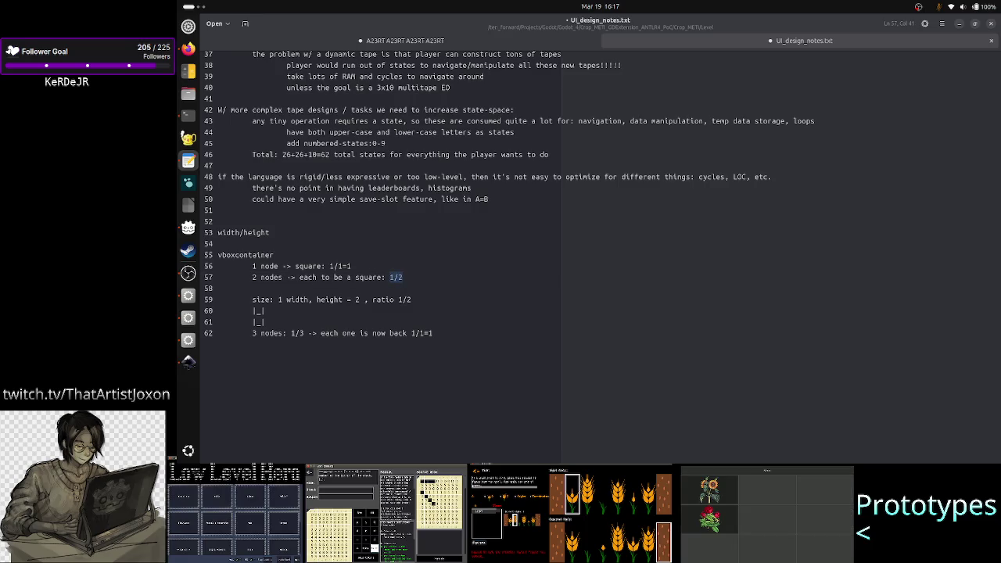
key(shift+Left)
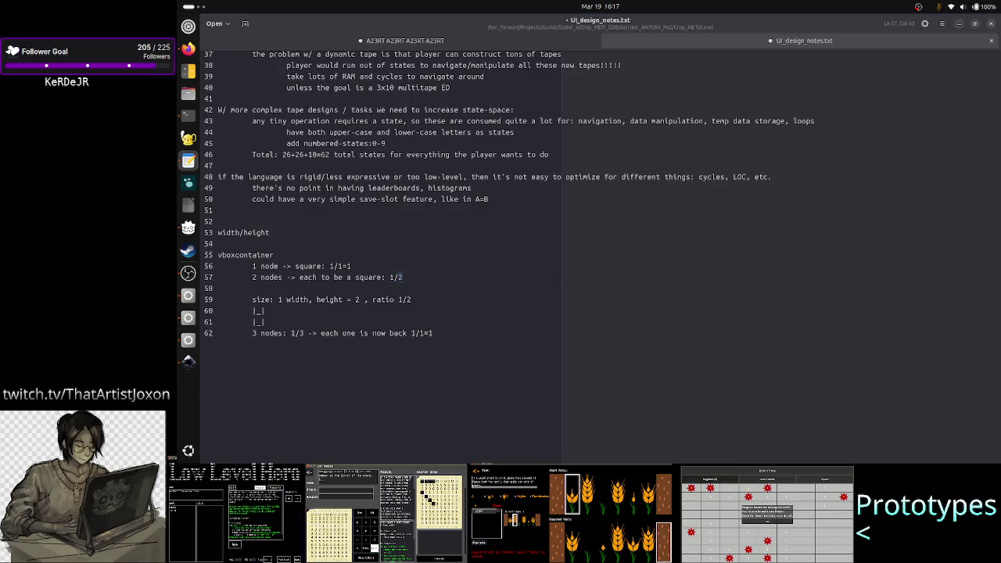
key(Right)
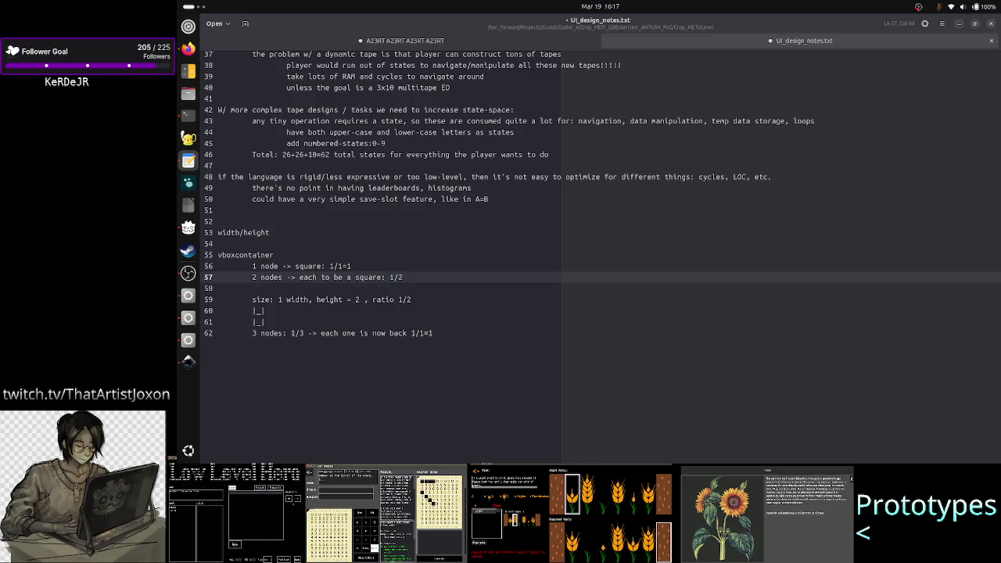
key(Return)
key(Return)
text(grid a heig)
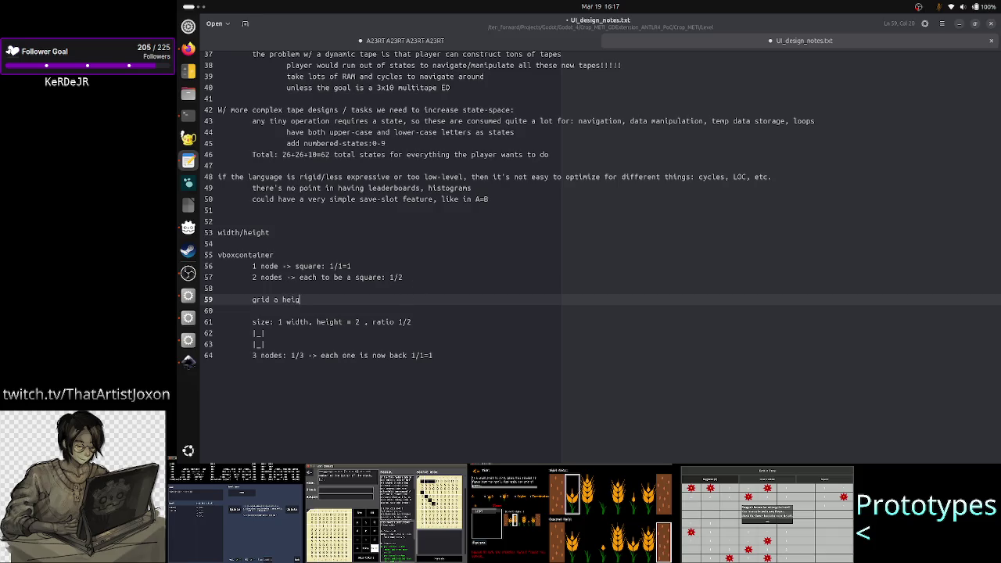
text(ht twice that of width, 2 )
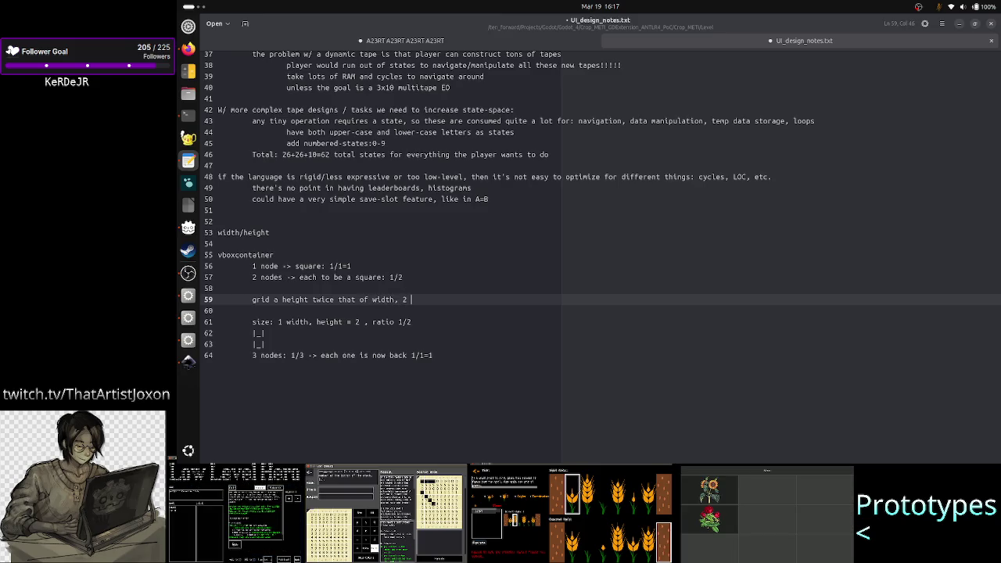
text(cells)
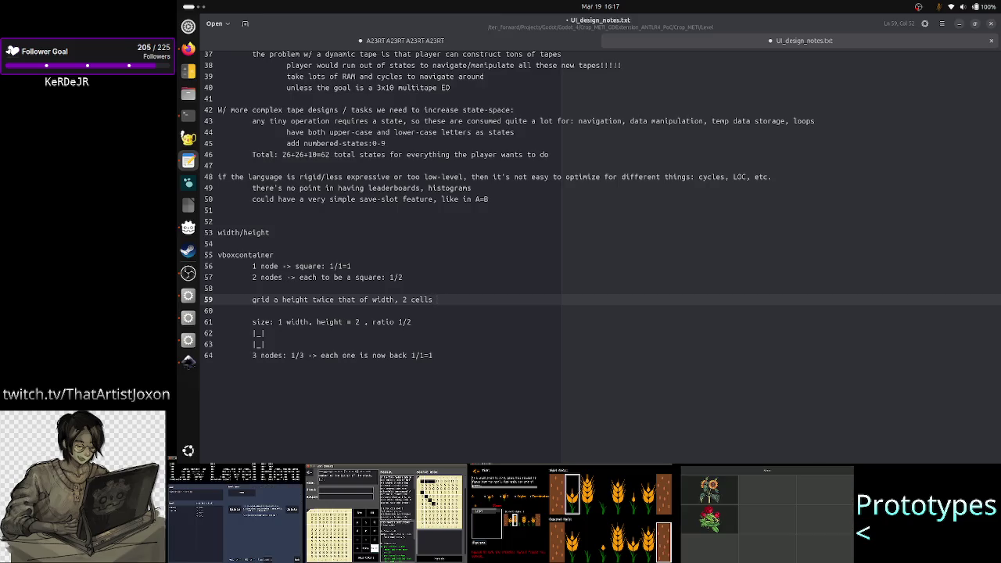
- Append '-> each is a square?' to the line-59 note, review its wording, and return to Godot
text(-)
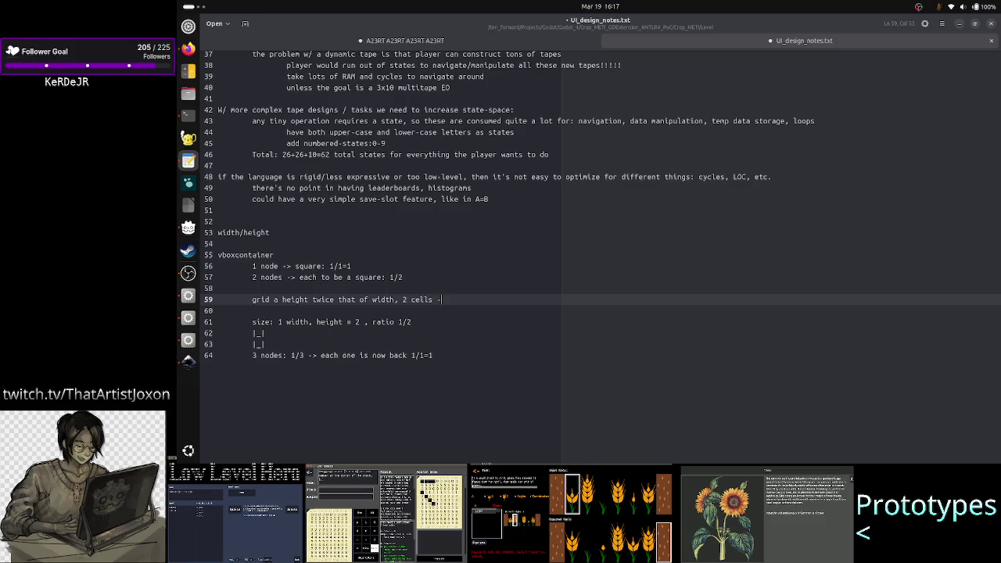
text(> each is)
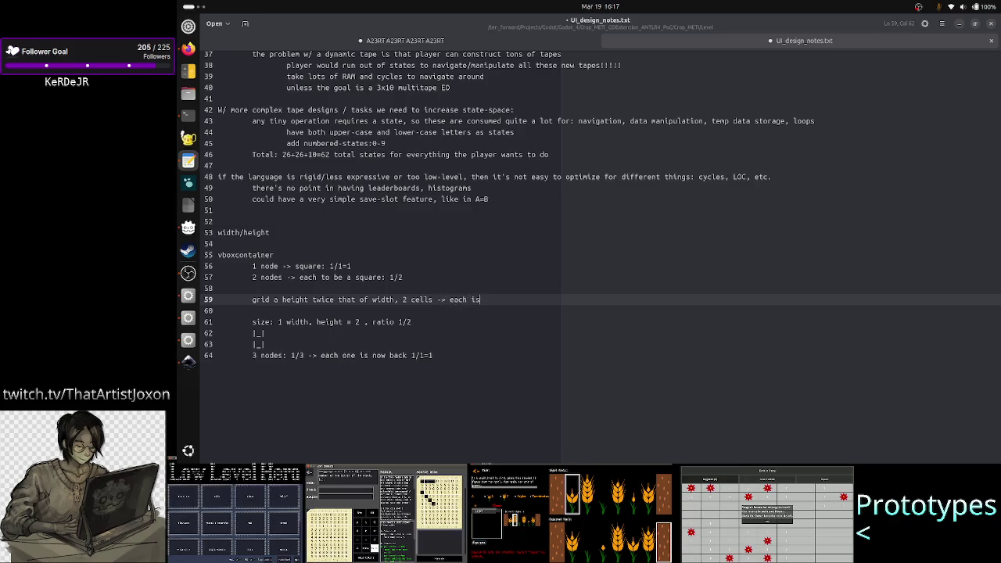
text( a square?)
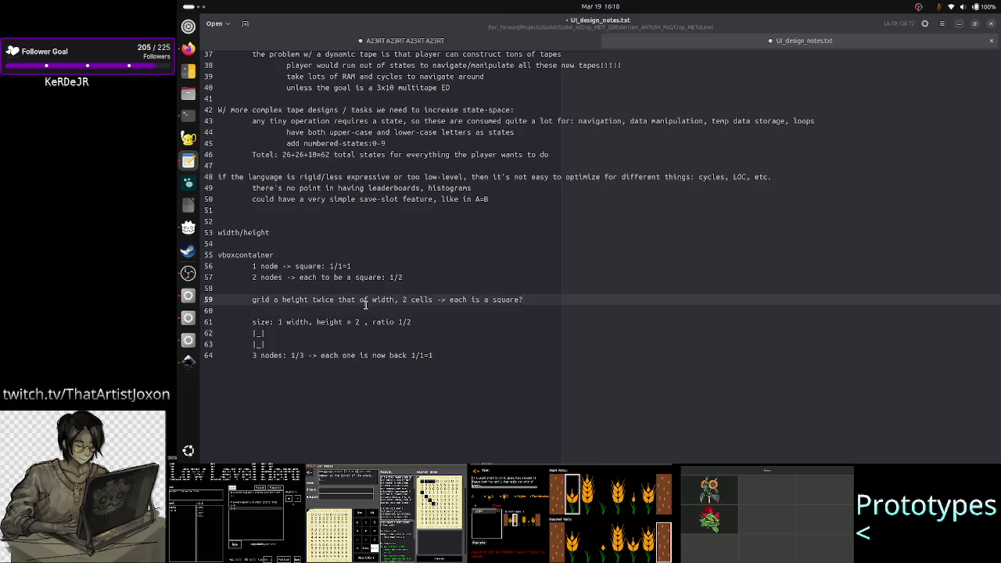
drag(388, 301, 314, 301)
click(415, 303)
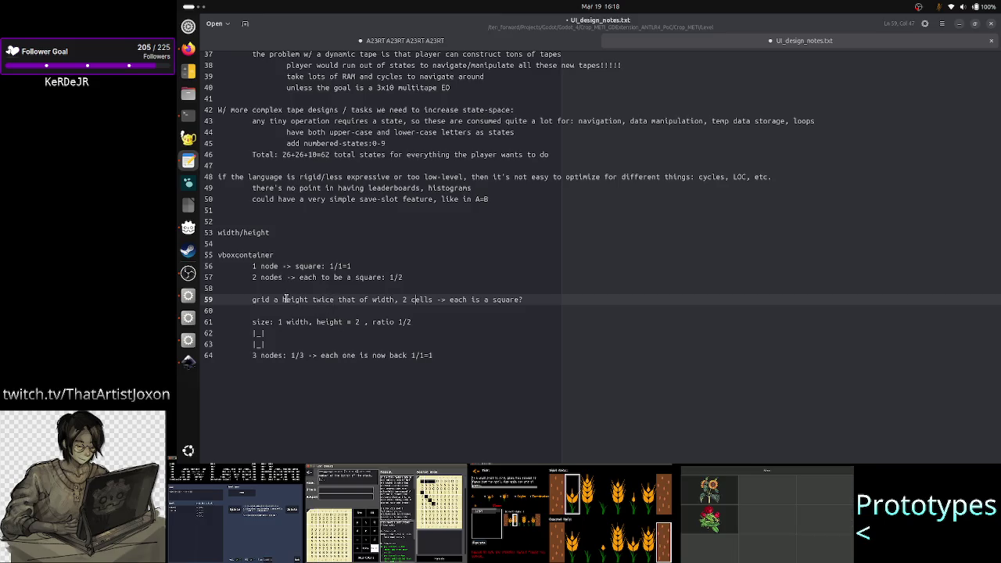
click(330, 300)
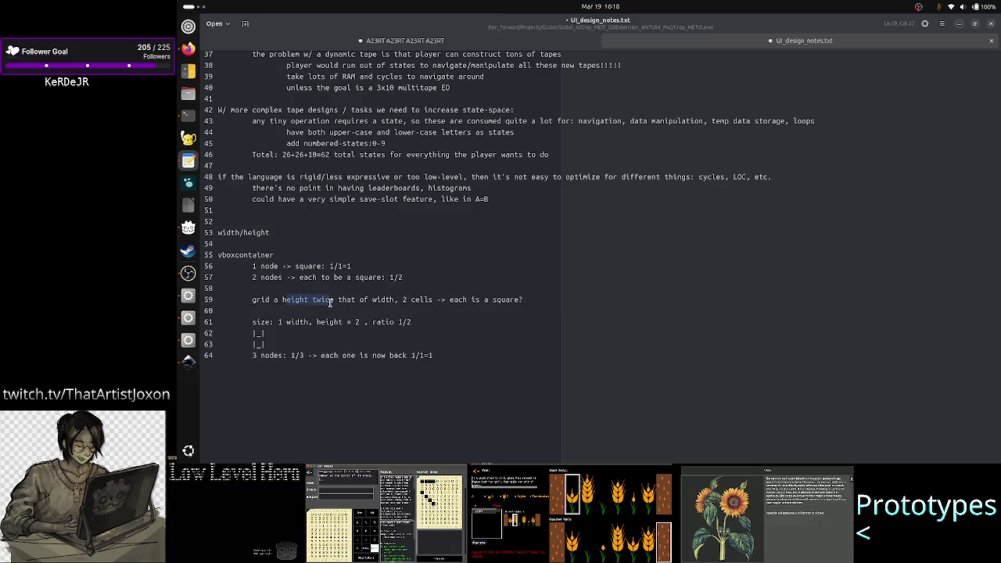
double_click(383, 300)
click(528, 302)
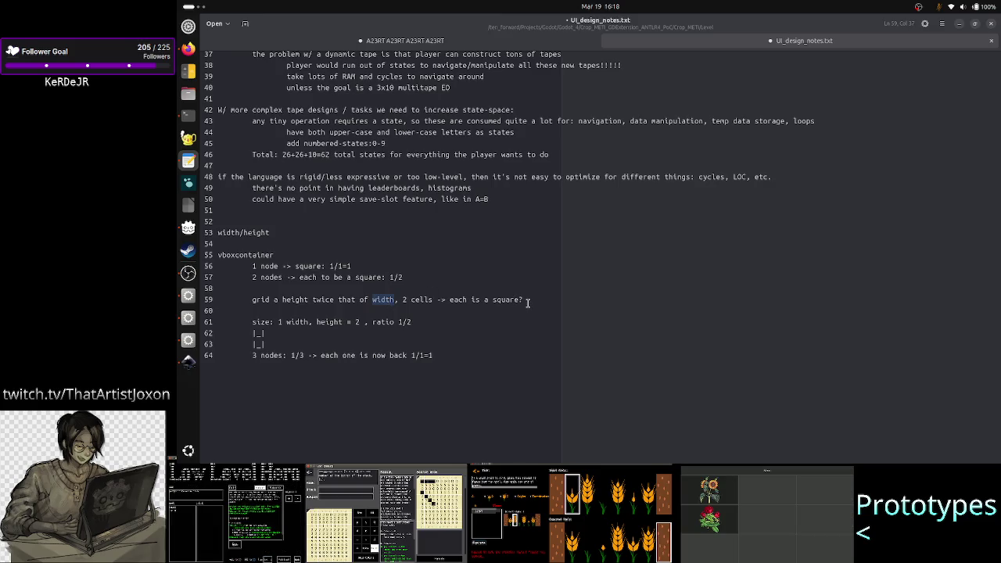
key(alt+Tab)
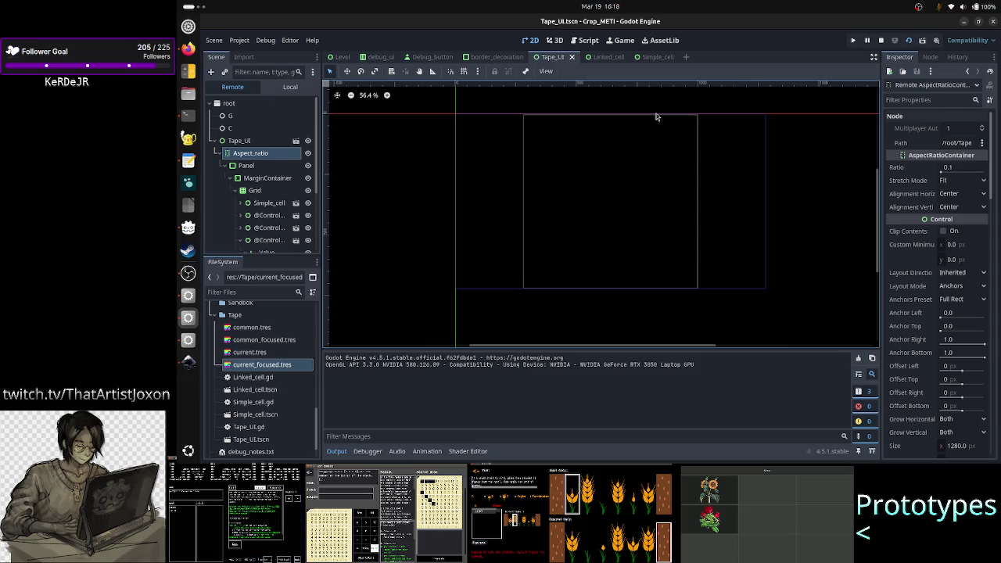
- Show the running Grid node's properties, revealing its 50 × 708 px size
click(258, 191)
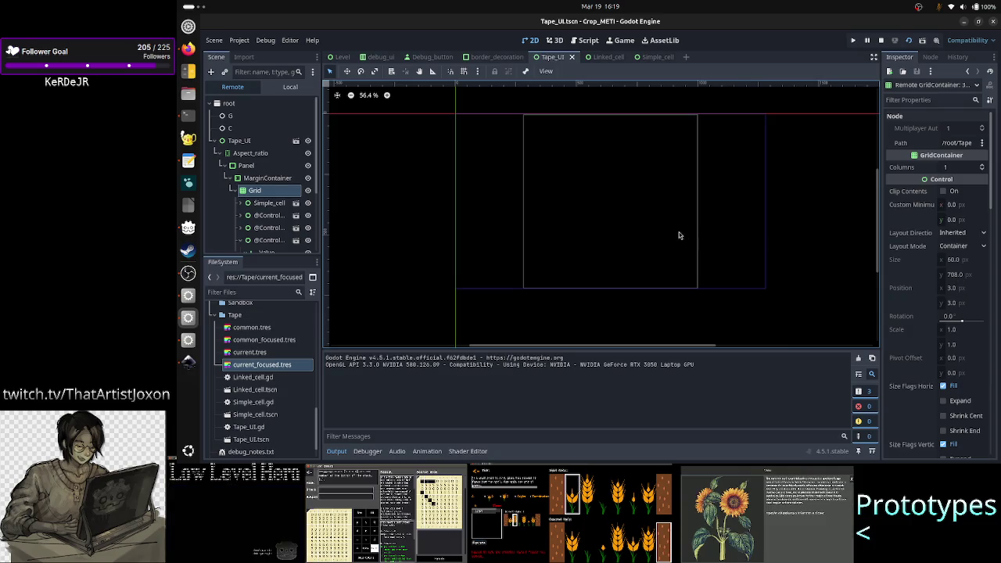
click(188, 73)
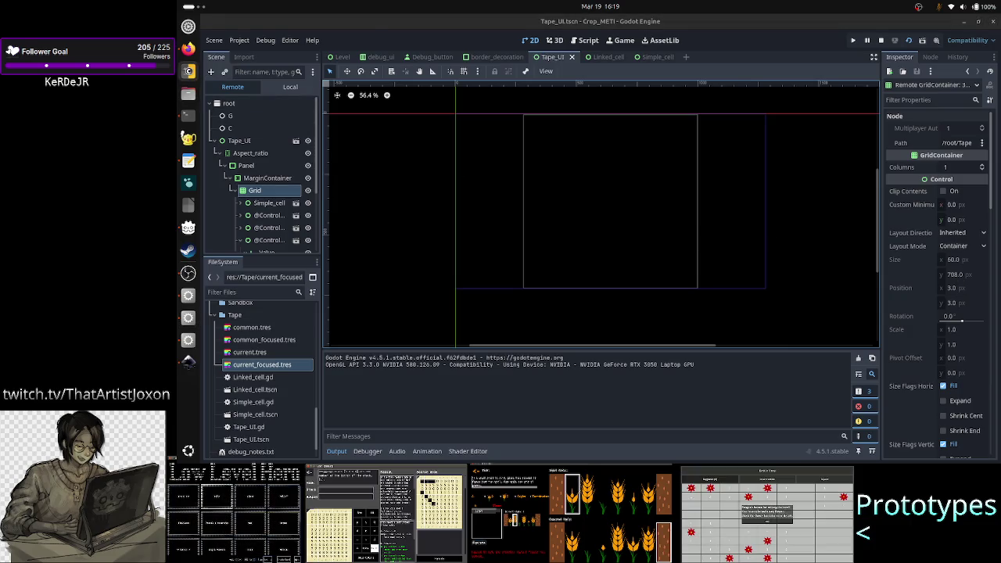
- Calculate 708 ÷ 10 = 70.8, then inspect the first generated Grid cell in Godot
text(708)
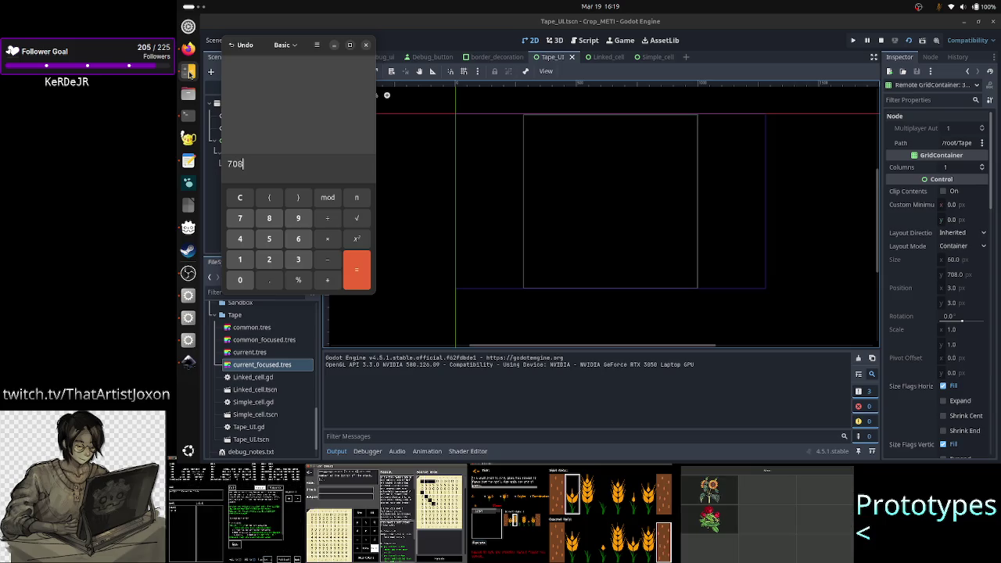
text(+10)
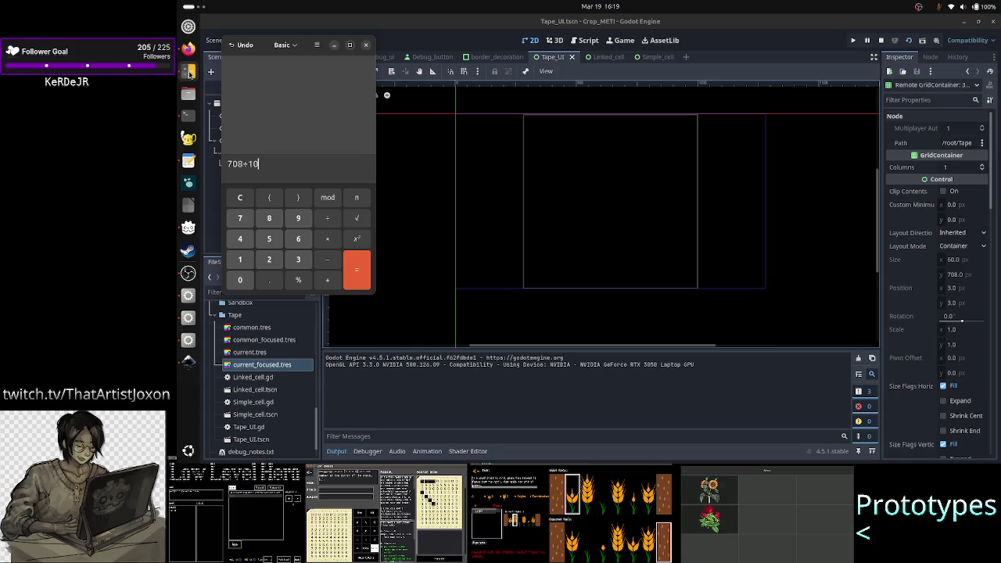
key(Return)
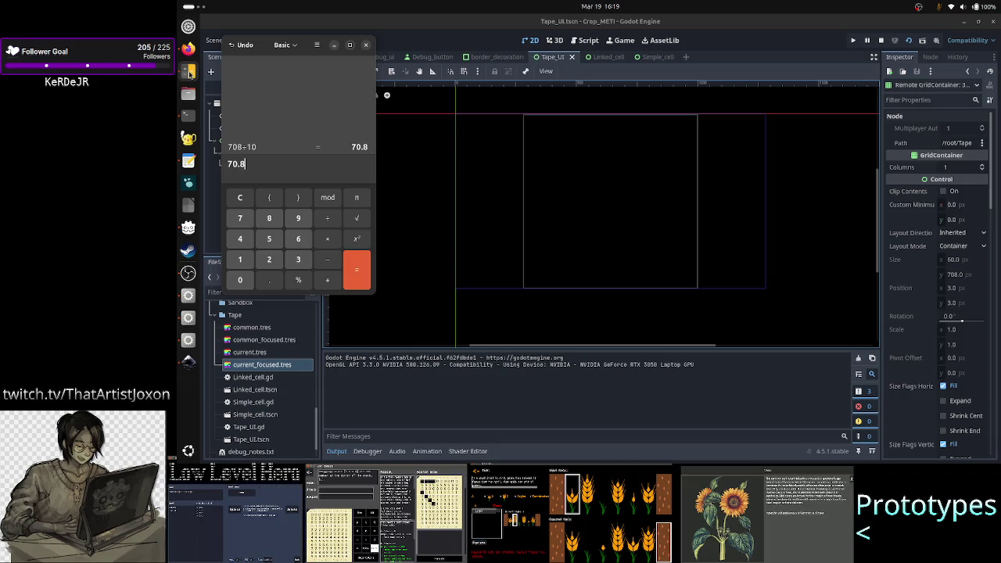
click(430, 36)
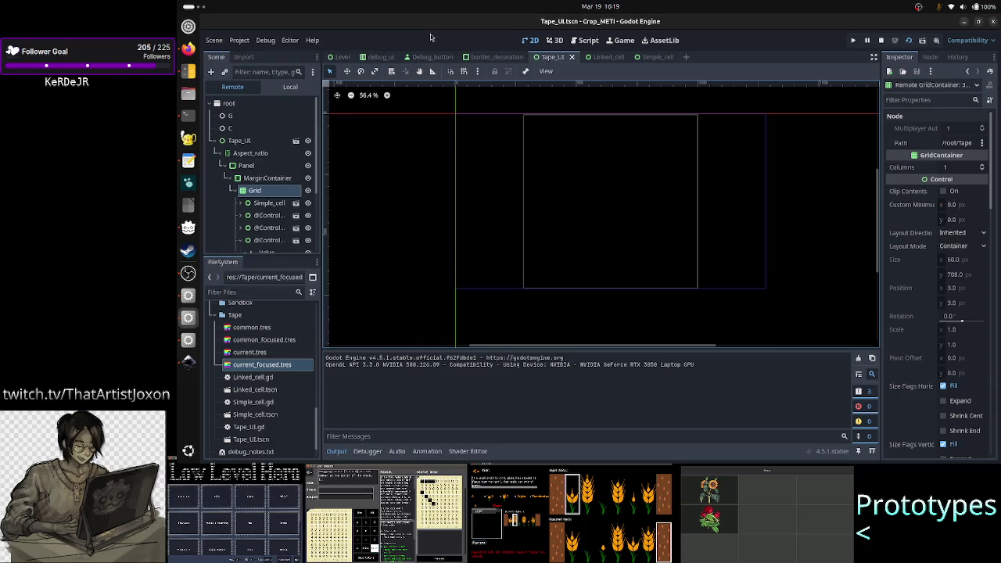
click(267, 216)
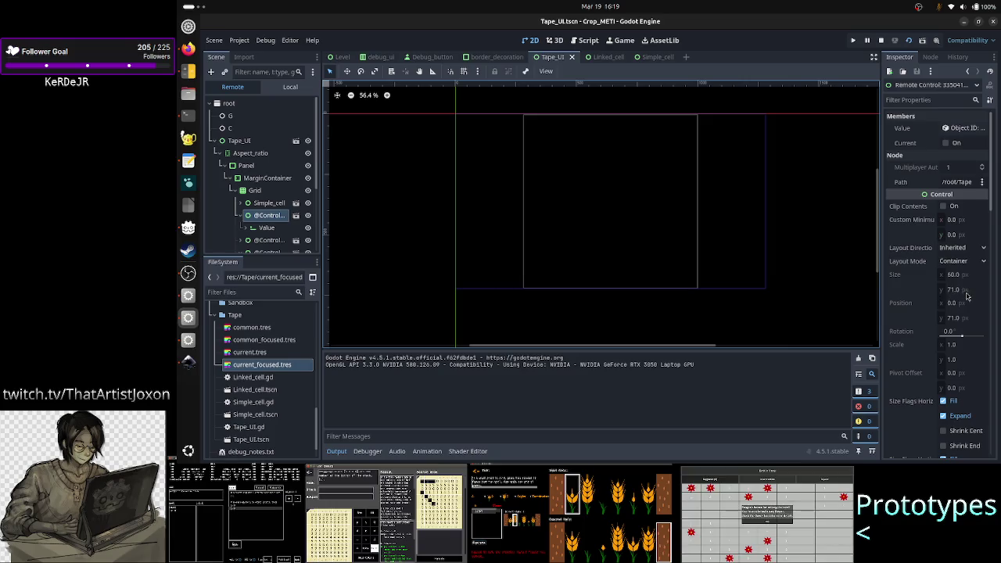
key(alt+Tab)
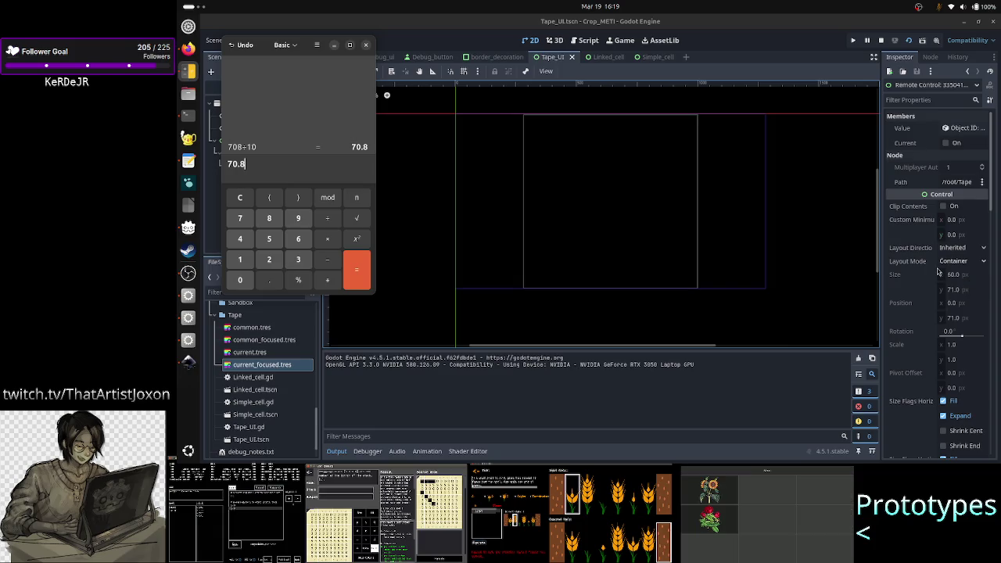
click(783, 47)
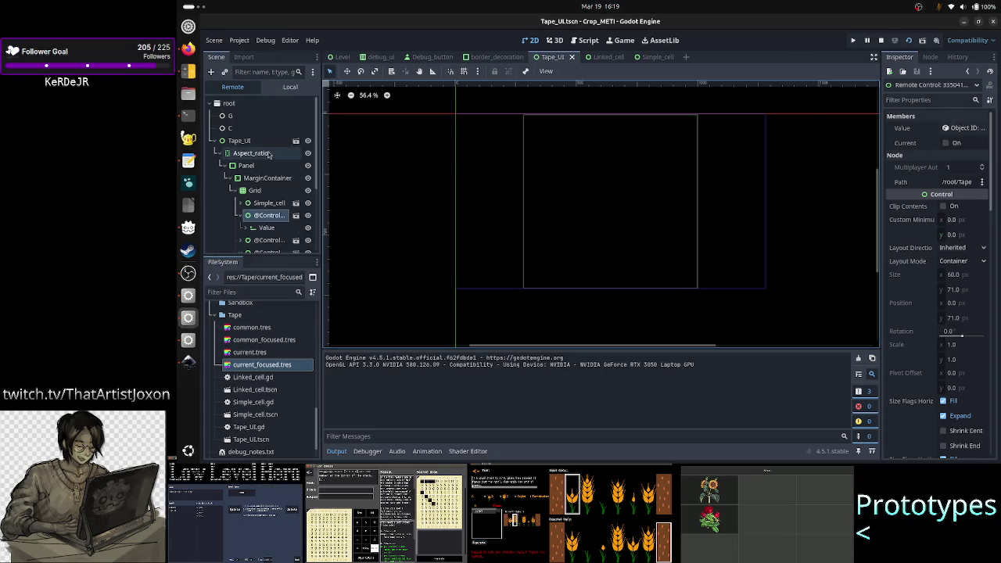
click(258, 191)
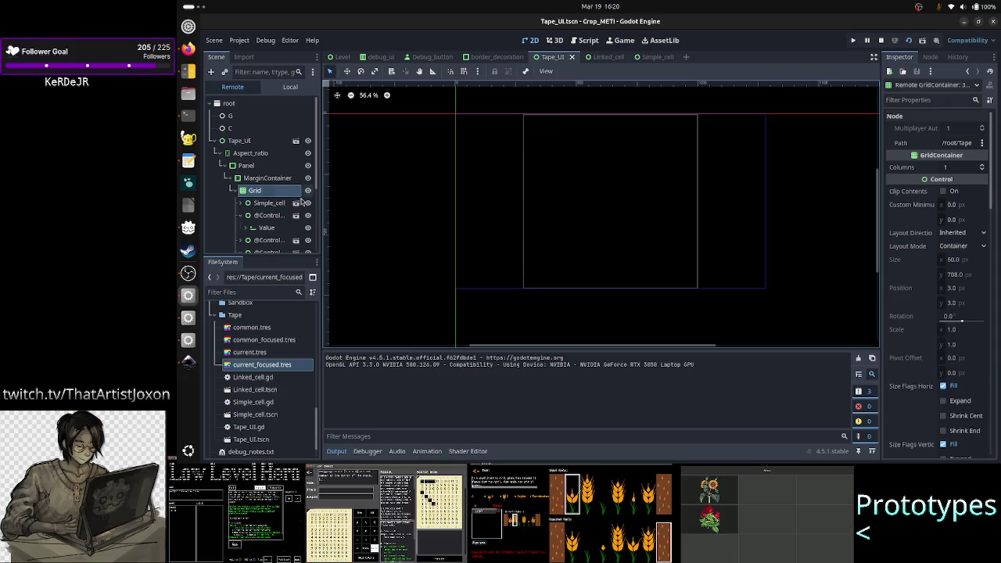
click(257, 155)
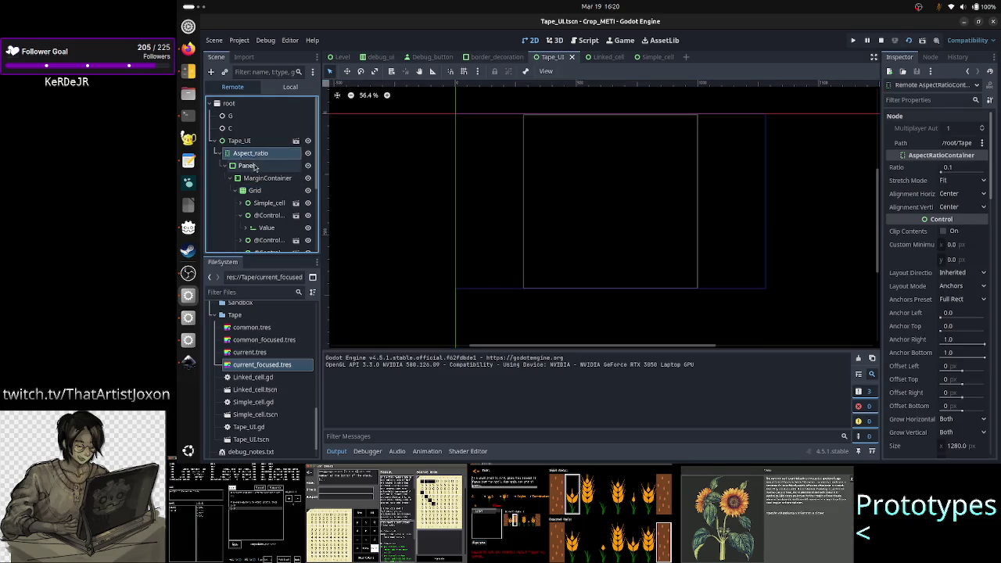
click(255, 143)
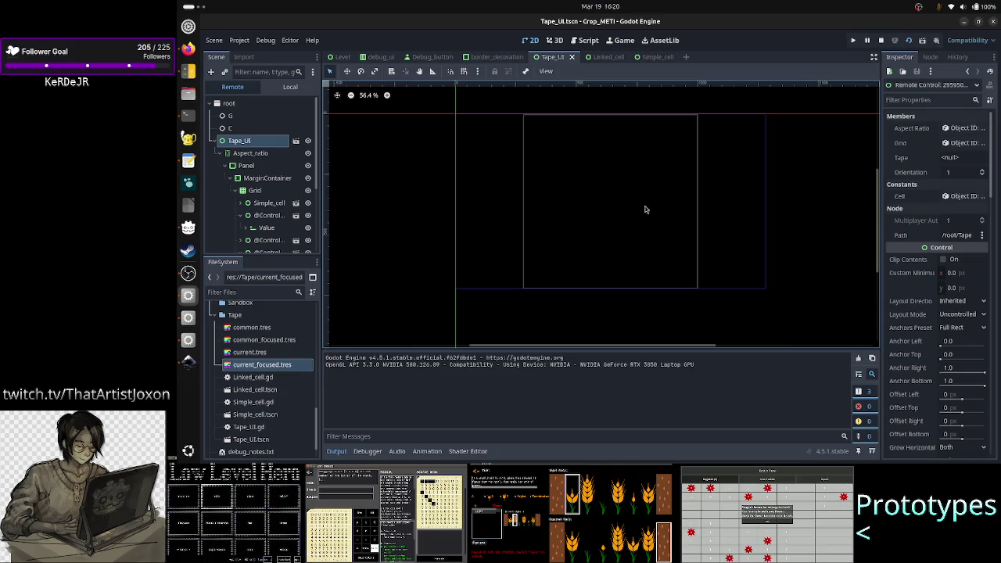
scroll(933, 320, down, 5)
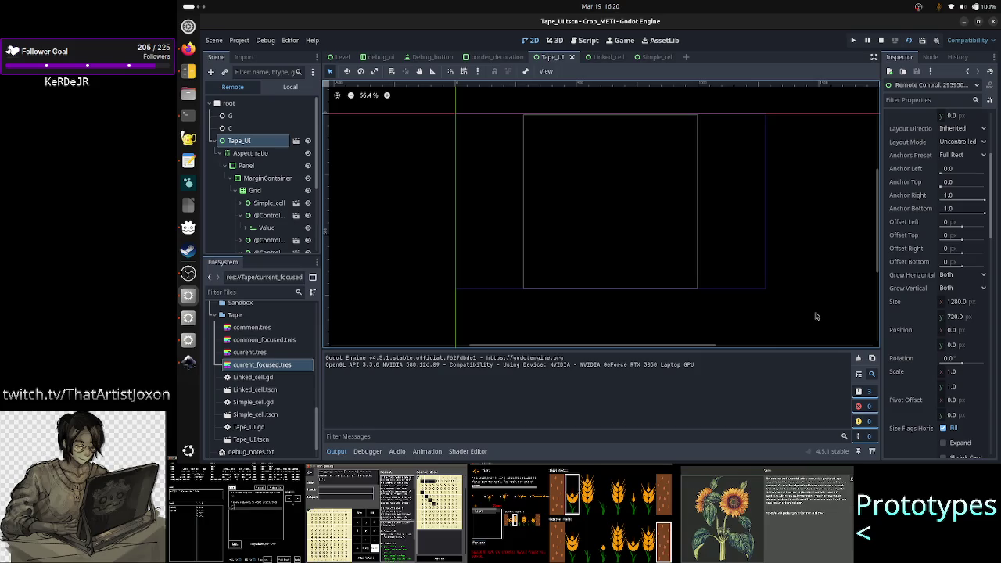
click(262, 178)
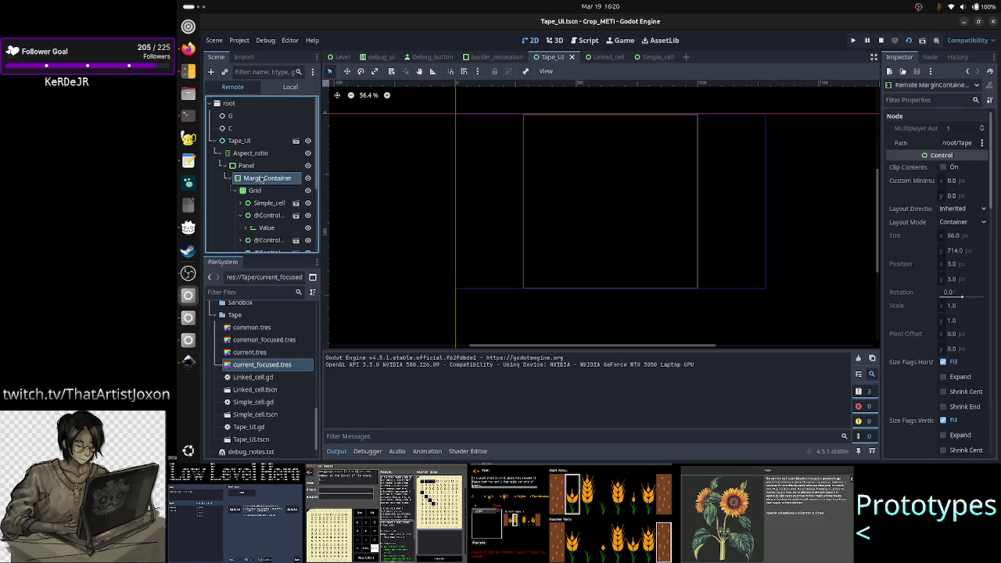
click(262, 166)
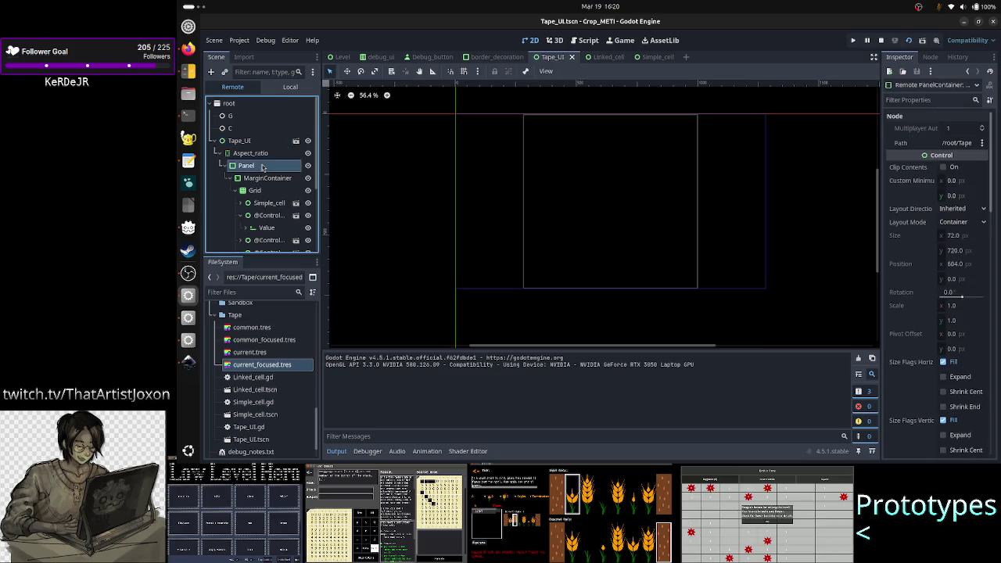
click(252, 153)
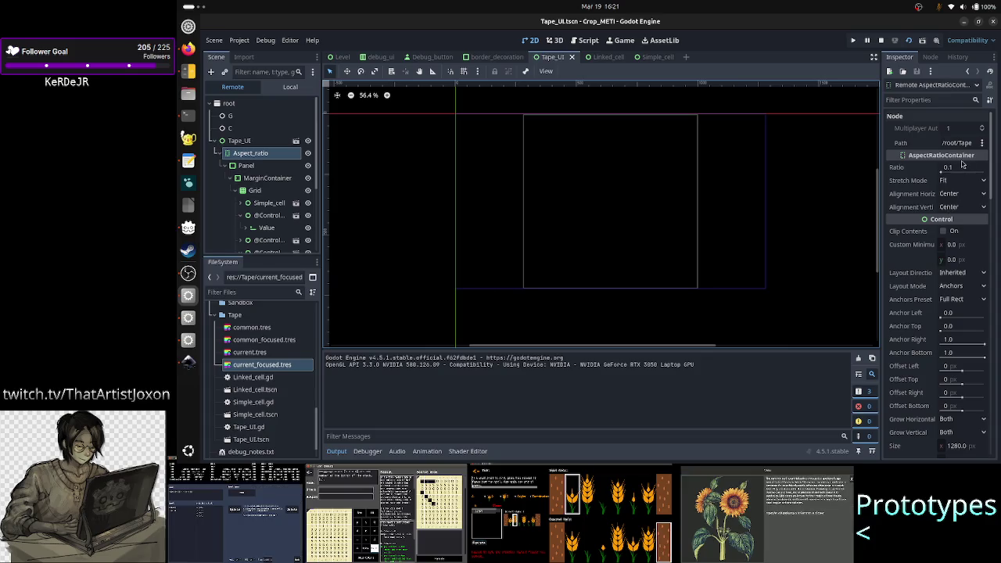
mouse_move(963, 168)
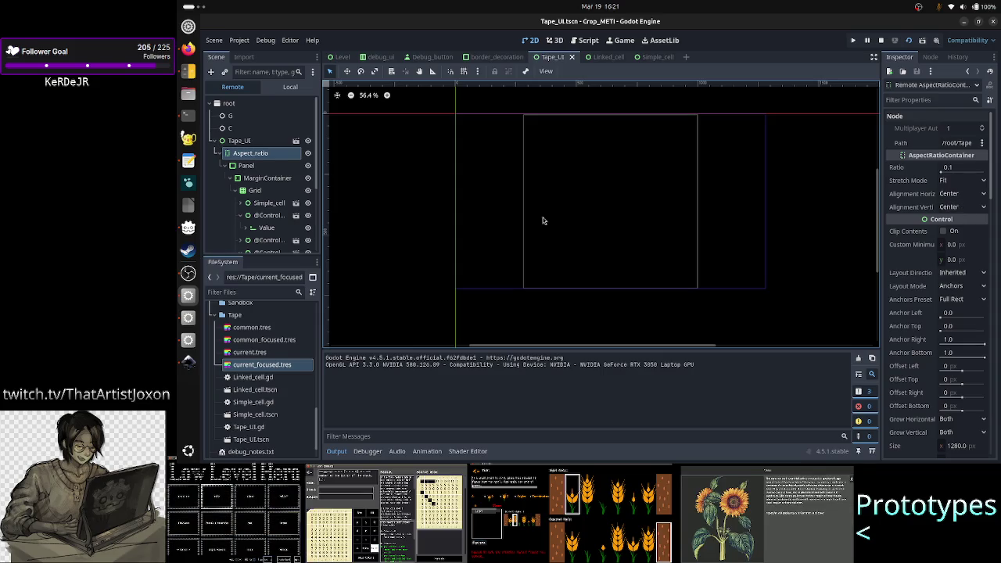
click(264, 166)
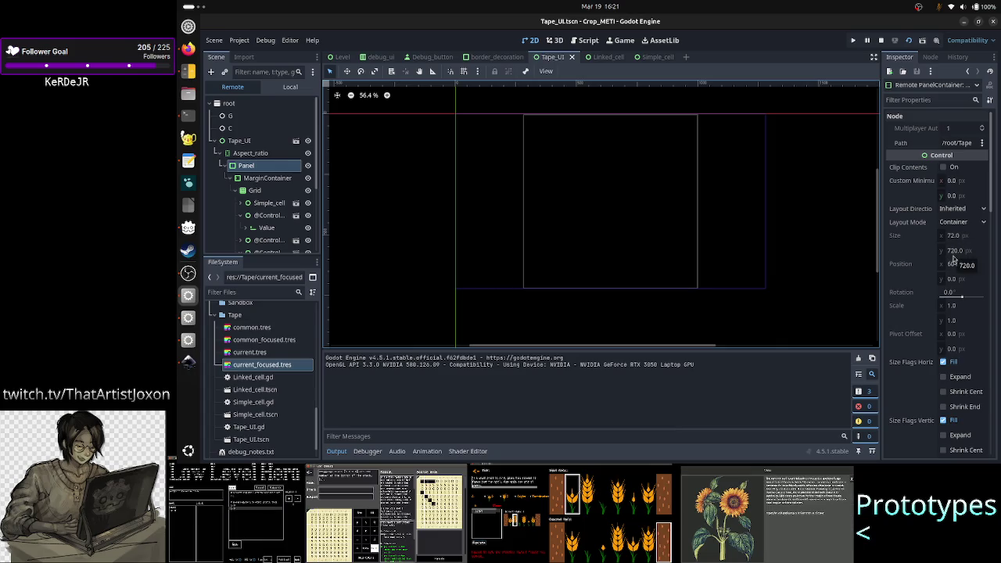
click(276, 181)
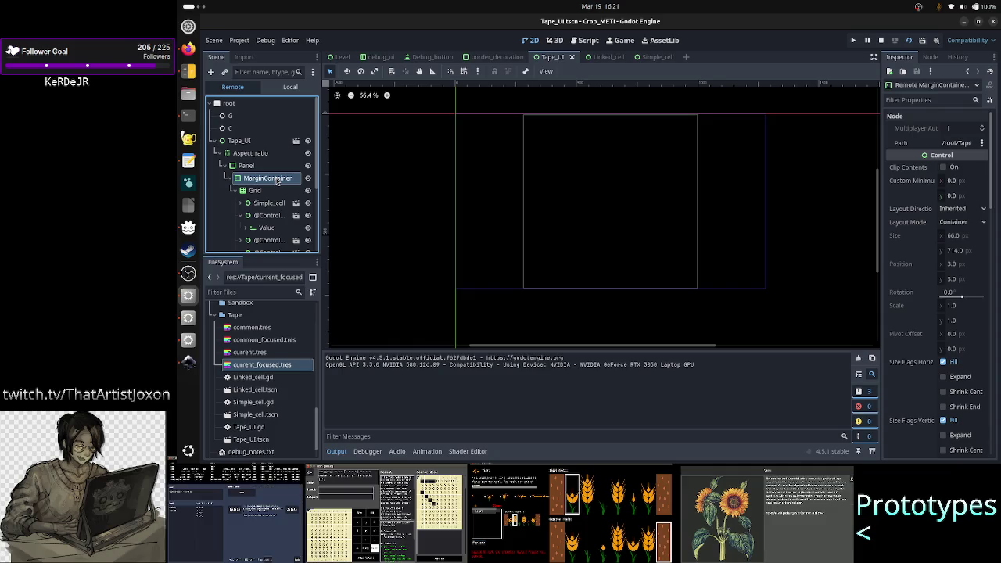
click(254, 154)
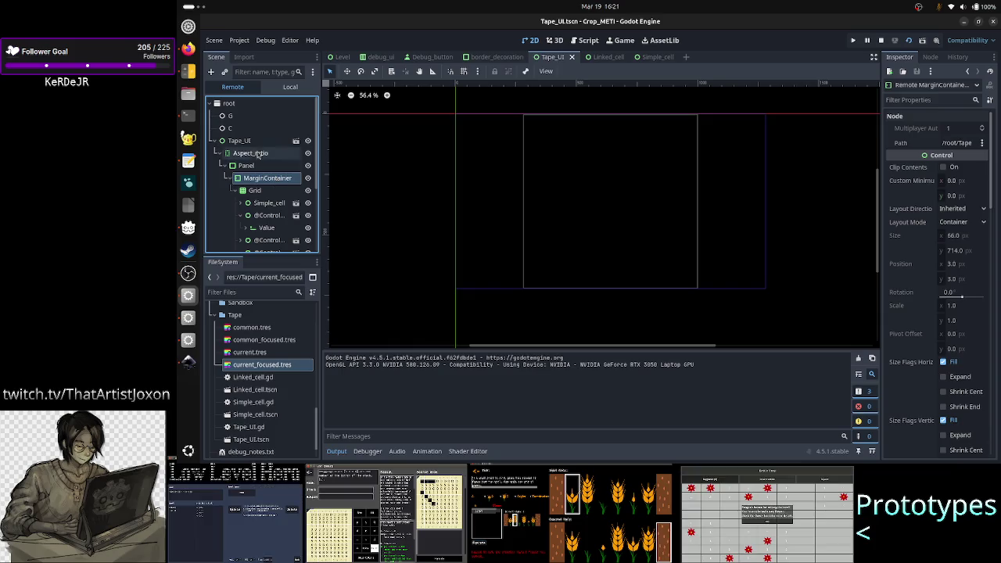
click(265, 191)
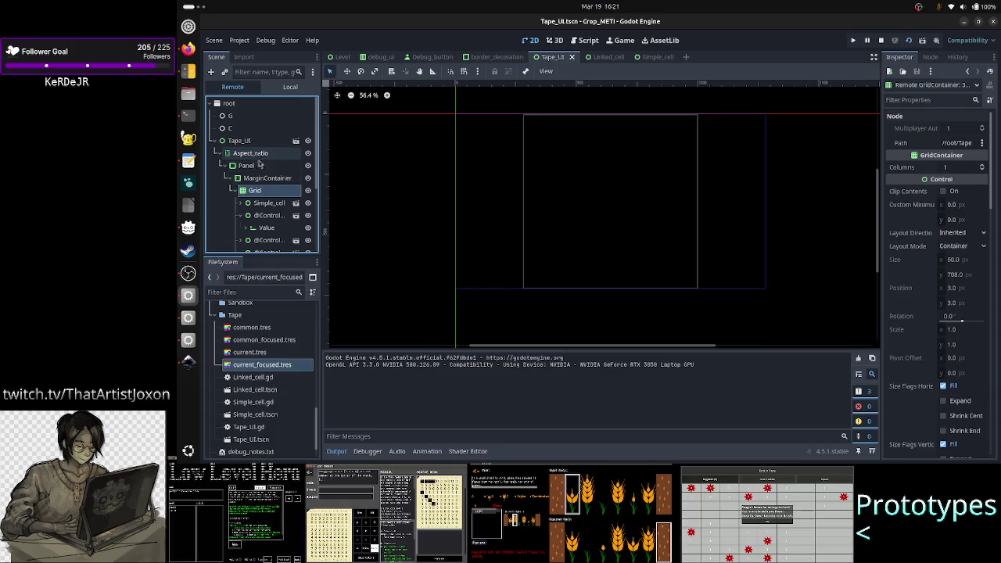
click(252, 166)
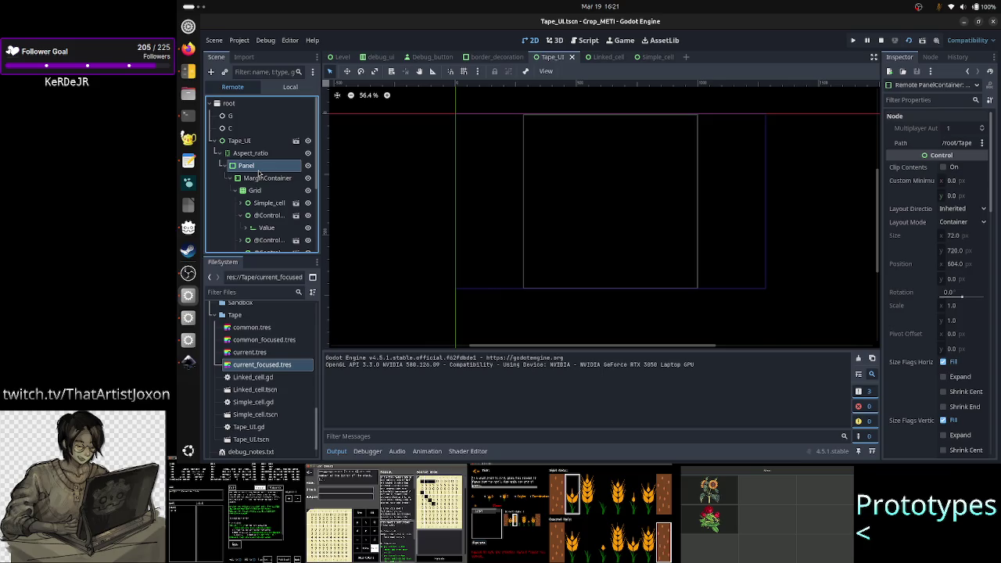
click(263, 191)
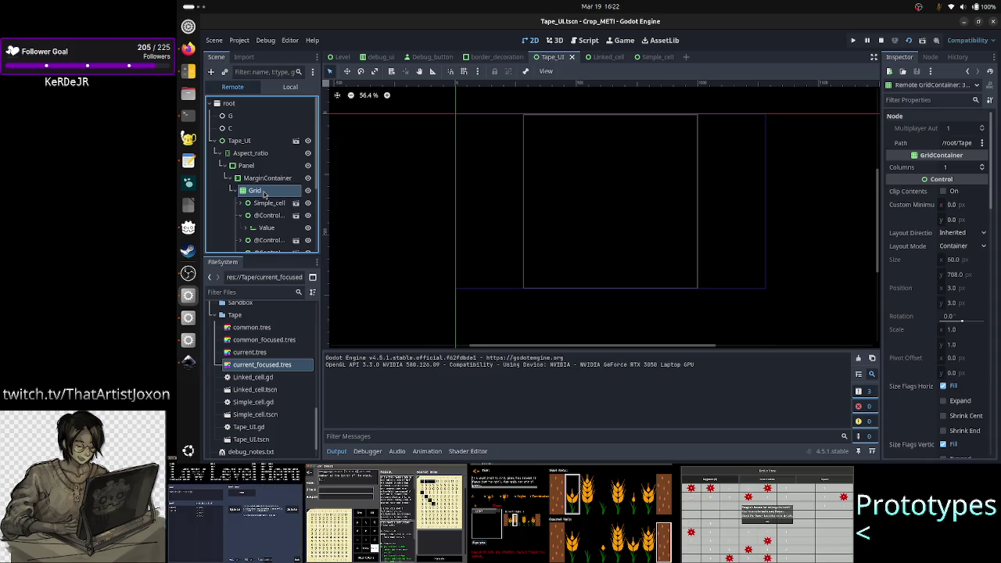
click(263, 166)
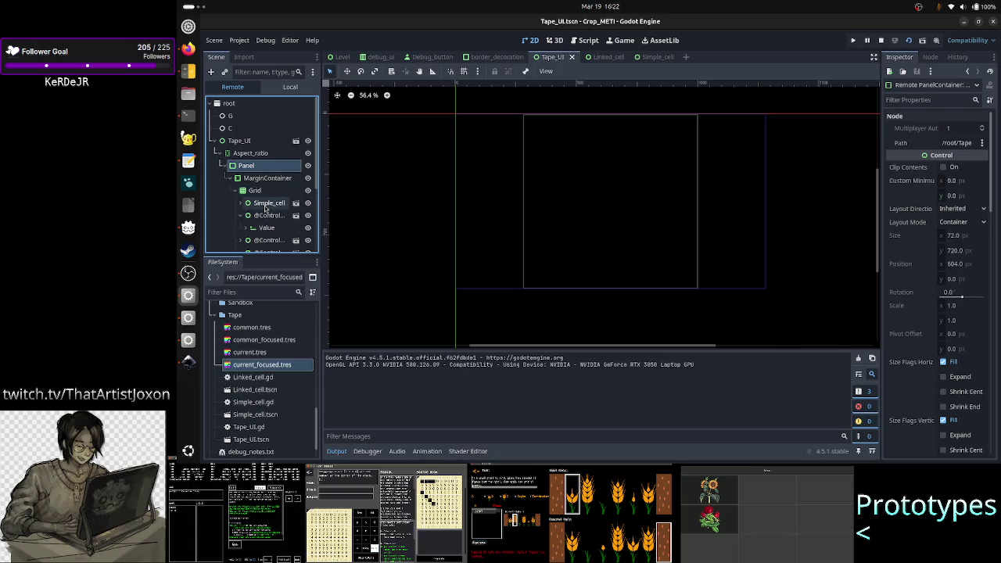
click(266, 204)
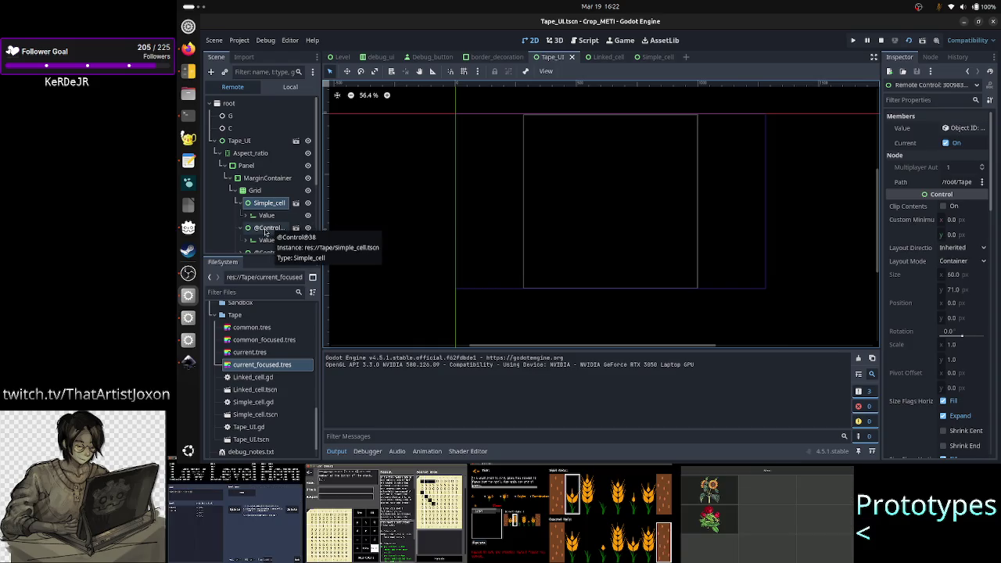
click(266, 229)
click(266, 203)
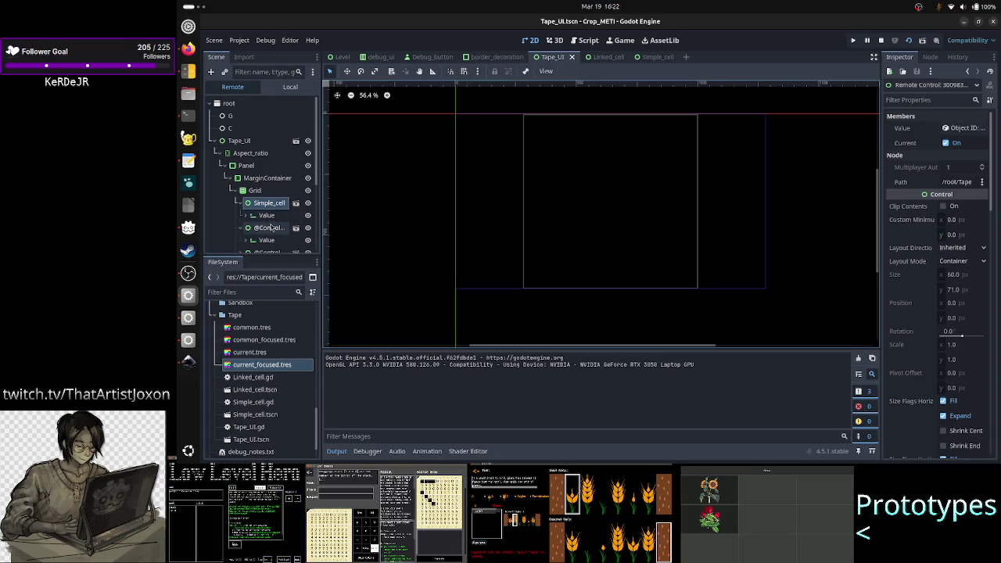
click(269, 228)
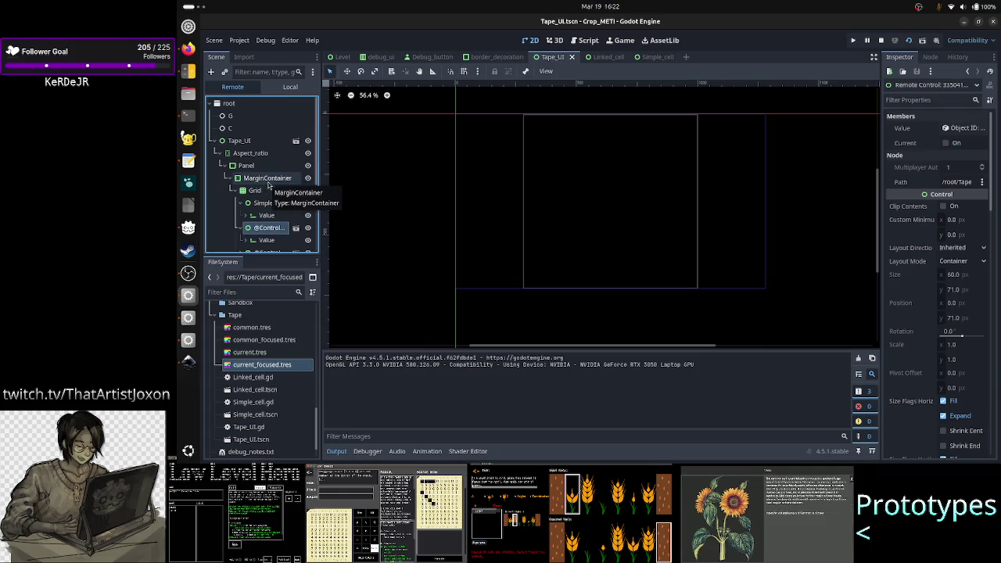
click(255, 154)
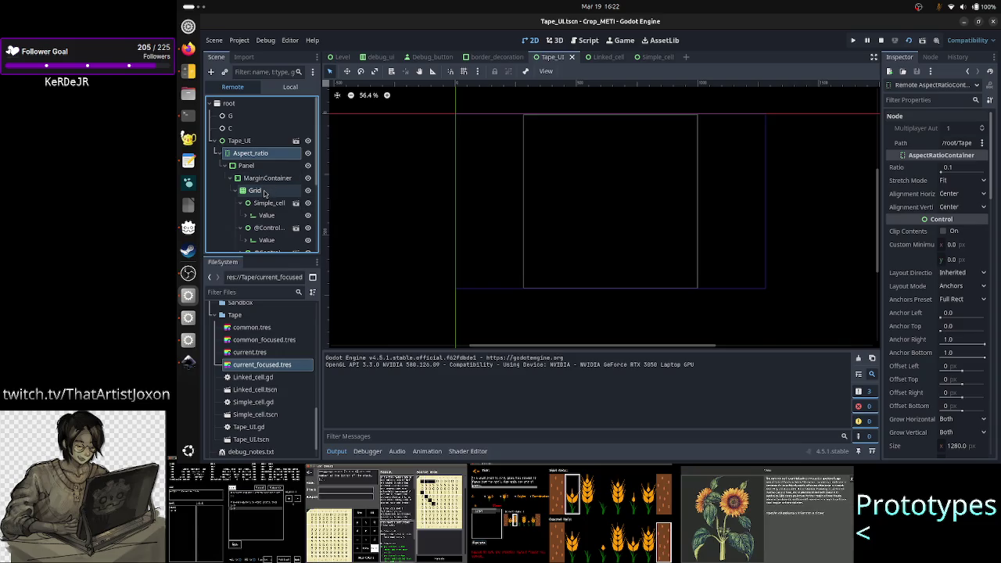
shift+click(264, 193)
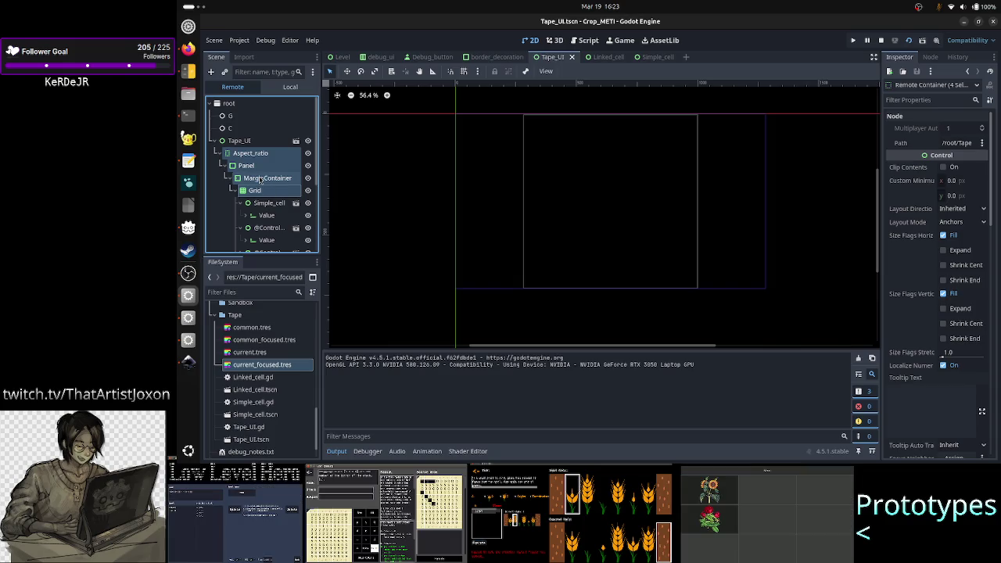
click(260, 179)
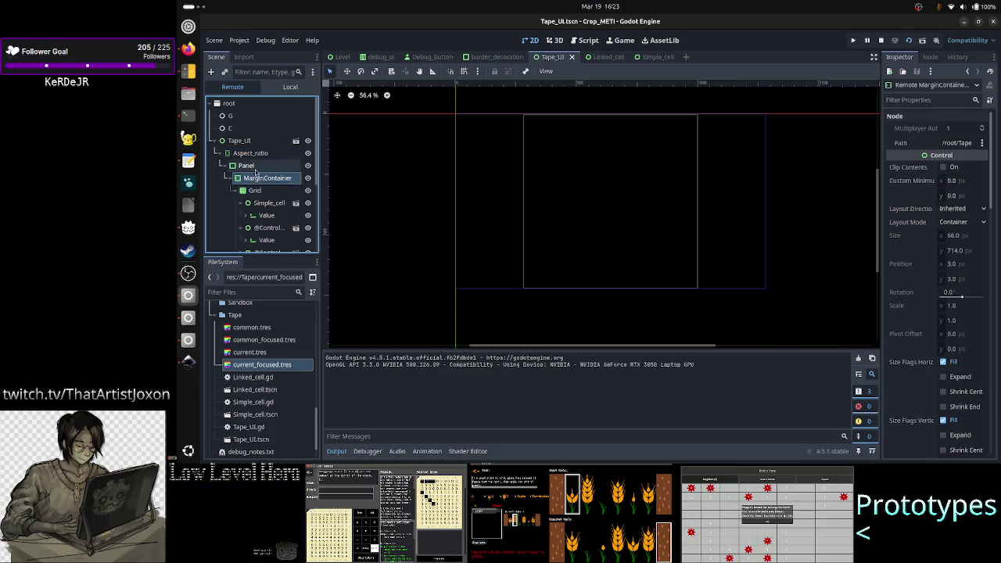
click(251, 165)
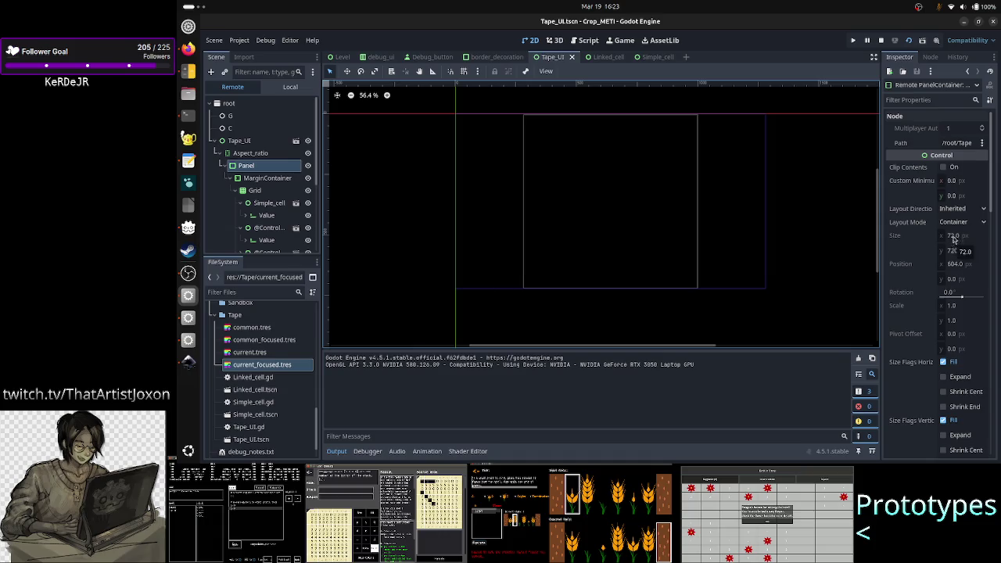
click(258, 153)
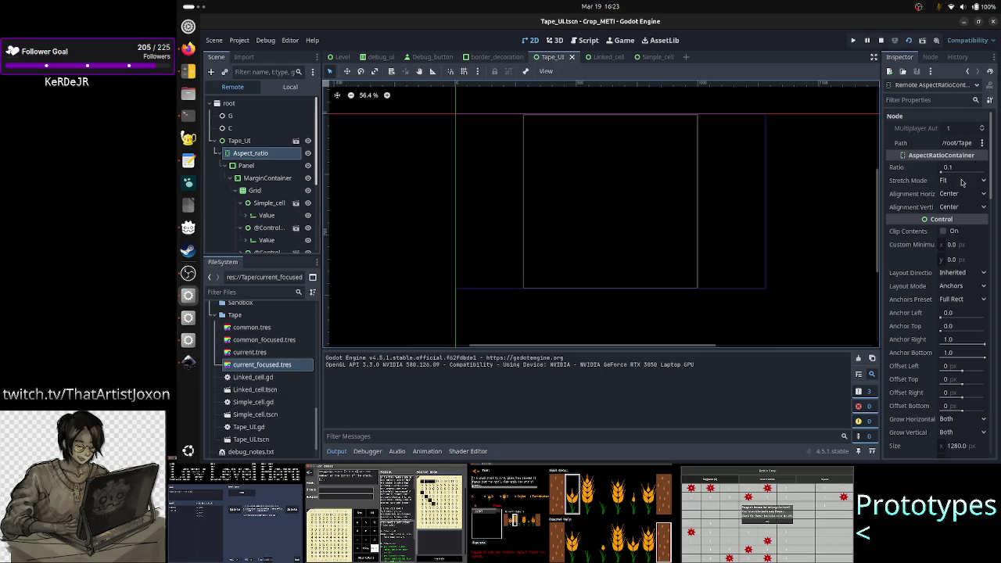
mouse_move(958, 173)
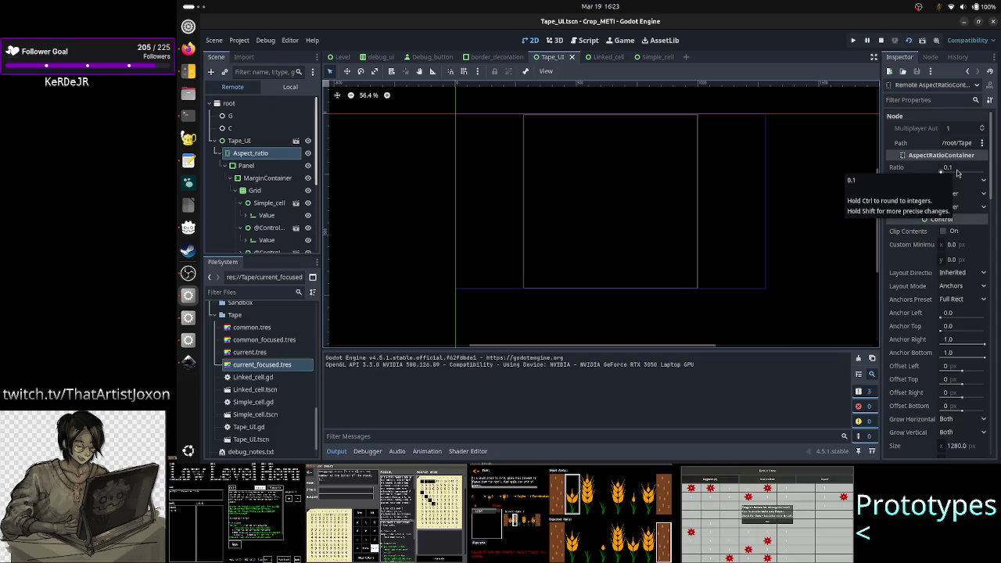
click(244, 166)
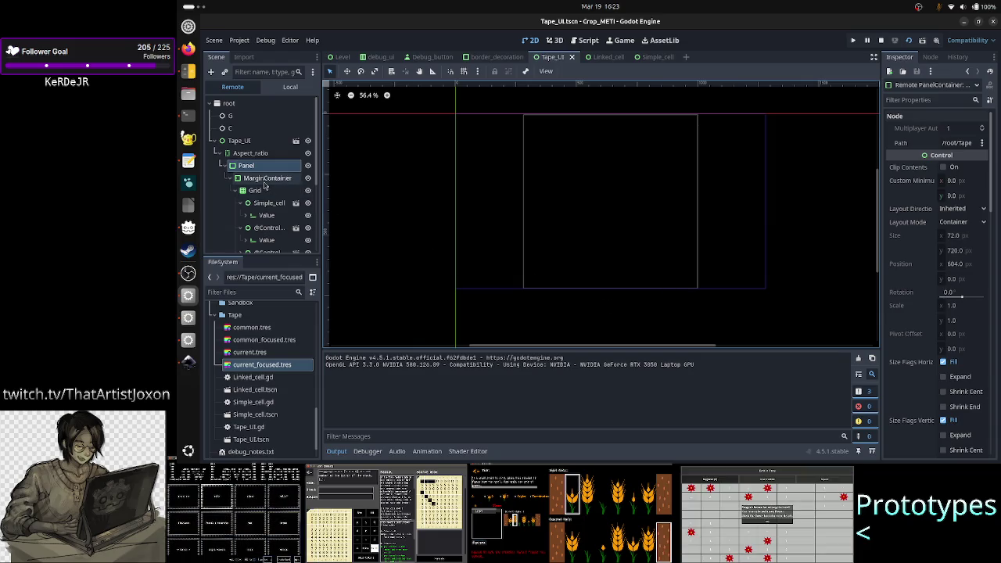
click(265, 181)
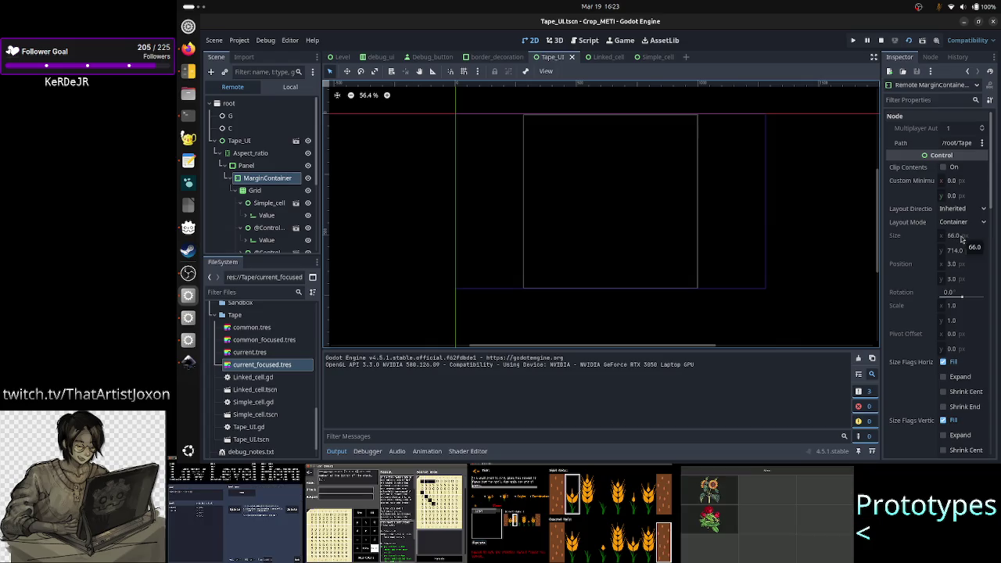
click(246, 166)
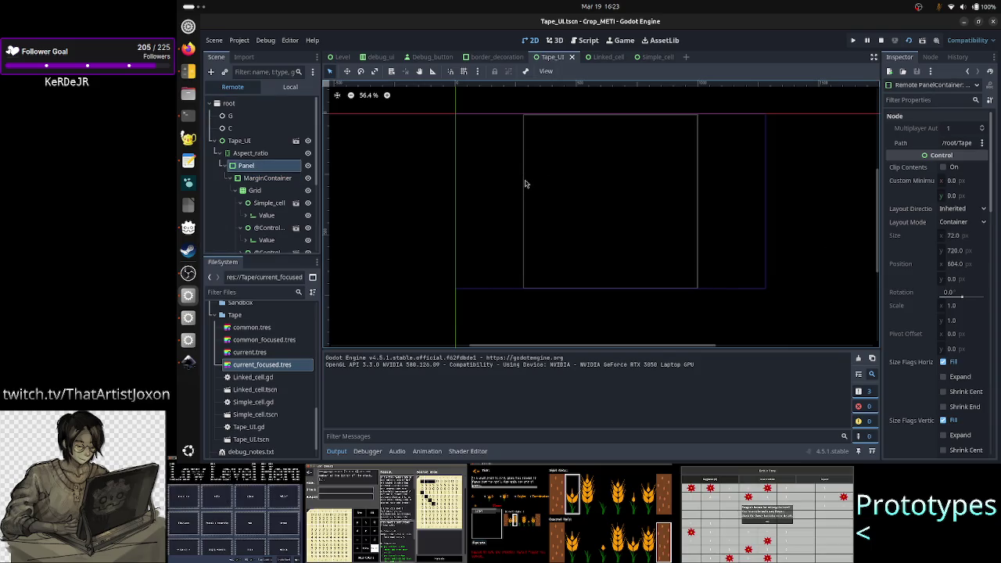
- Inspect the remote MarginContainer, Grid, Aspect_ratio and Panel node properties
scroll(525, 183, up, 5)
scroll(525, 183, up, 5)
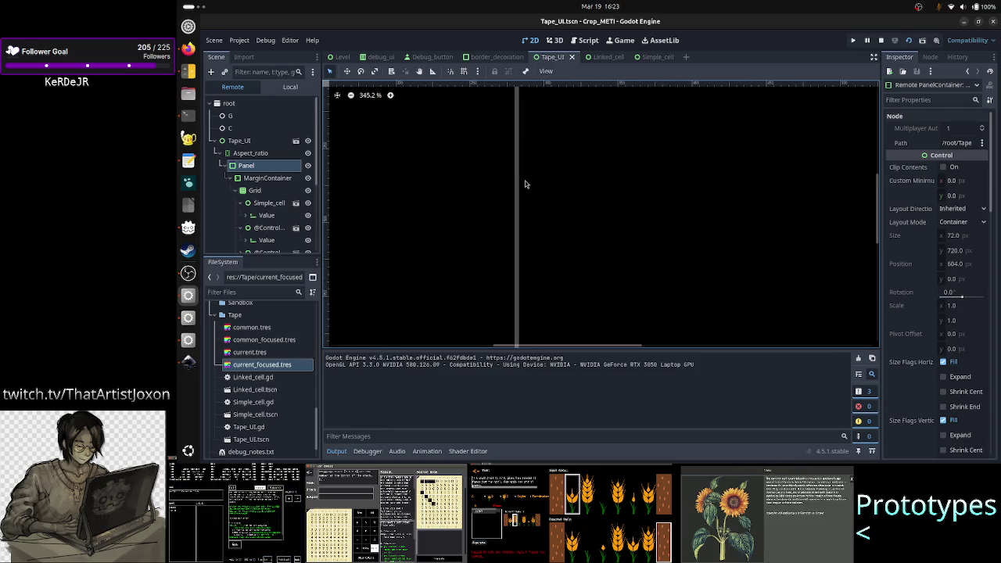
click(266, 178)
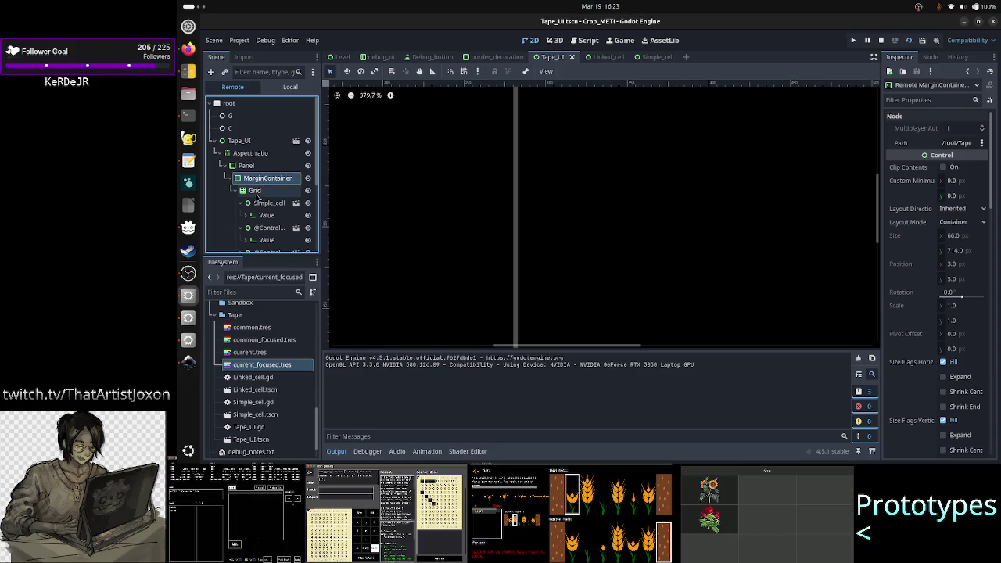
click(256, 193)
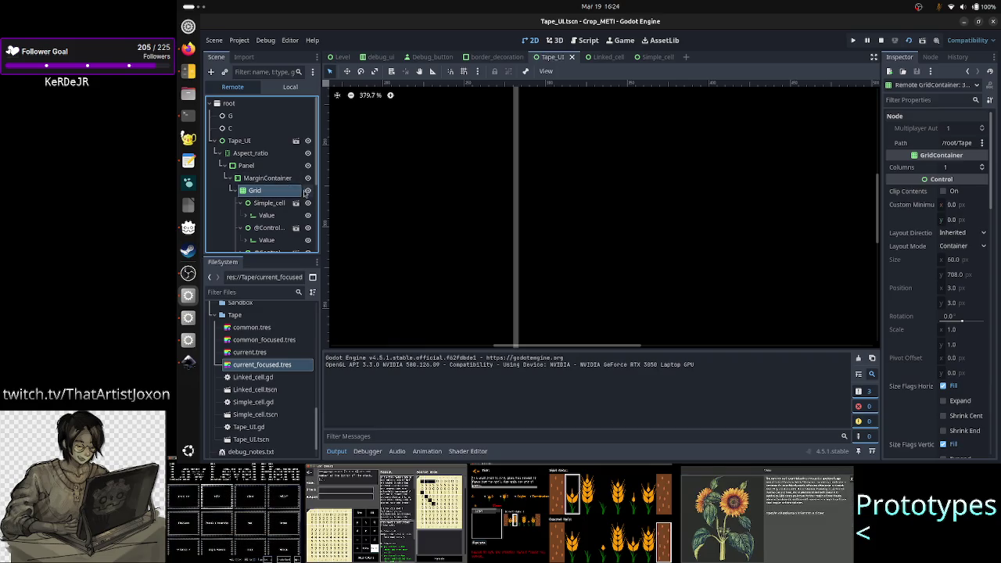
click(255, 156)
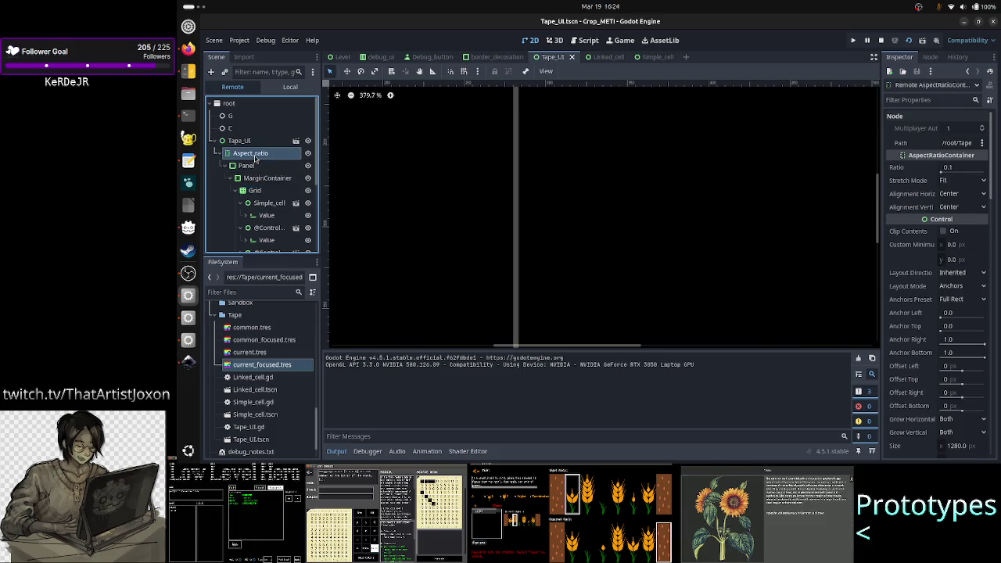
scroll(568, 207, up, 1)
scroll(568, 207, down, 6)
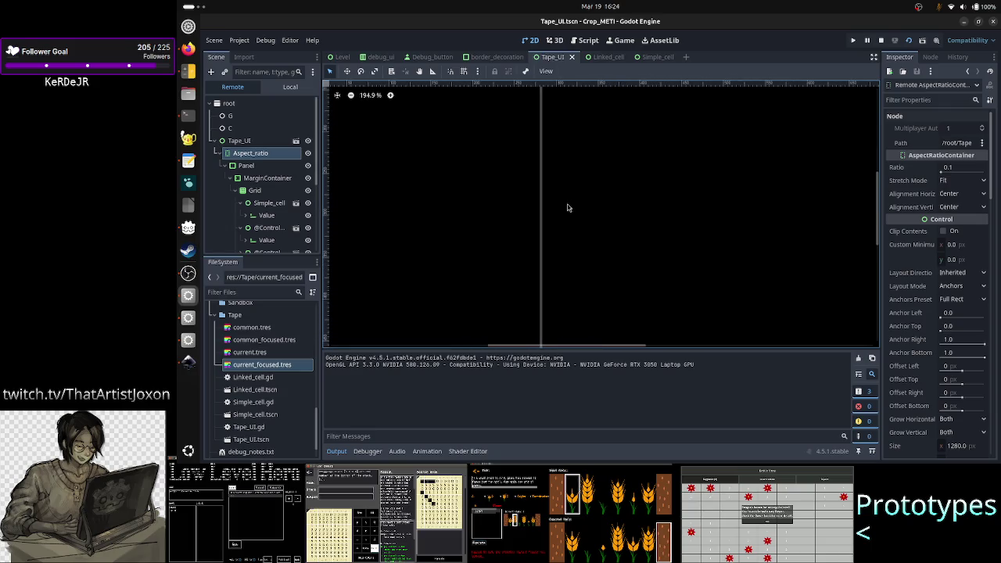
click(270, 165)
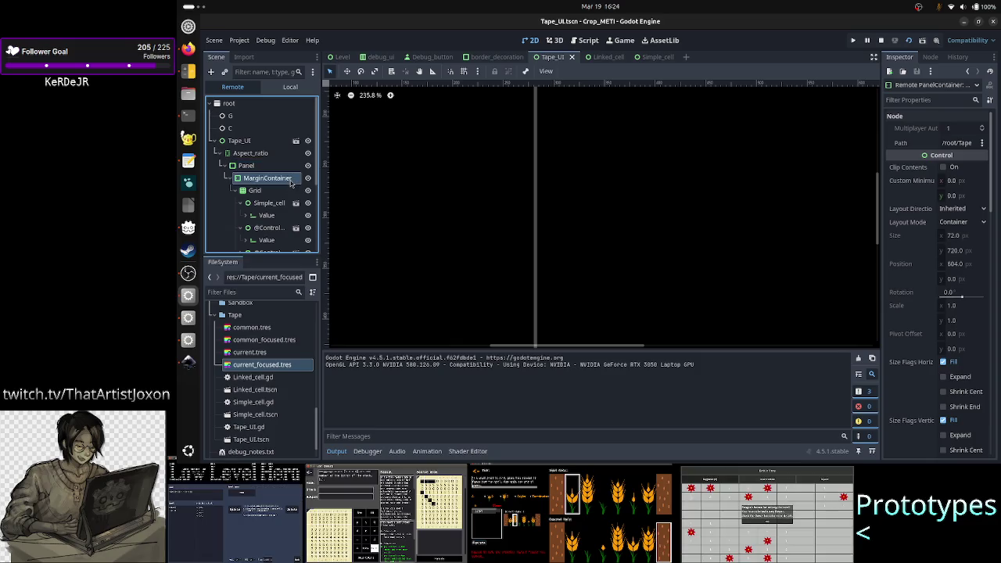
- Review the running Grid's properties and theme override constants, then show the local scene tree
click(266, 191)
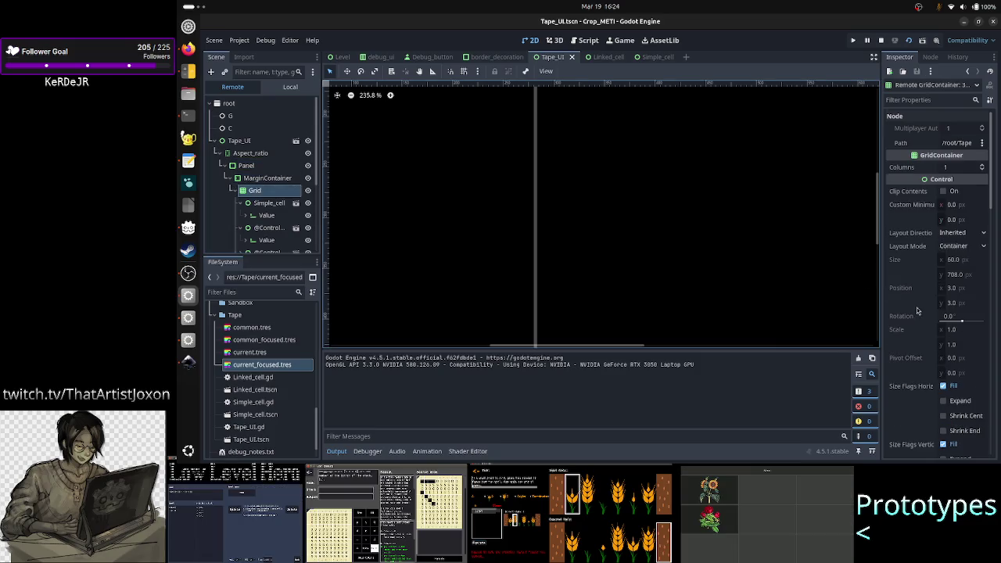
scroll(918, 312, down, 15)
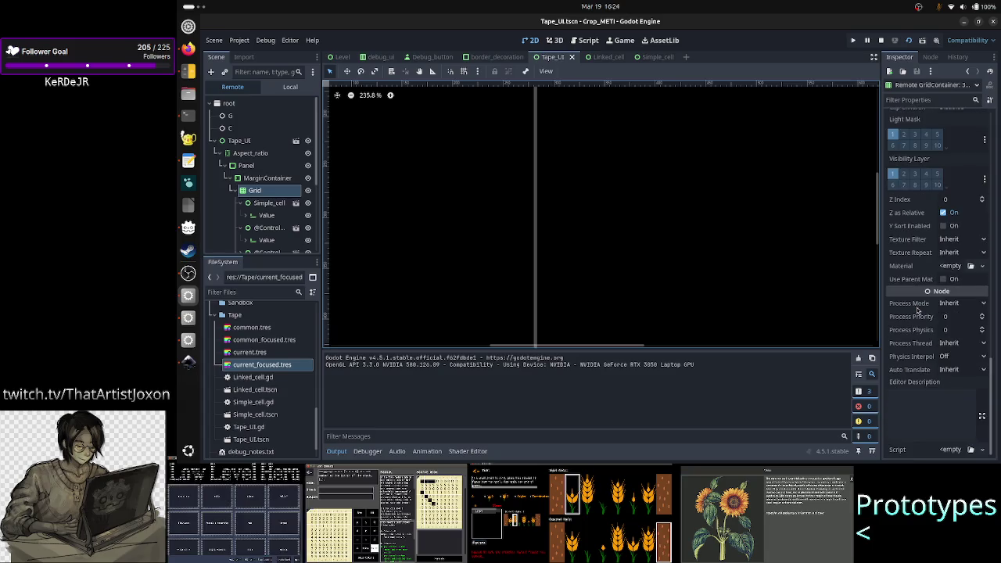
scroll(918, 311, up, 8)
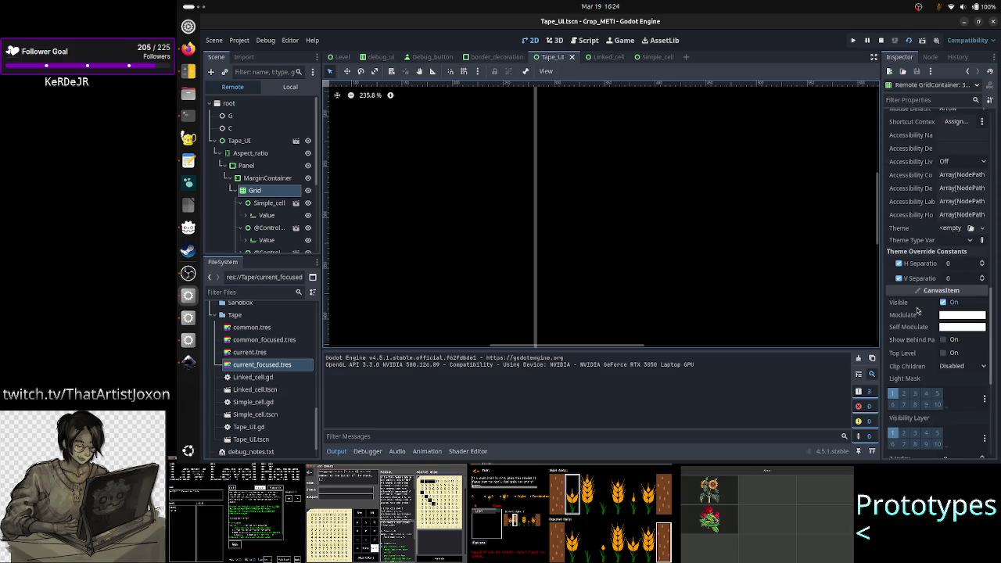
scroll(917, 311, up, 8)
scroll(918, 311, down, 10)
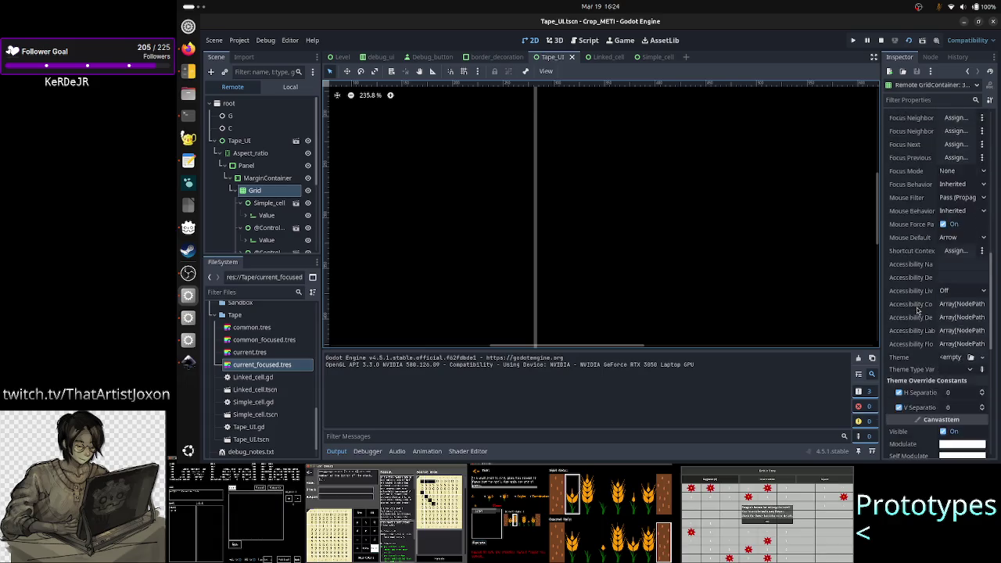
scroll(918, 311, down, 5)
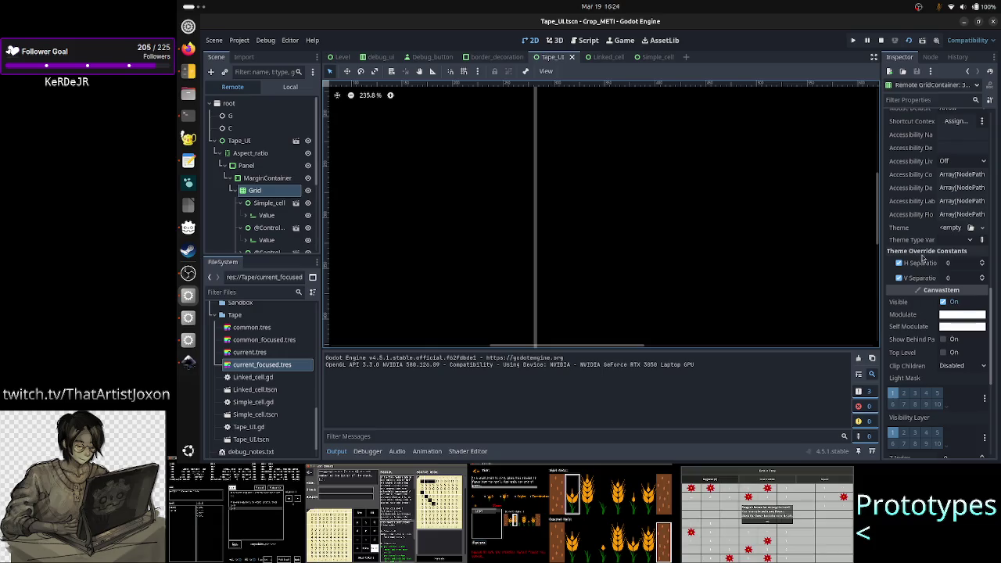
scroll(922, 255, up, 3)
scroll(923, 256, up, 7)
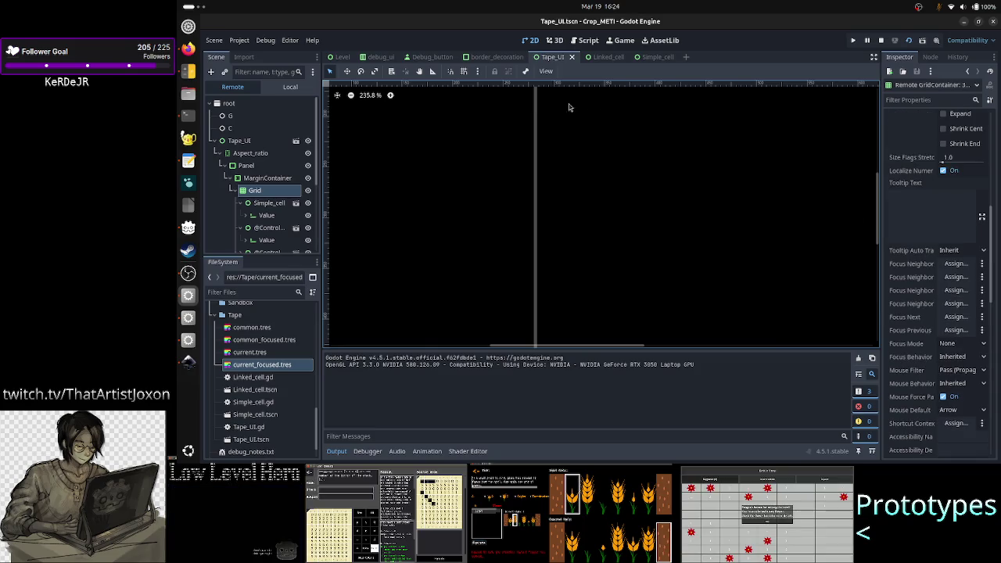
click(291, 89)
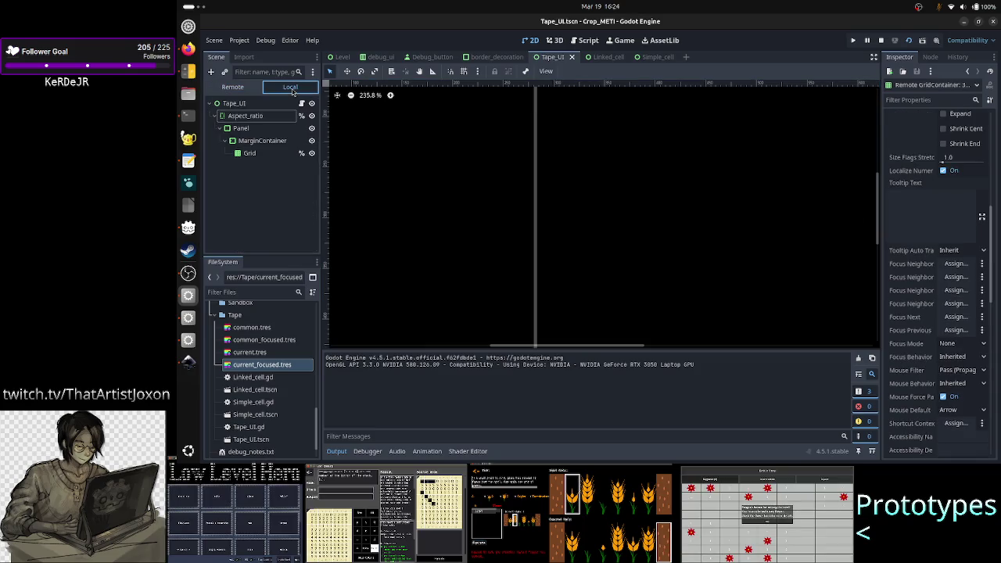
- Inspect the local Grid, compare with MarginContainer and Panel, and view its 0 separation overrides
click(252, 154)
scroll(939, 305, down, 8)
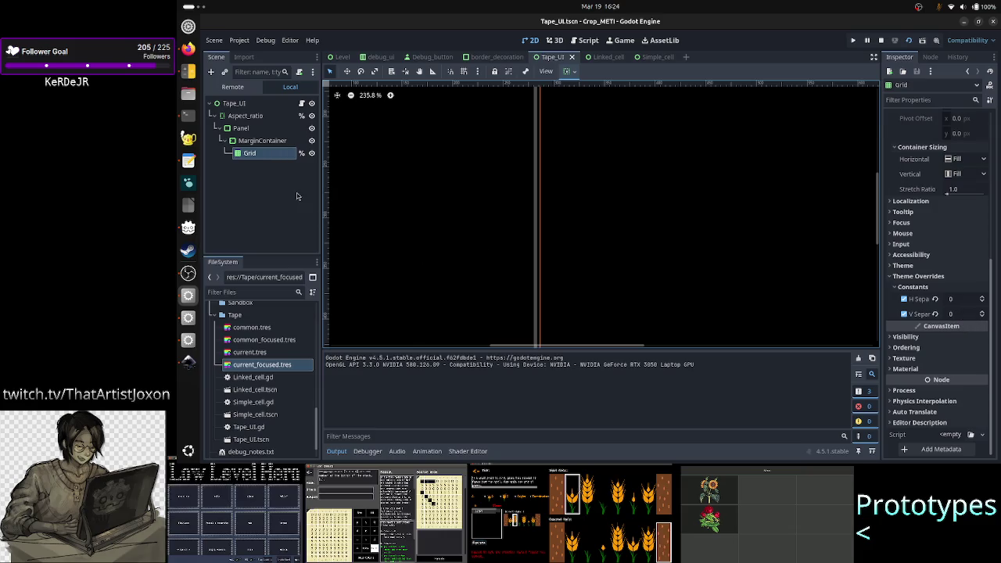
click(258, 140)
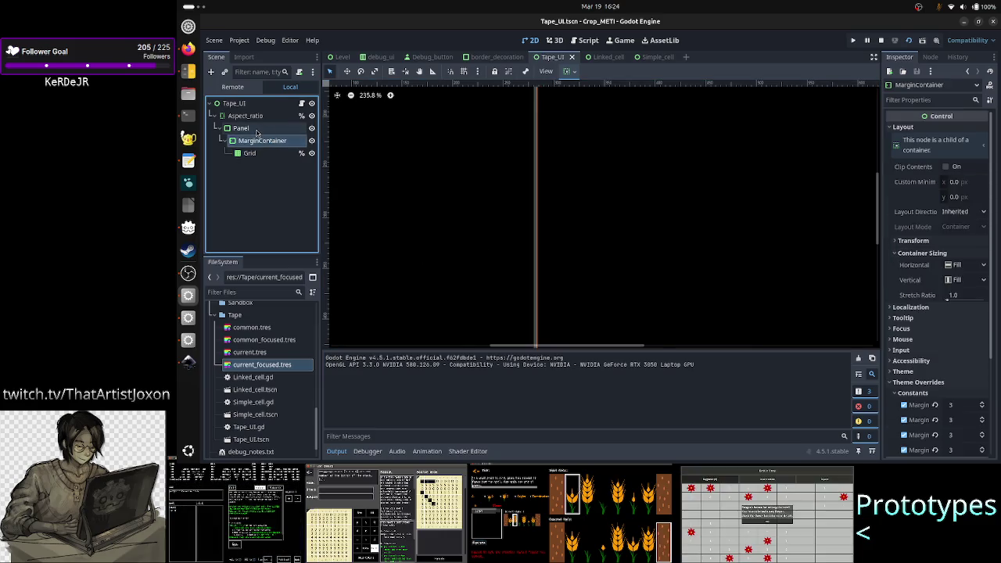
ctrl+click(257, 129)
click(247, 153)
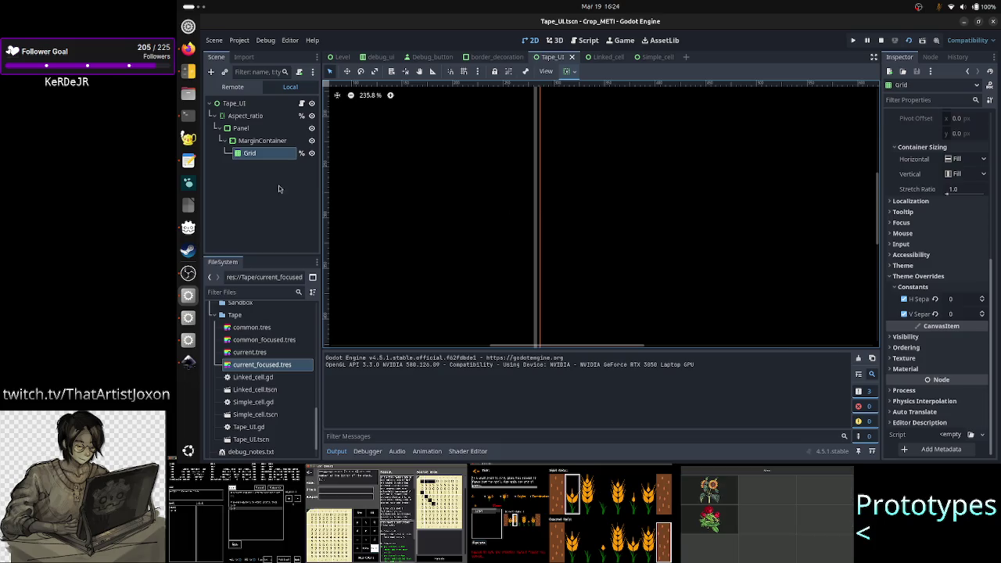
click(263, 152)
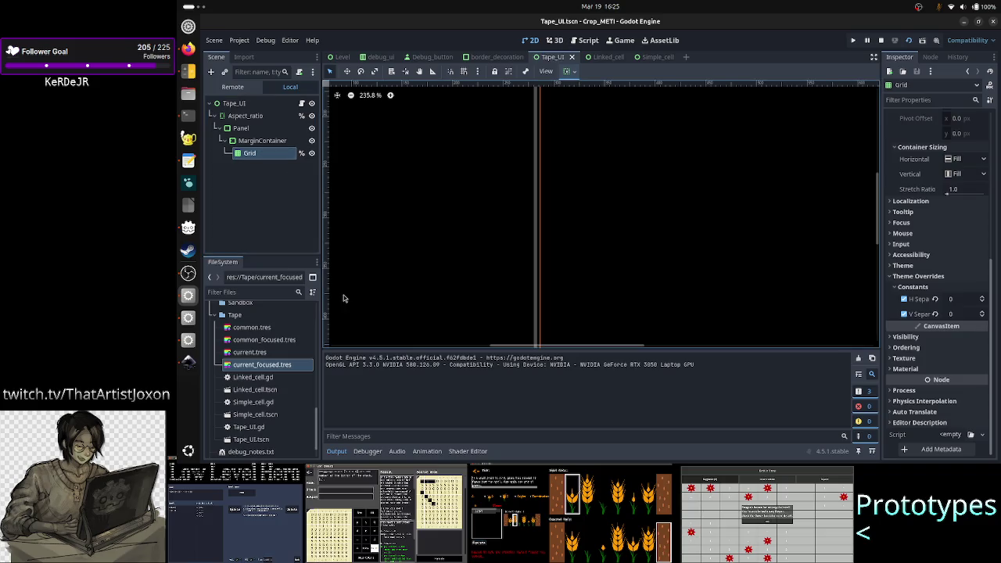
- Assign a New Theme to the Grid node's Theme property
click(937, 266)
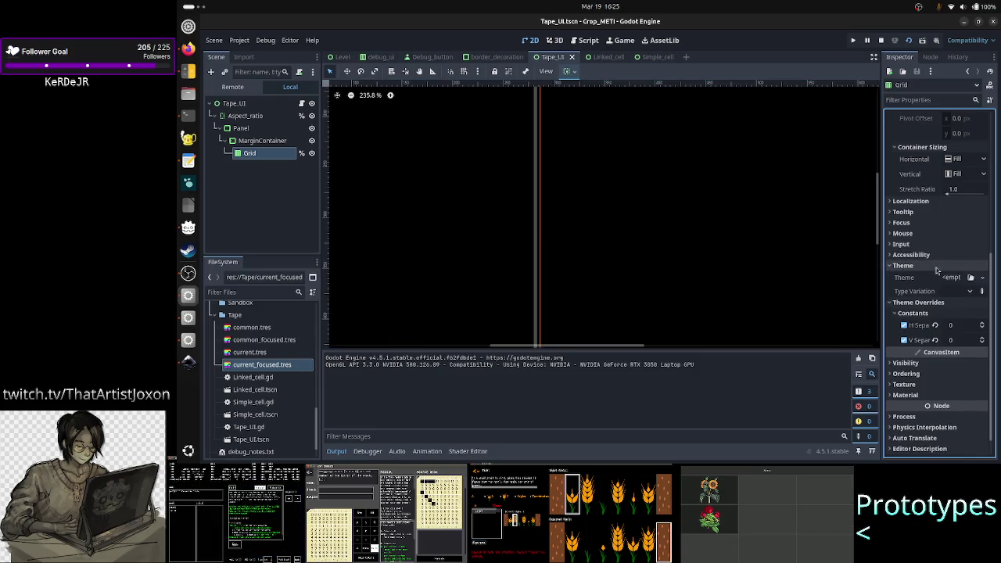
click(983, 278)
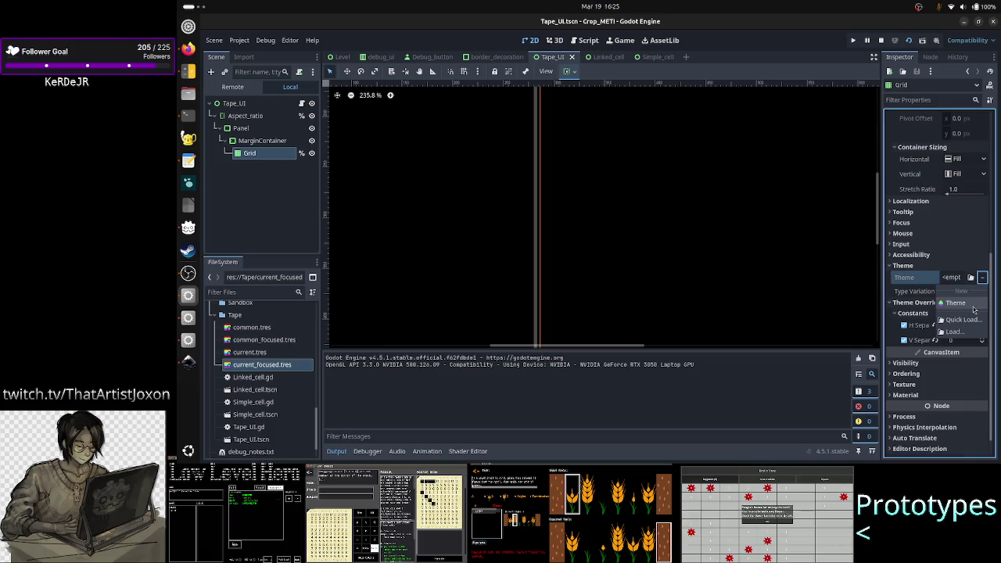
click(973, 305)
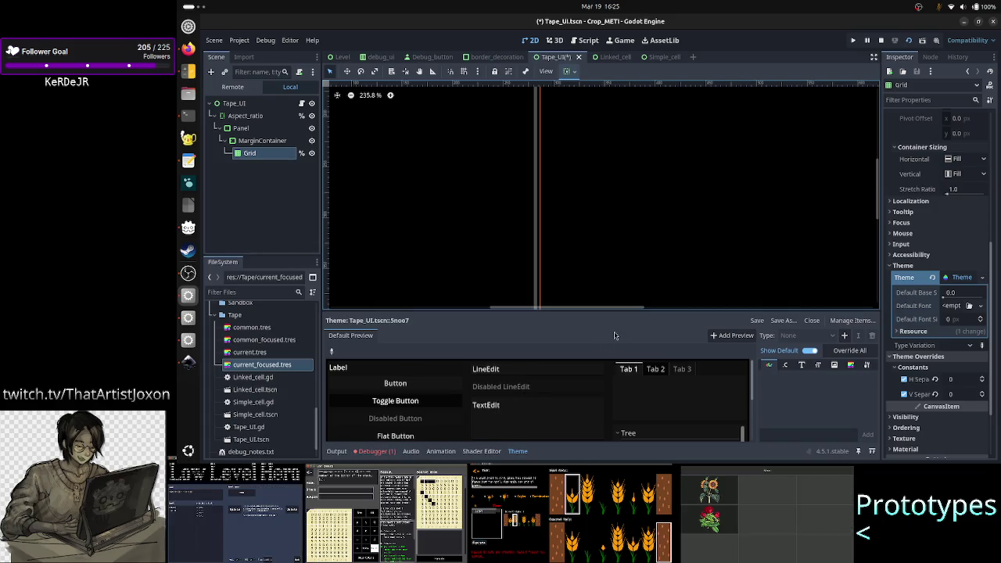
- Enlarge the Theme editor panel and bring up the Manage Theme Items dialog
drag(607, 307, 621, 149)
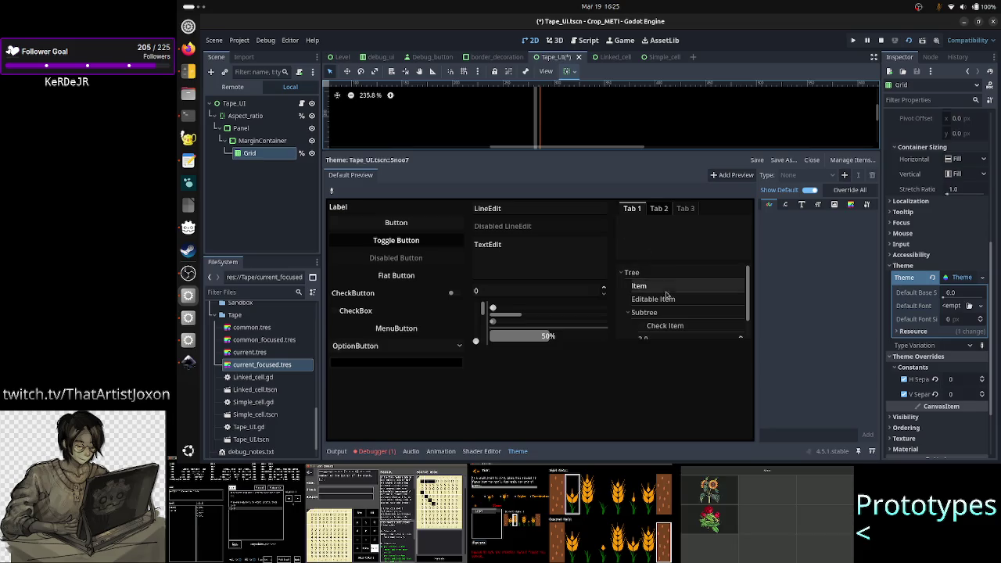
scroll(678, 316, down, 1)
scroll(678, 316, up, 2)
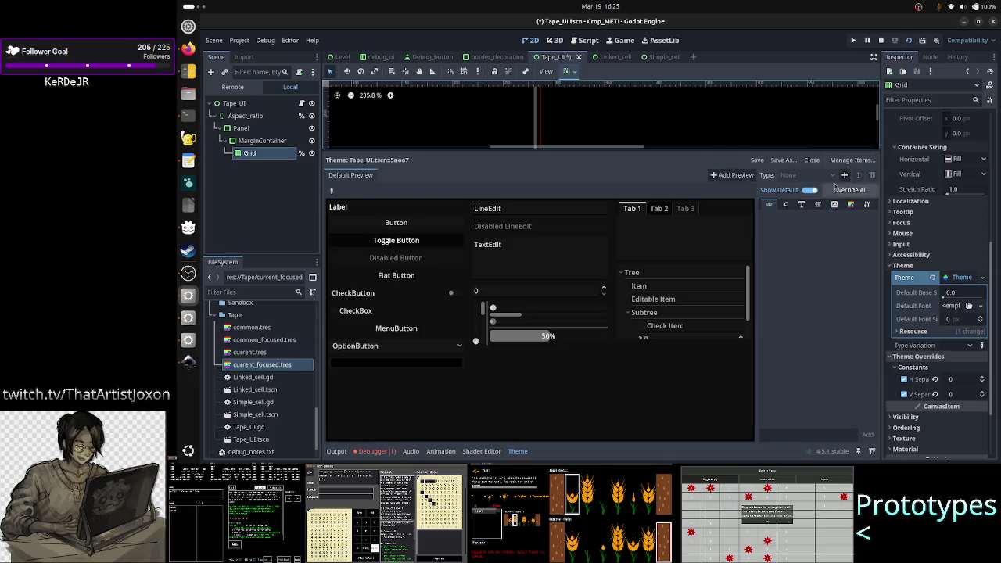
click(834, 177)
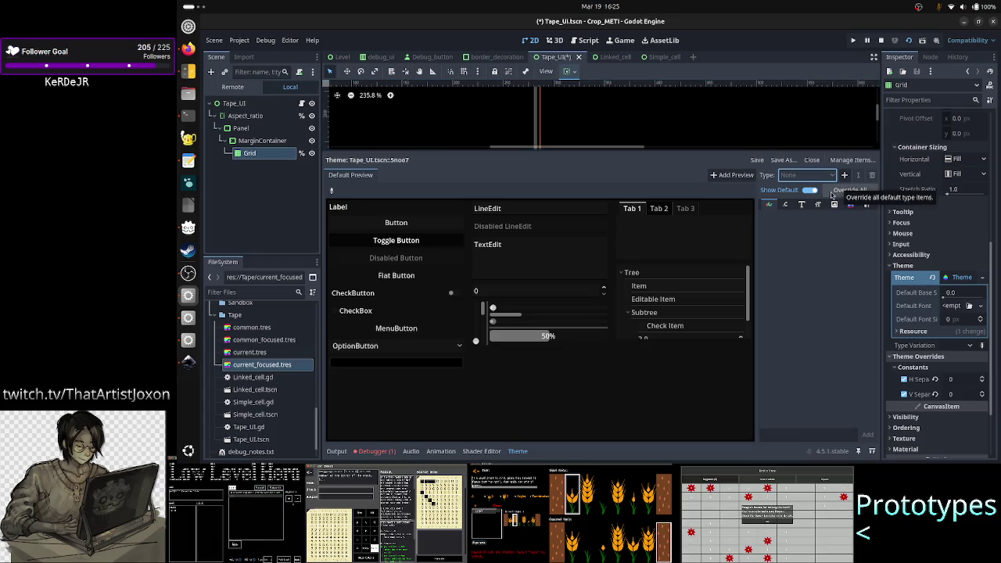
click(864, 160)
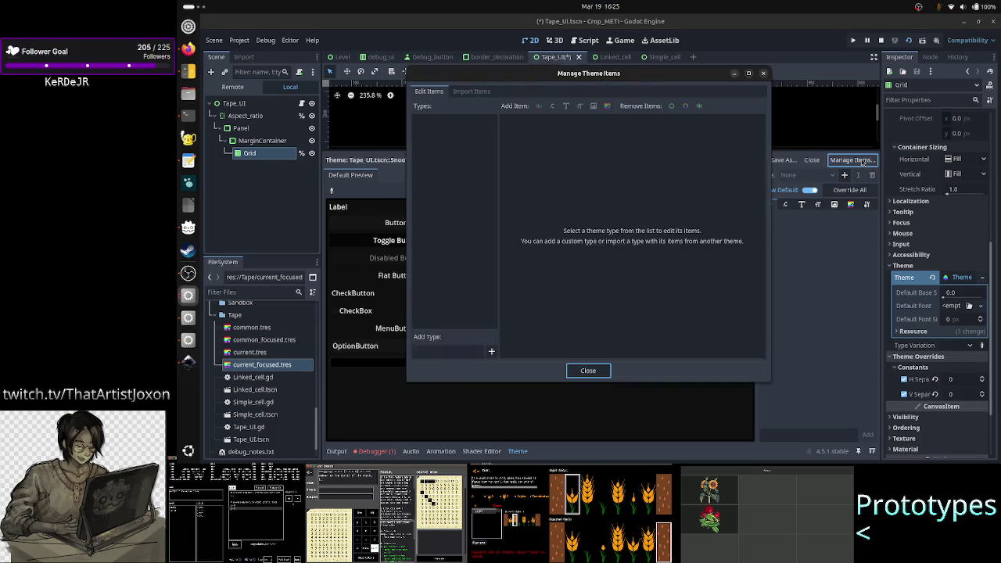
- Cancel and delete the custom 'rid' theme type, close the item manager, and list addable node types
click(492, 352)
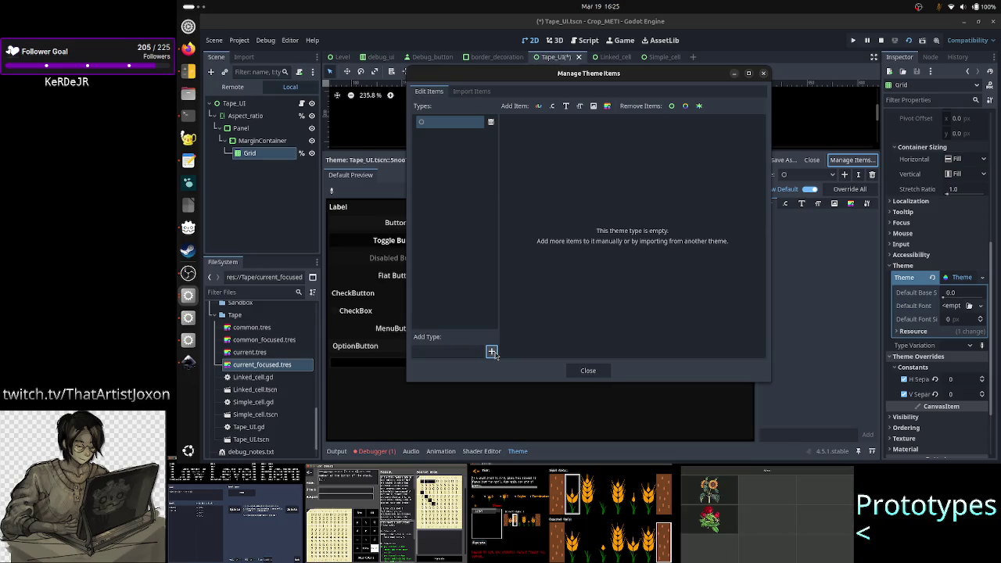
click(447, 124)
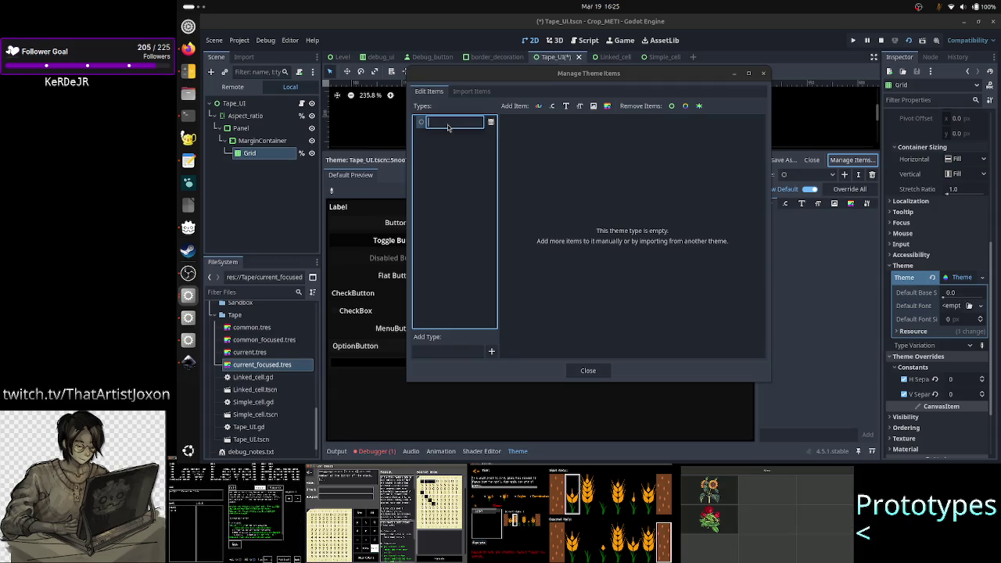
text(Grid)
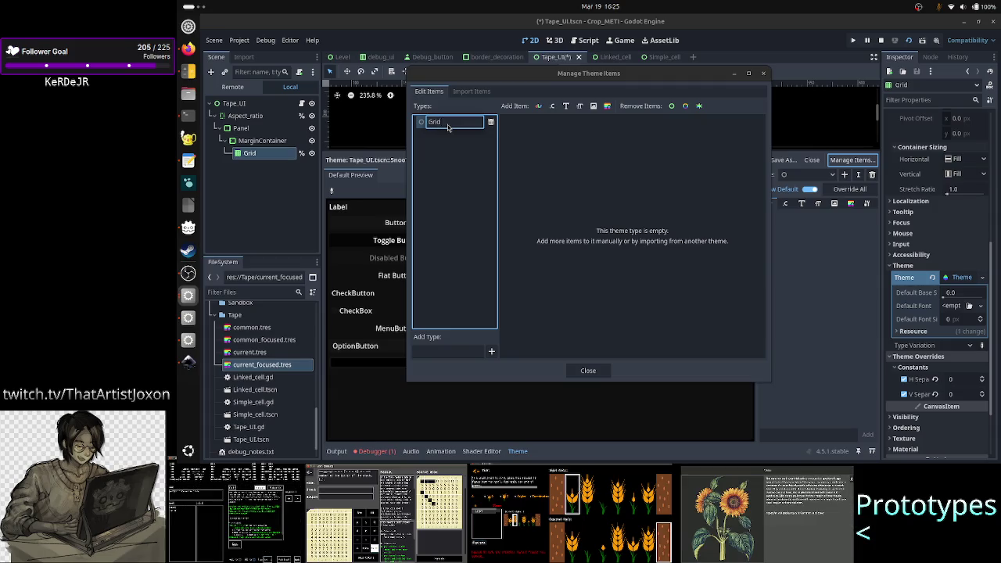
key(Escape)
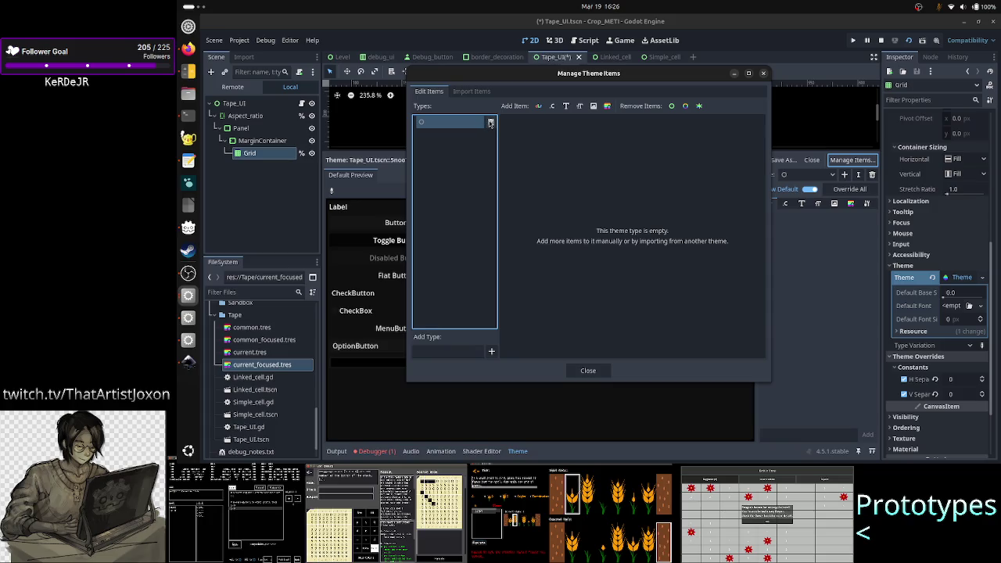
click(490, 122)
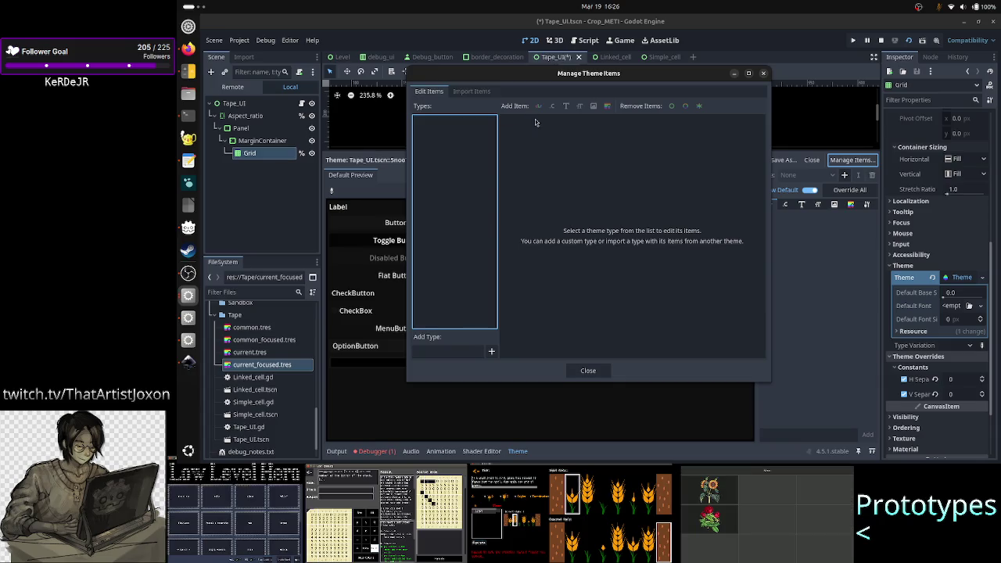
click(764, 73)
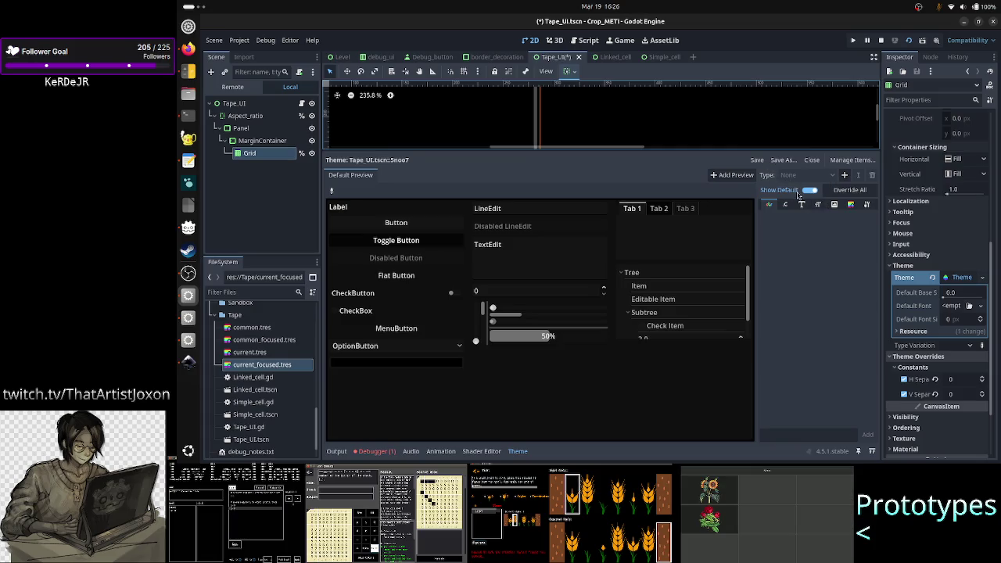
click(846, 177)
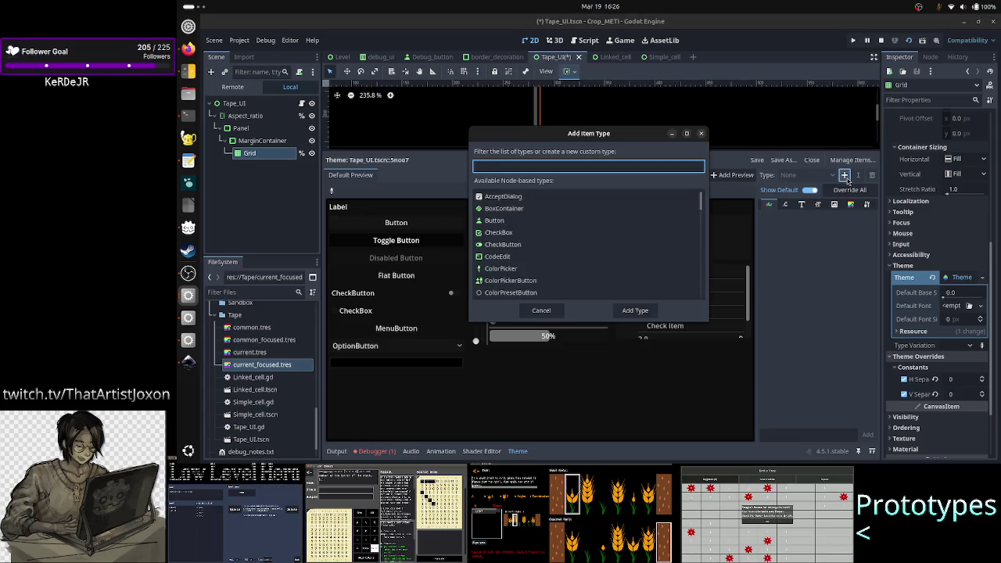
- Filter types by 'gridco', add GridContainer to the theme, and reopen the item manager
text(gridco)
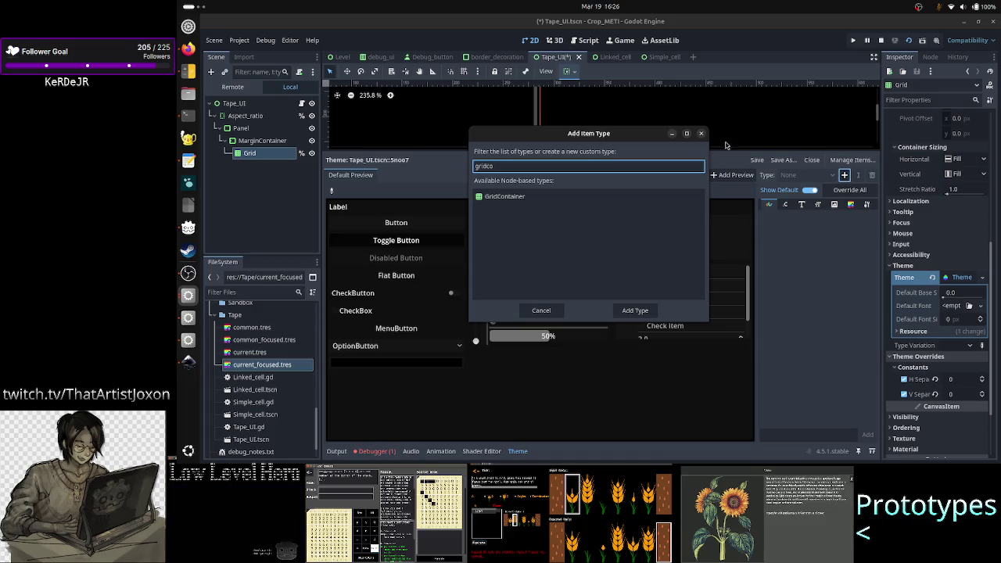
click(561, 198)
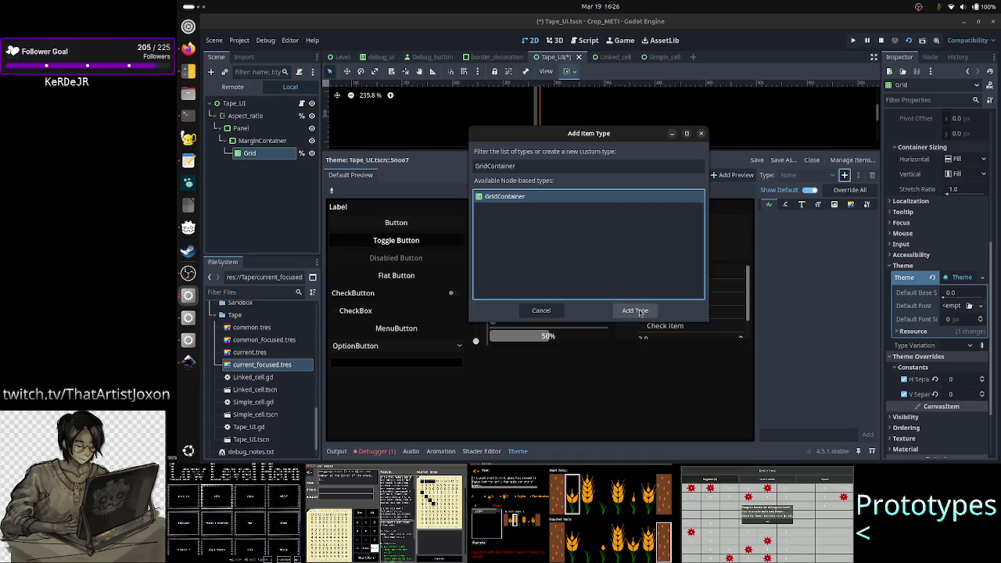
click(636, 312)
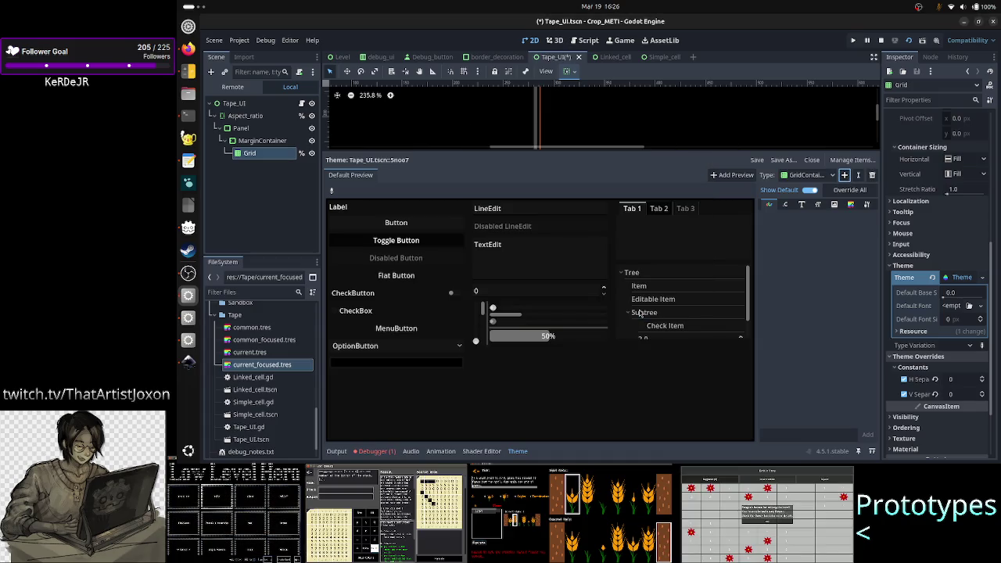
click(860, 161)
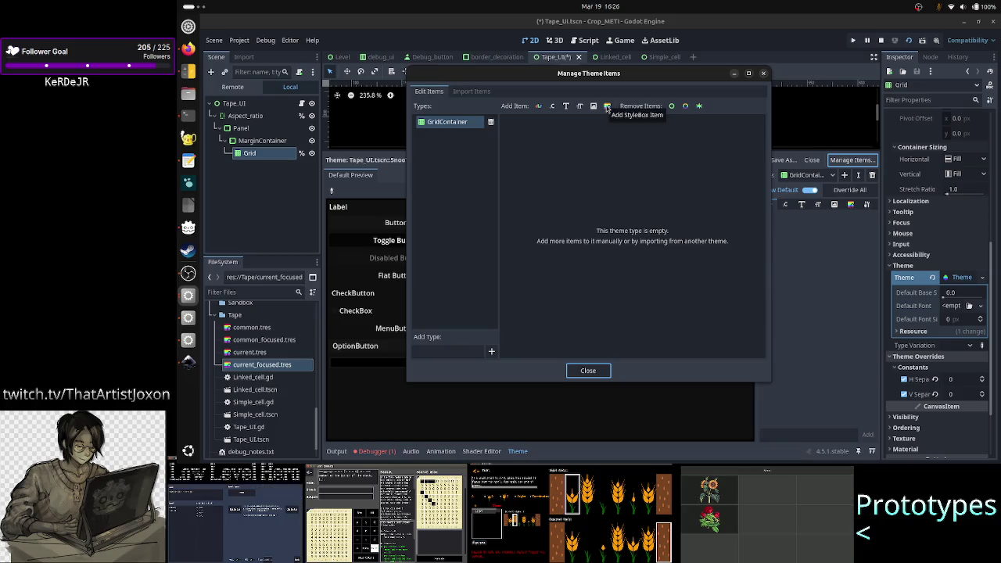
- Add a StyleBox item named FlatCM to the GridContainer type, then close the item manager
click(607, 107)
text(F)
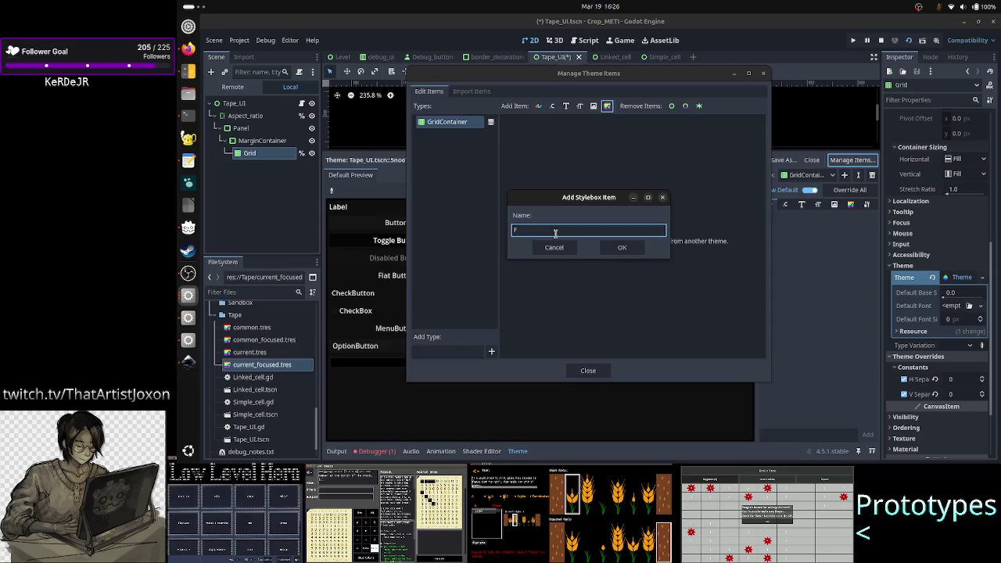
text(latCM)
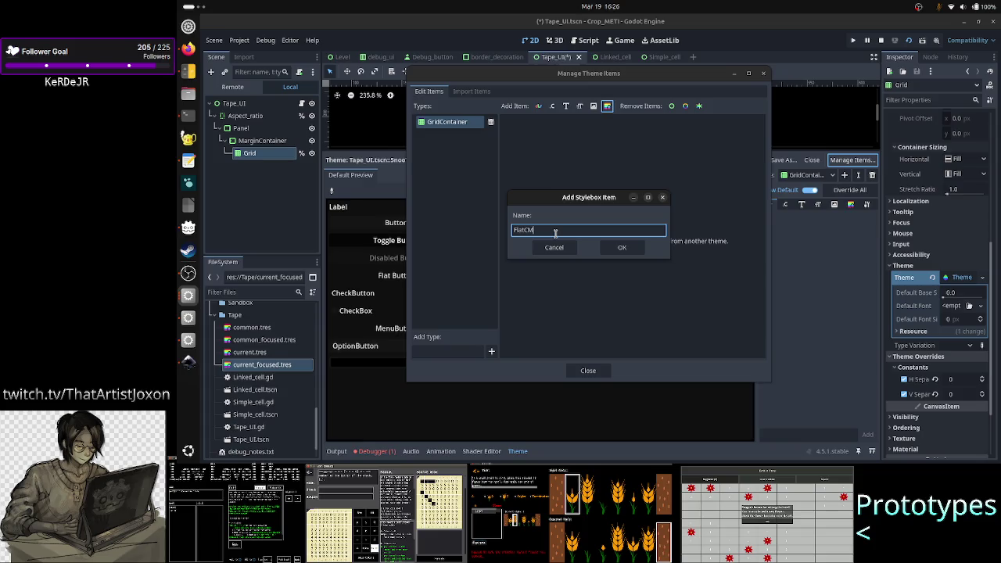
click(632, 248)
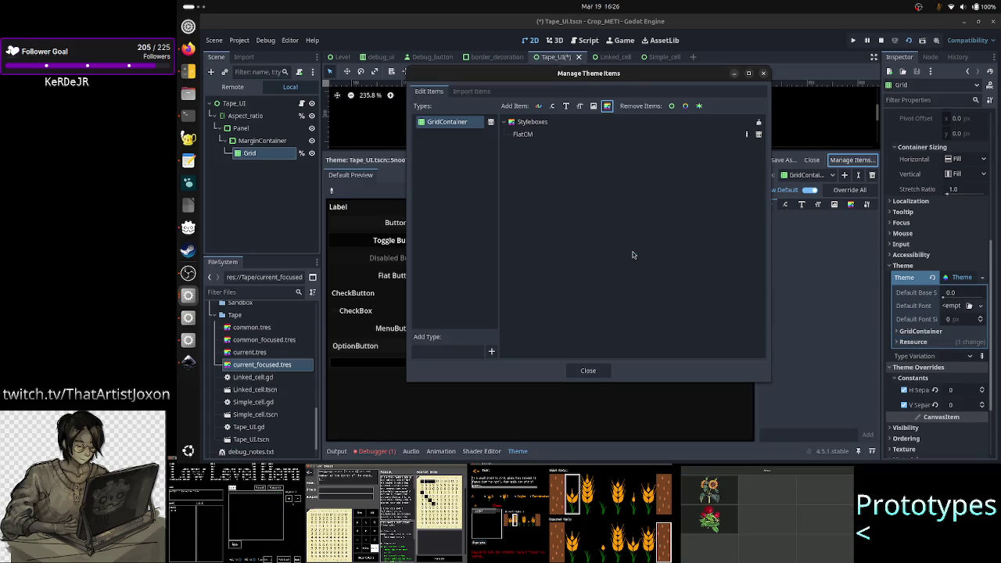
click(548, 127)
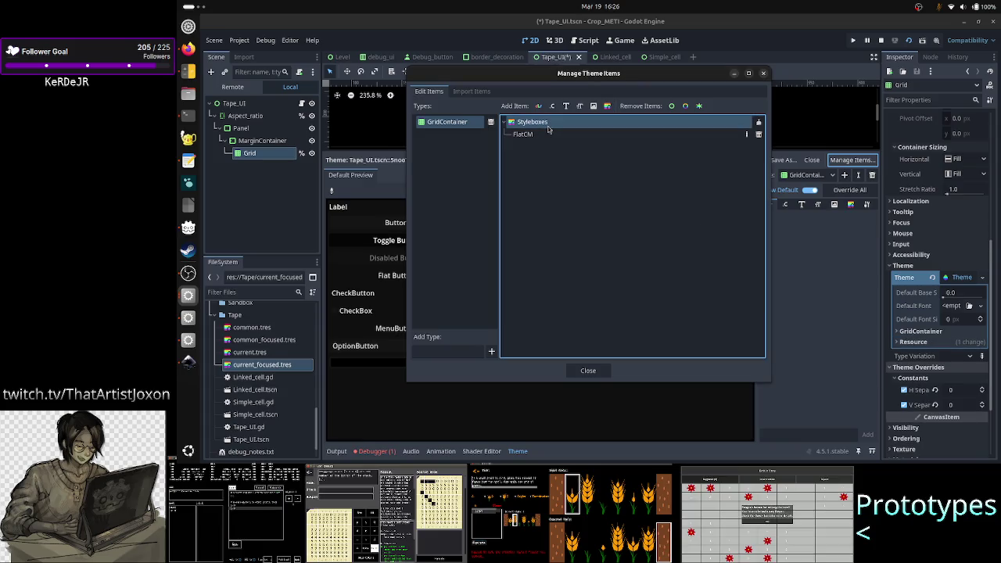
click(535, 136)
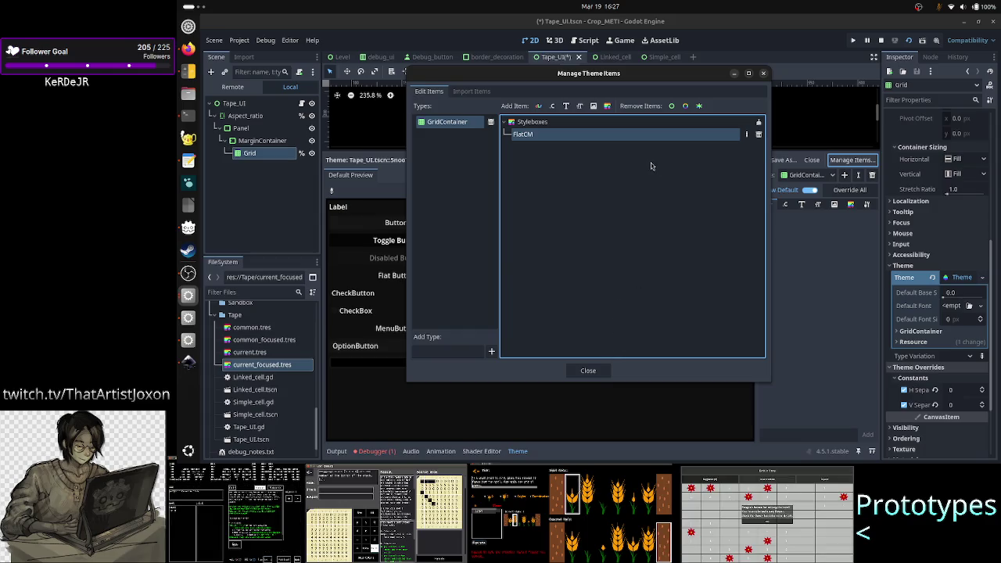
click(588, 372)
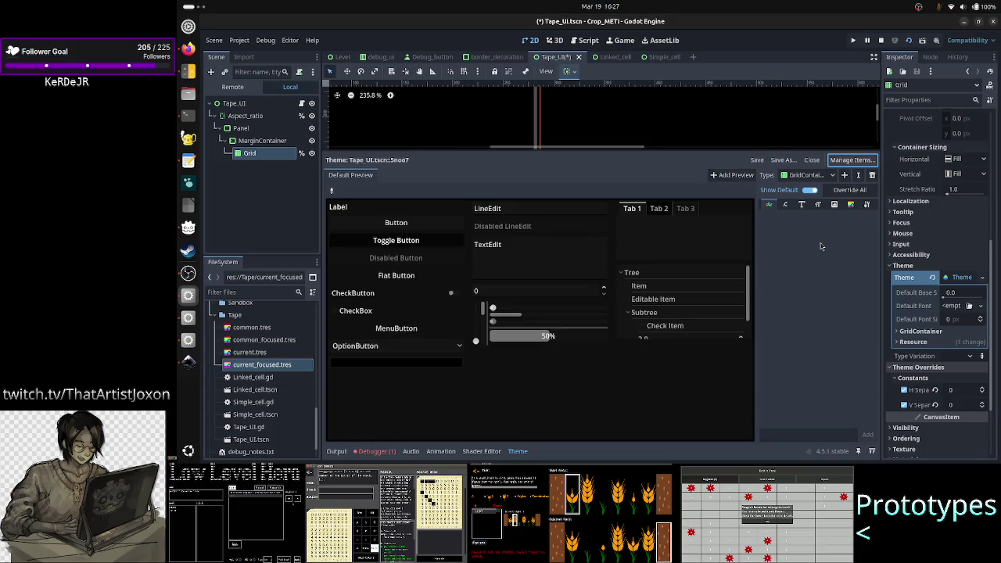
- Assign a new StyleBoxFlat to the GridContainer's FlatCM style and open it for editing
click(850, 204)
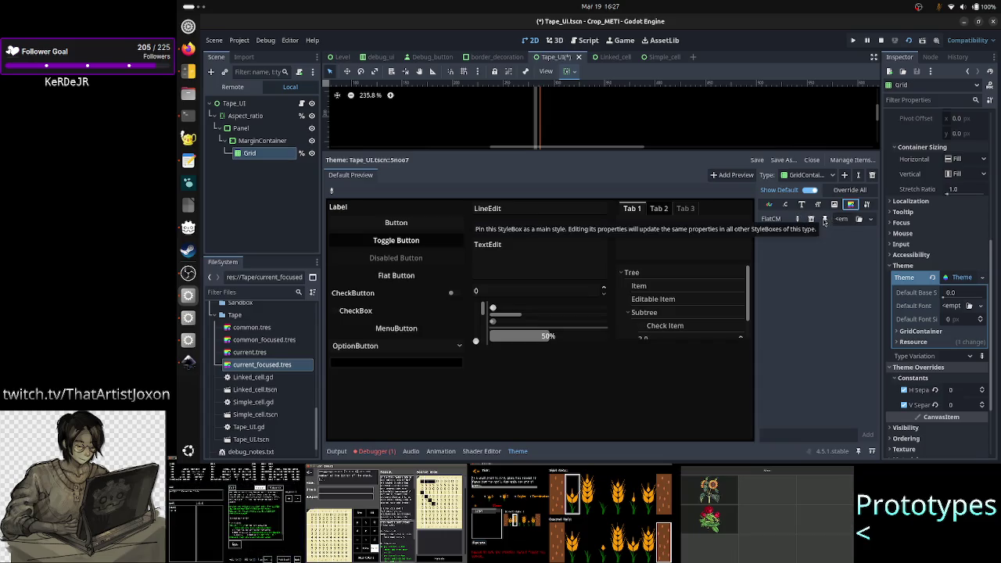
click(872, 220)
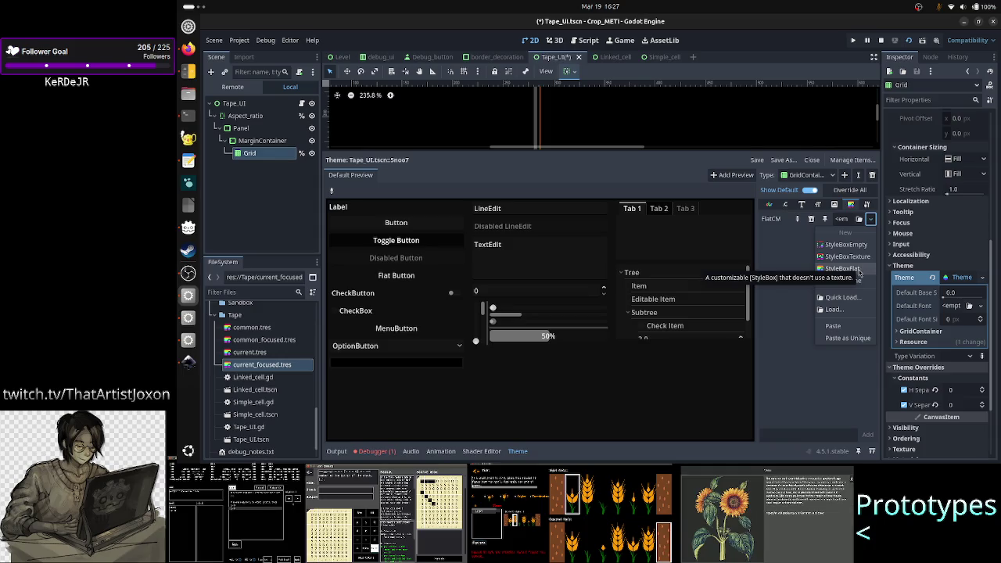
click(860, 270)
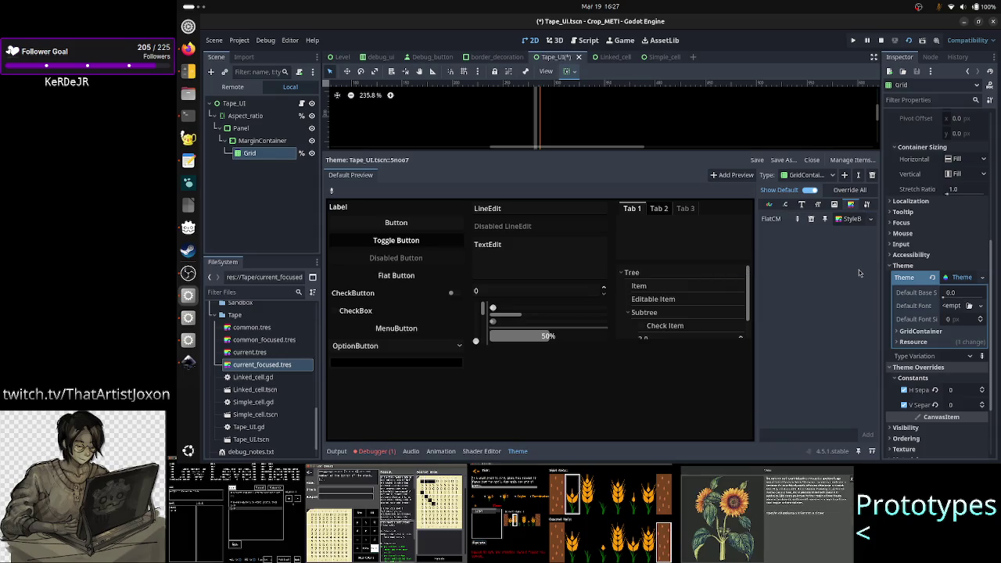
click(851, 220)
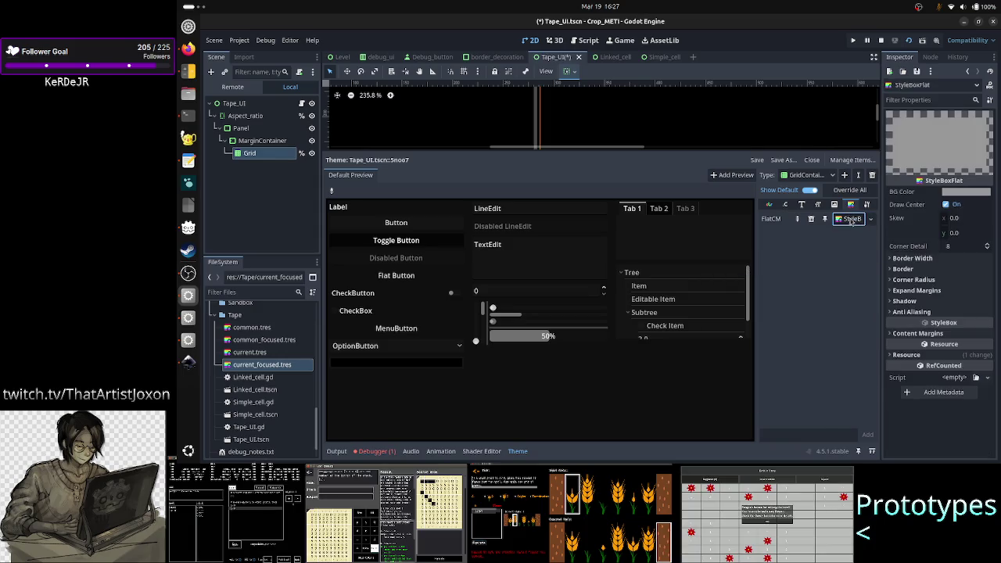
- Make the stylebox's background colour fully transparent (alpha 0, #99999900)
click(968, 193)
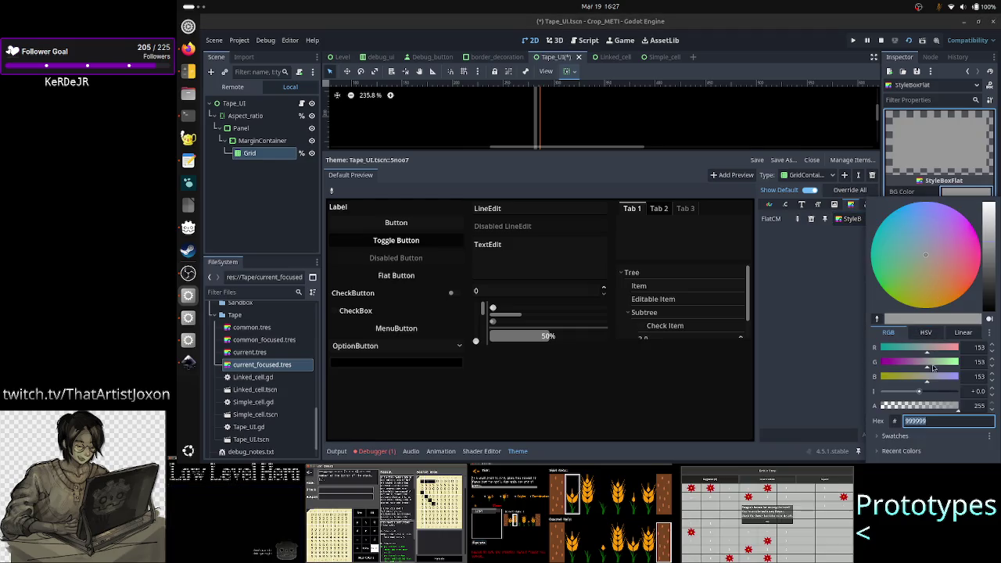
drag(951, 405, 878, 406)
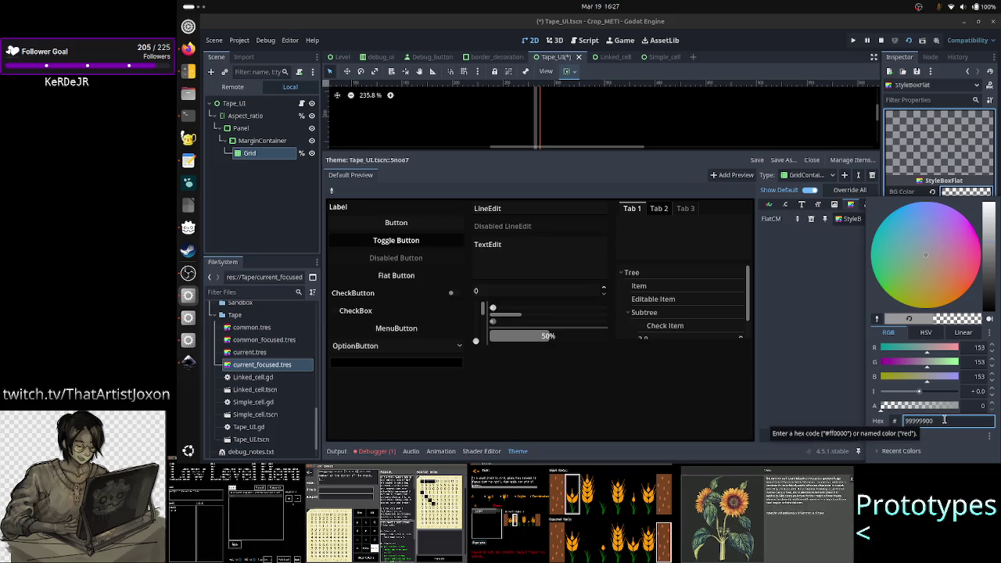
key(Escape)
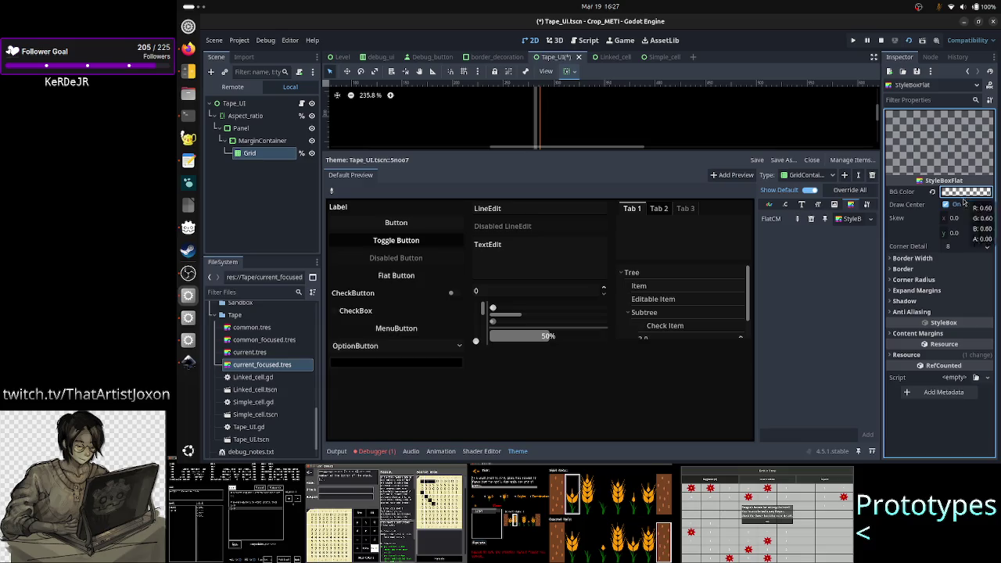
click(931, 258)
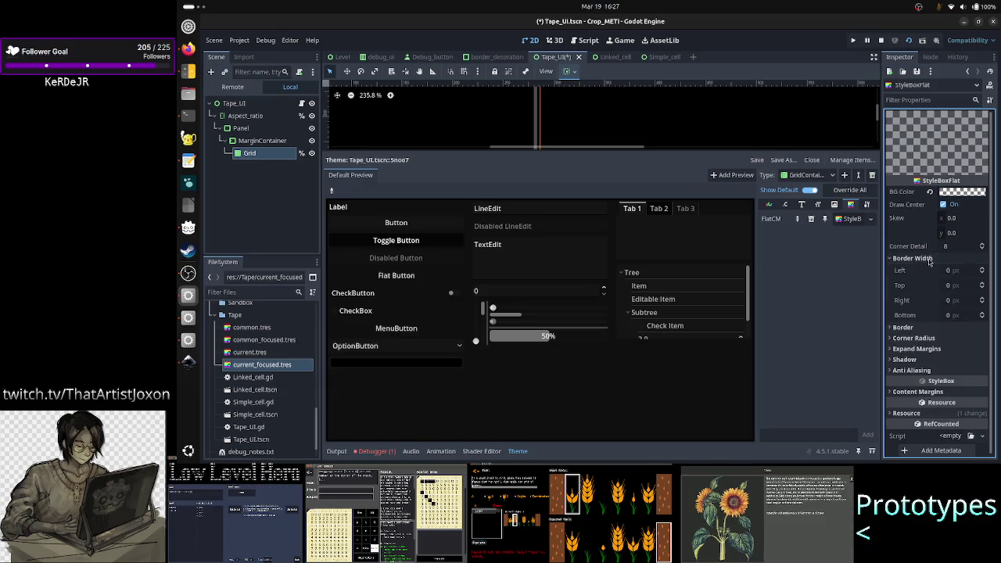
- Set the left, top, right and bottom border widths to 3
click(963, 272)
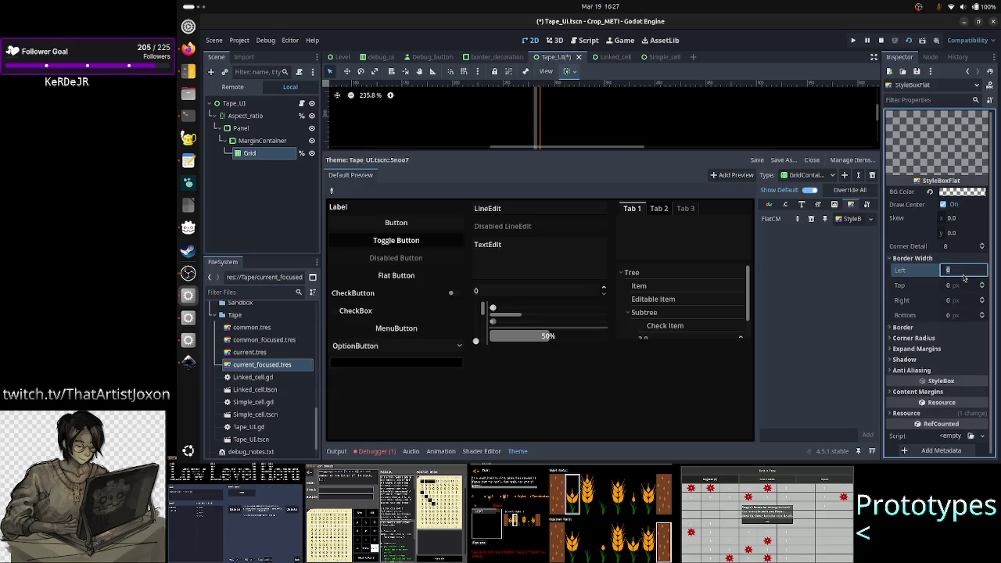
text(3)
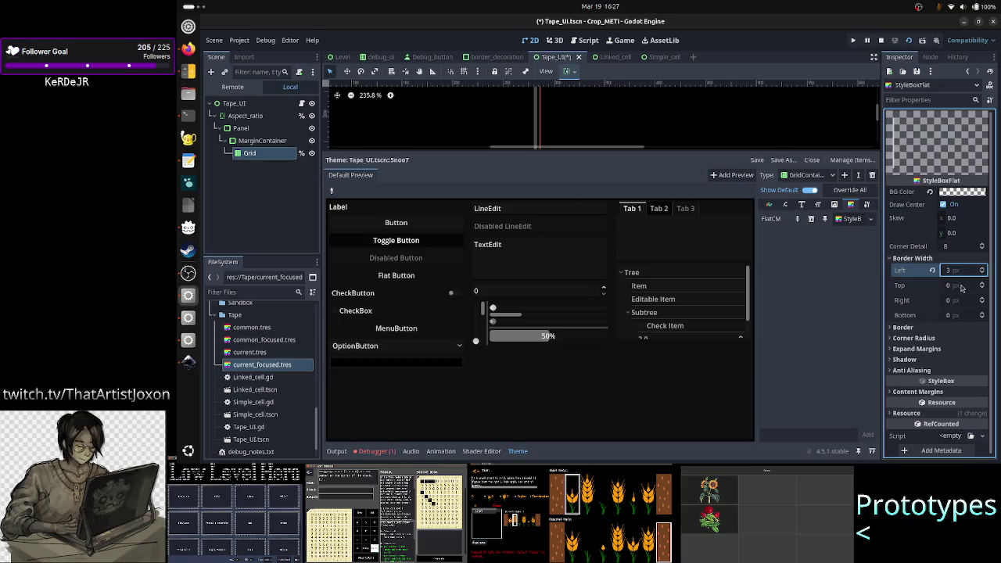
click(962, 286)
text(3)
key(Return)
click(962, 300)
text(3)
click(961, 316)
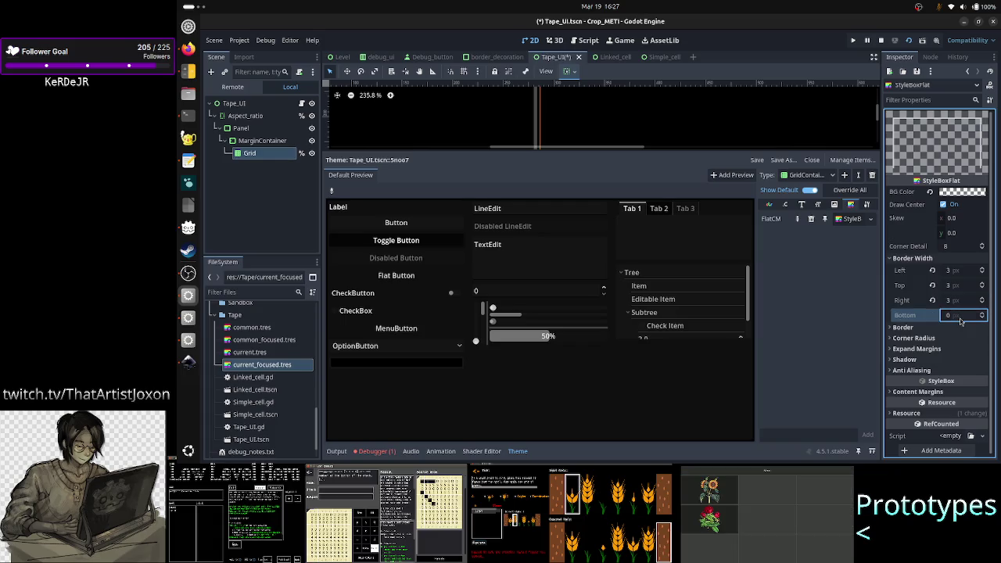
text(3)
key(Return)
- Colour the border dark grey with RGB 77, 77, 77 (#4d4d4d)
click(919, 327)
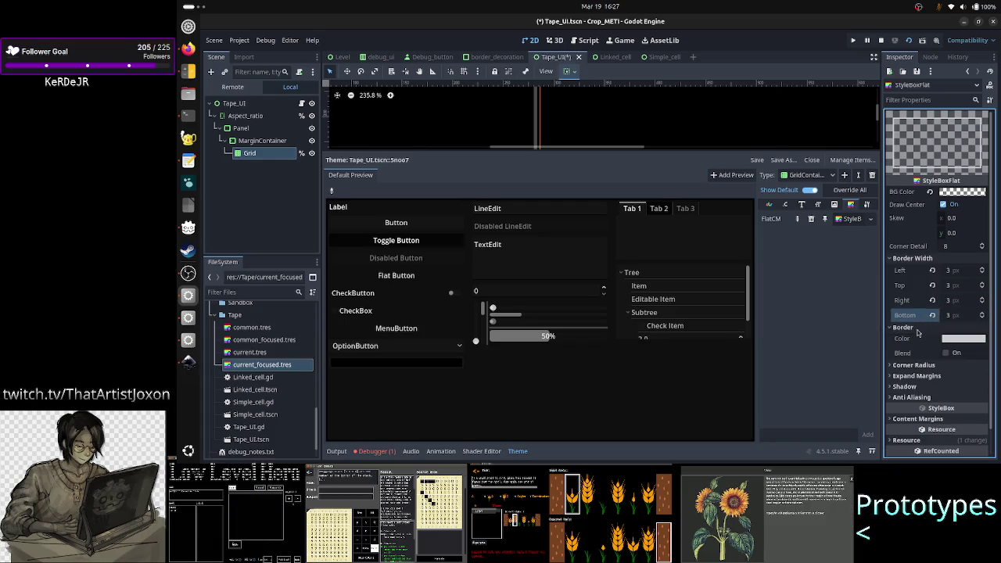
click(970, 345)
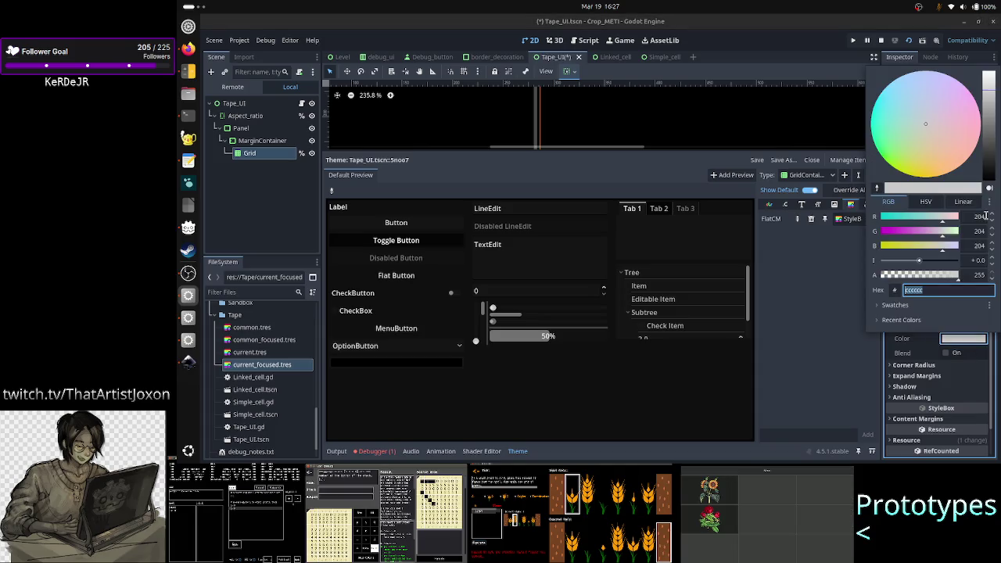
click(974, 219)
text(77)
click(974, 232)
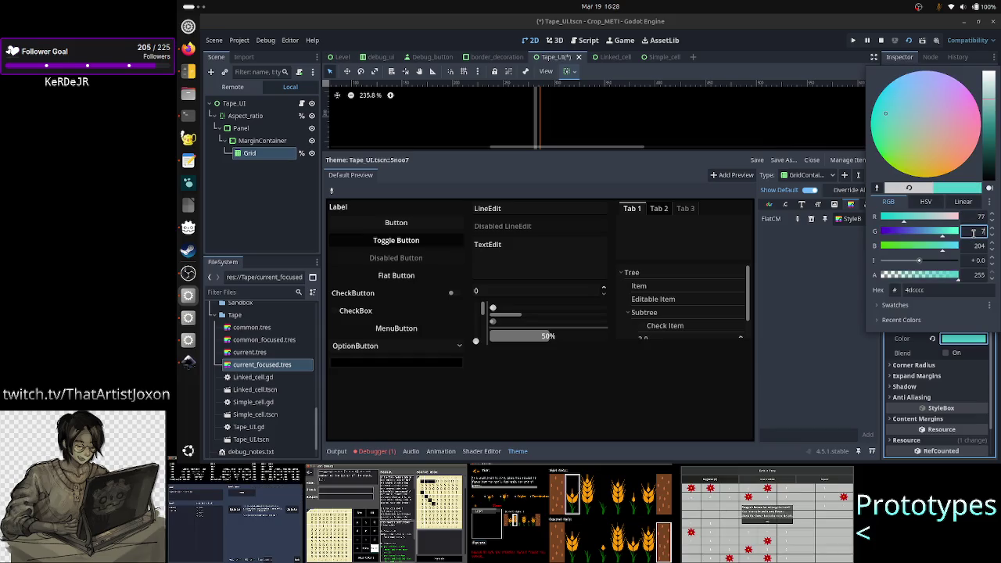
text(7)
click(973, 247)
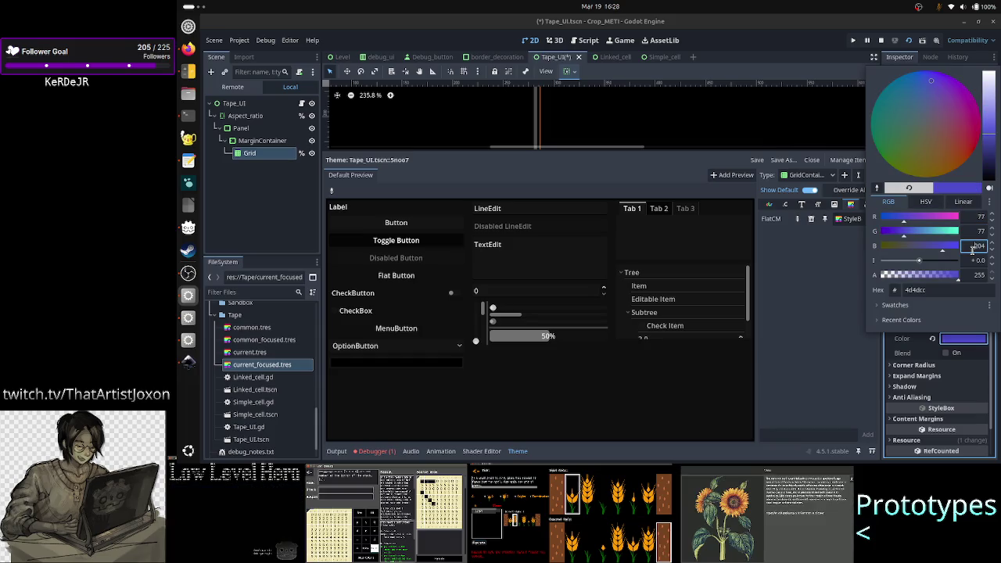
text(77)
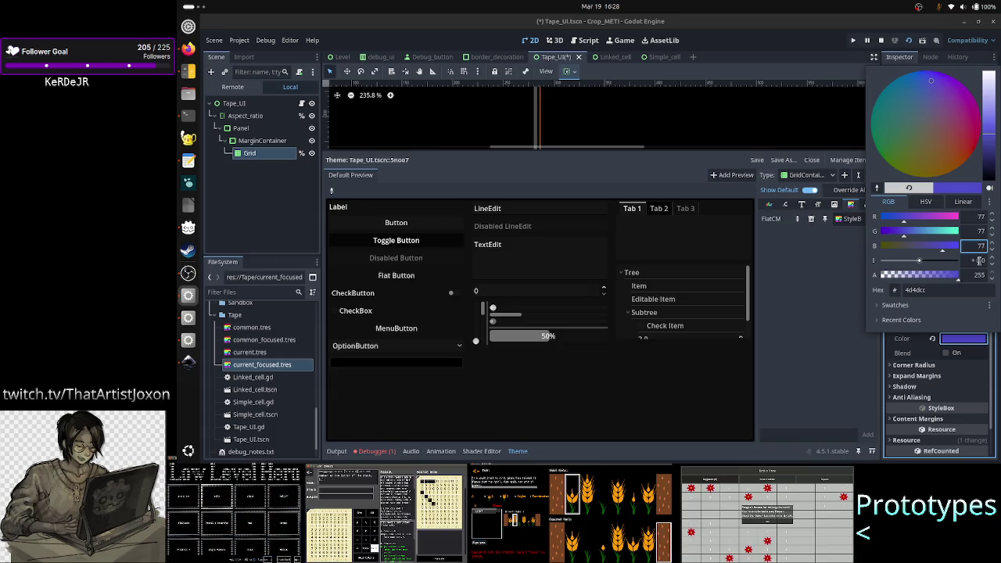
click(981, 232)
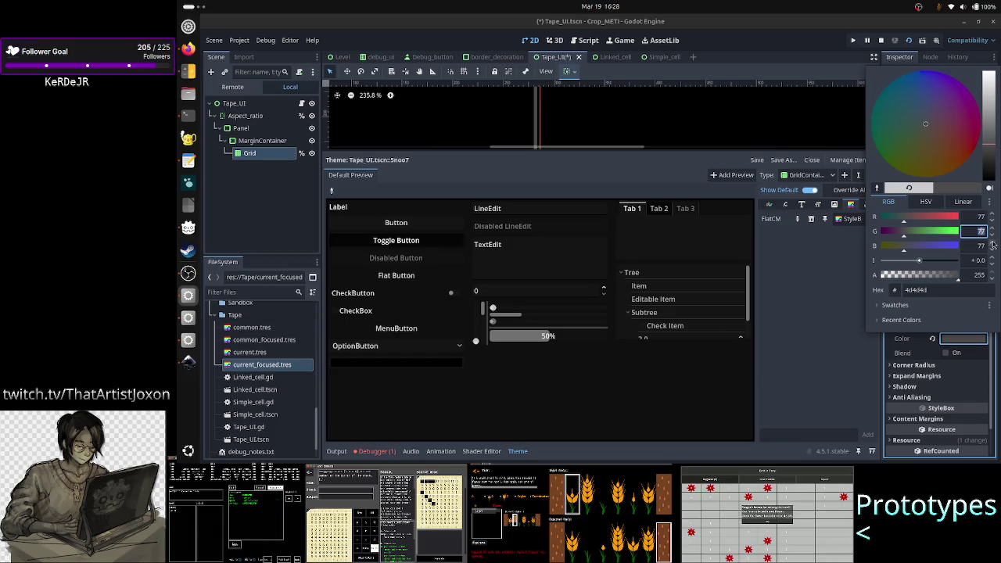
click(890, 367)
click(946, 365)
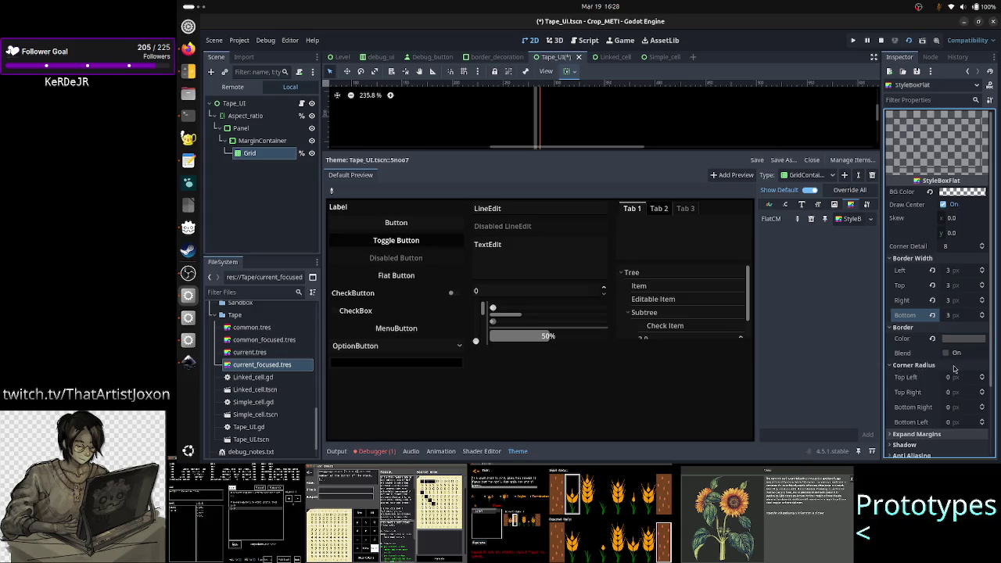
- Expand the stylebox's Expand Margins and Content Margins sections
scroll(947, 366, down, 2)
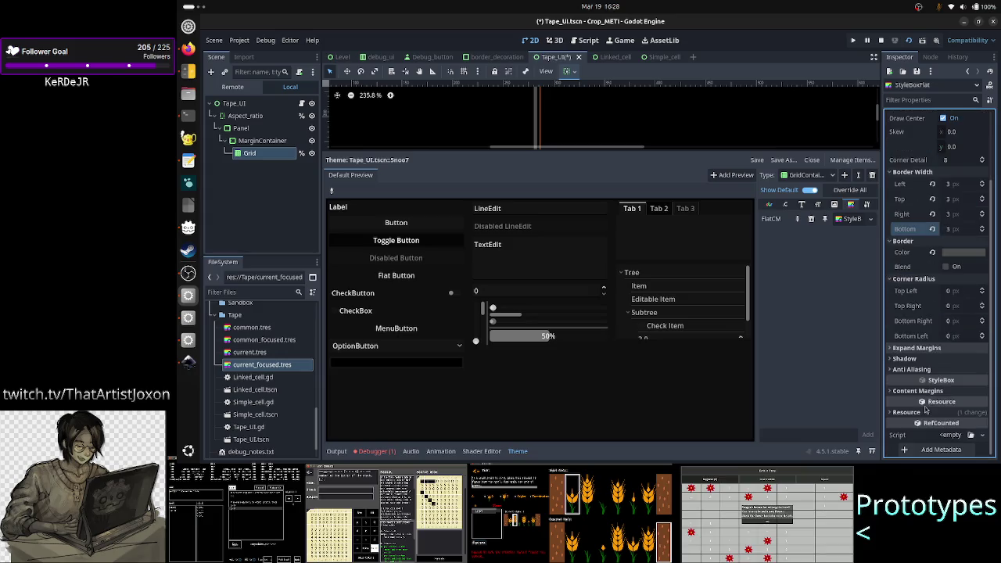
click(939, 348)
scroll(939, 352, down, 2)
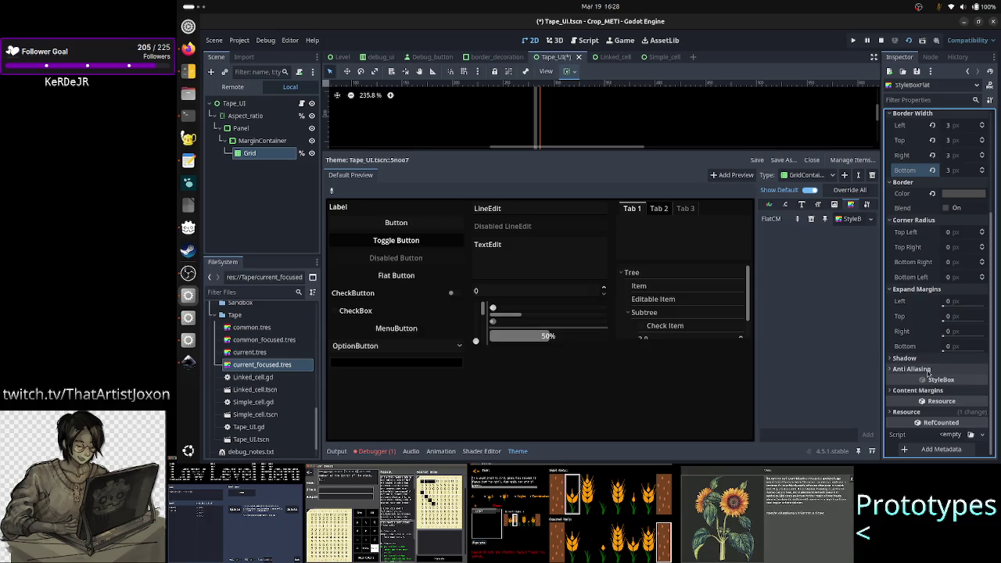
click(941, 391)
scroll(941, 391, down, 2)
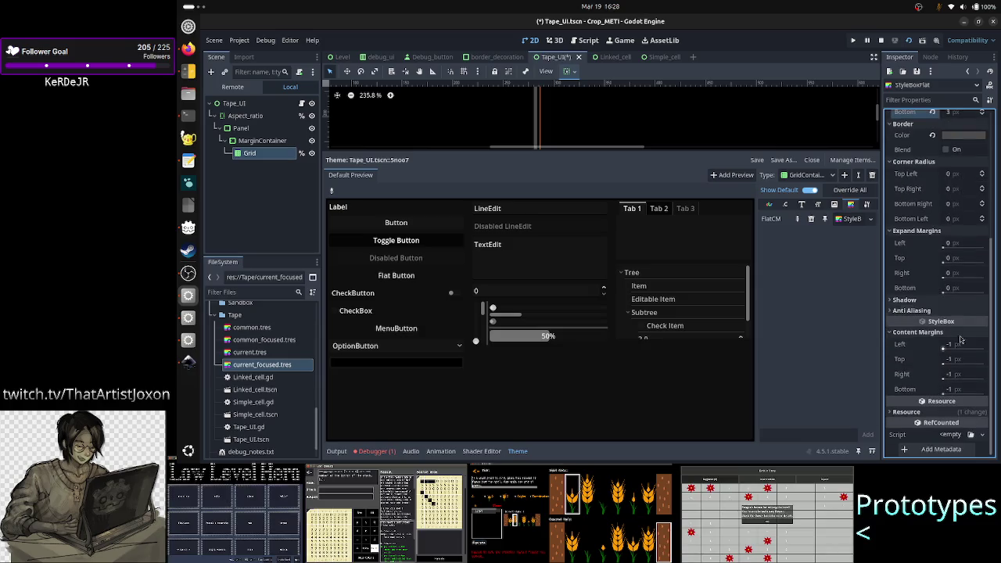
- Set the left, top, right and bottom content margins to 0
click(960, 346)
text(0)
key(Return)
click(960, 360)
text(0)
key(Return)
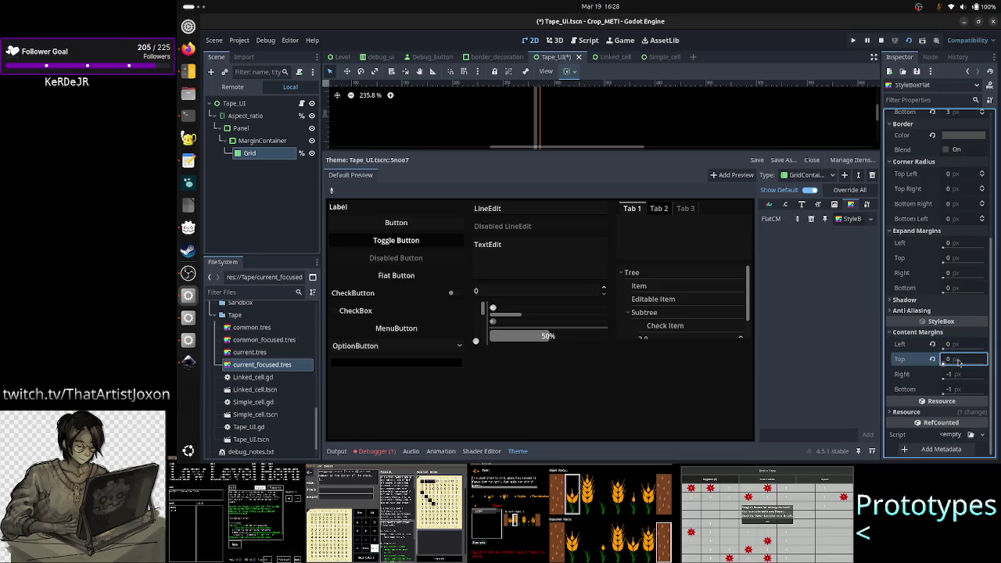
click(962, 375)
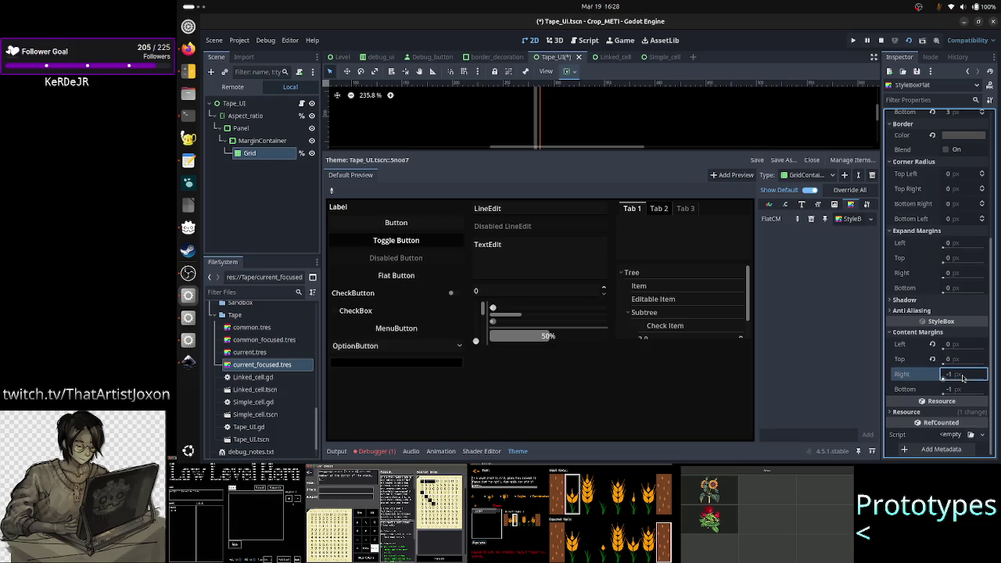
text(0)
key(Return)
click(962, 389)
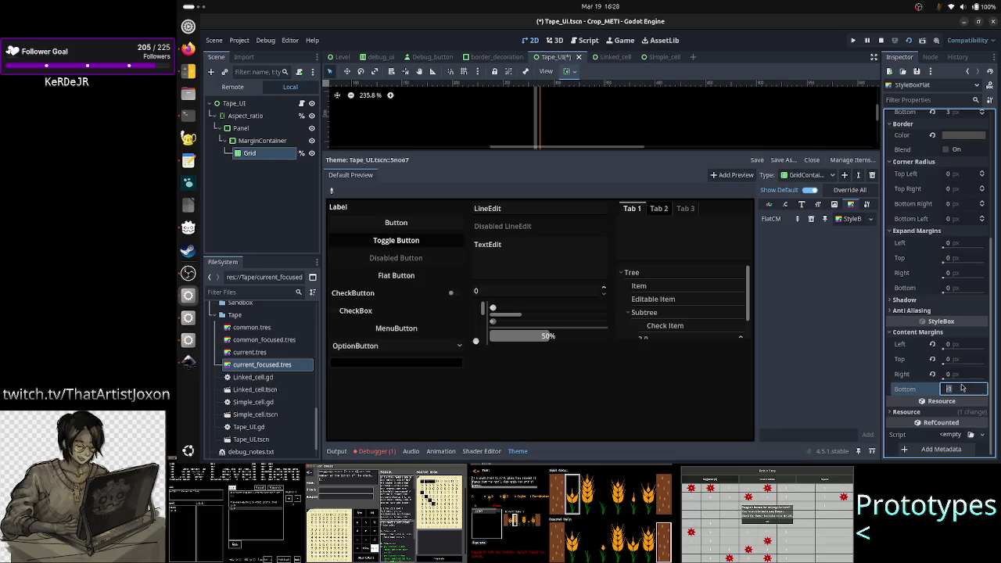
text(0)
key(Return)
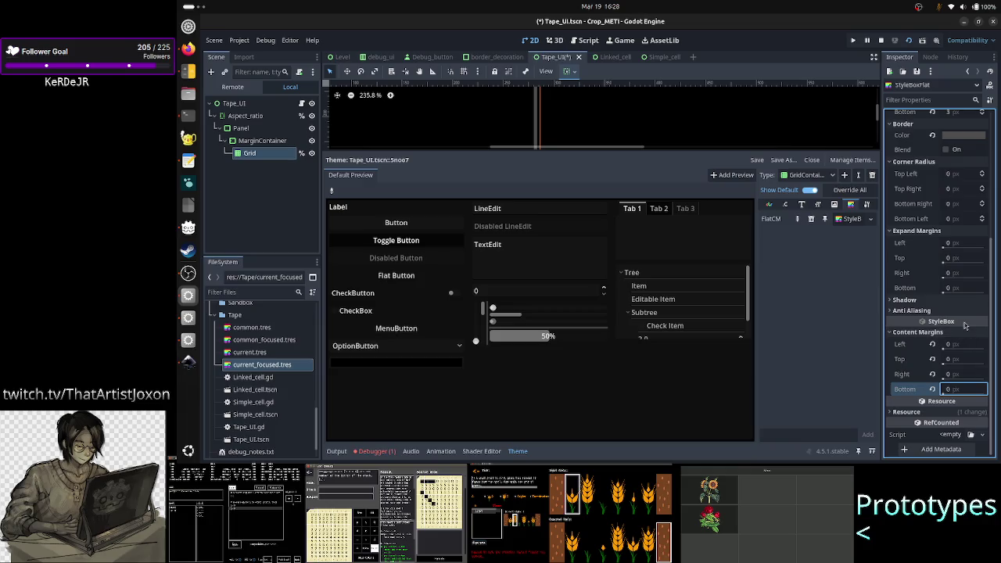
- Save the Tape_UI scene and return to the Grid node's properties
scroll(978, 243, up, 5)
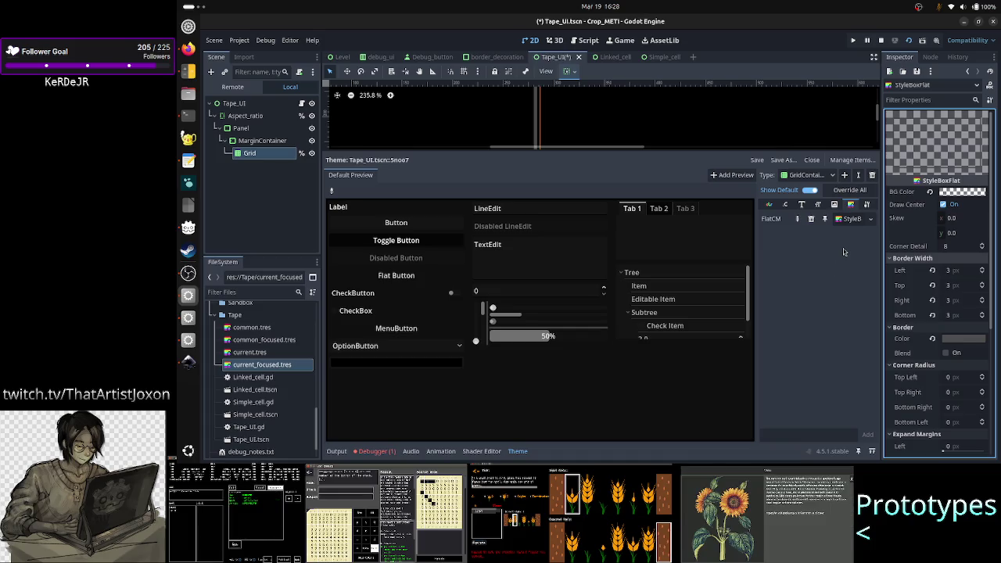
key(ctrl+s)
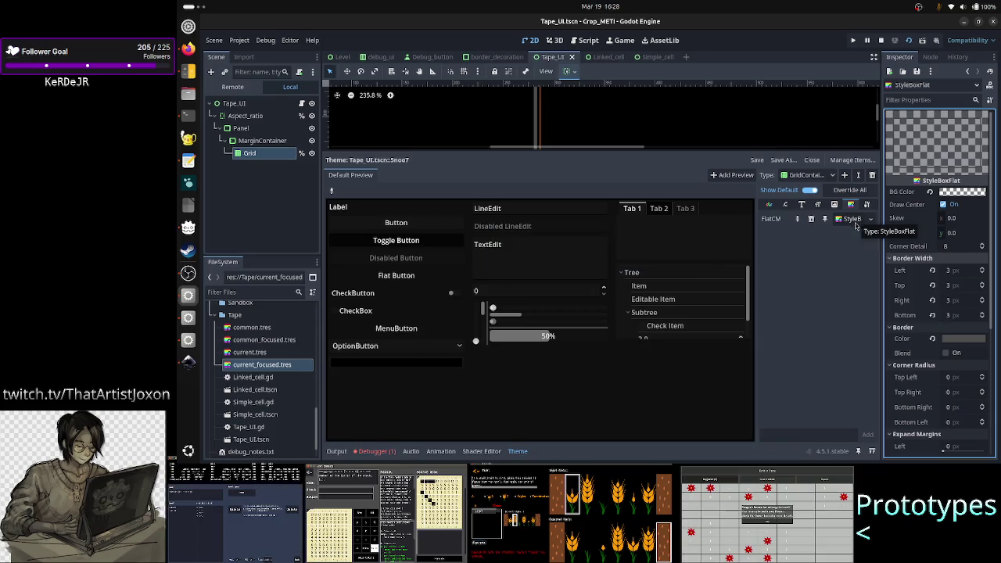
click(272, 154)
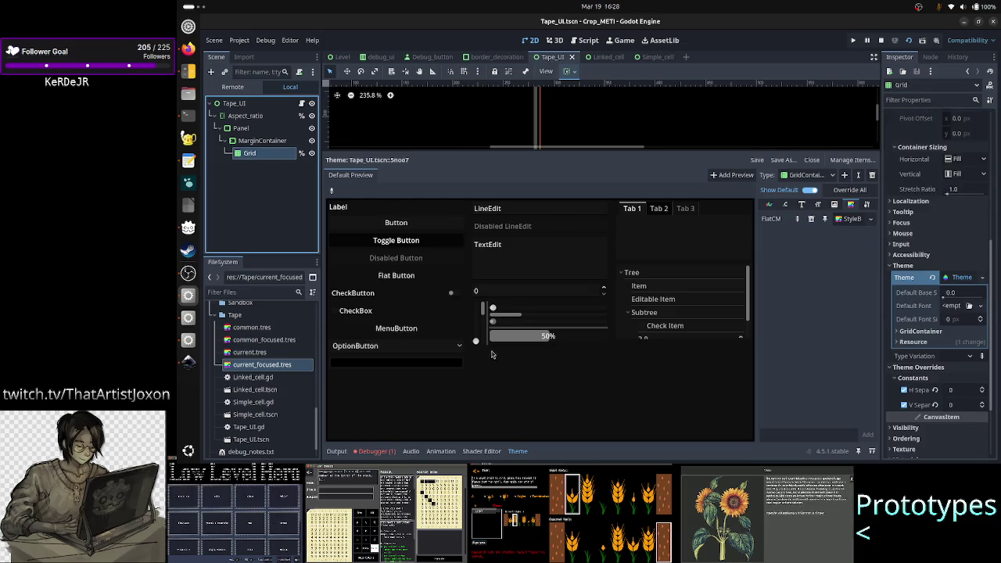
- Toggle the Output panel and reveal the GridContainer styles in Grid's Theme
click(347, 454)
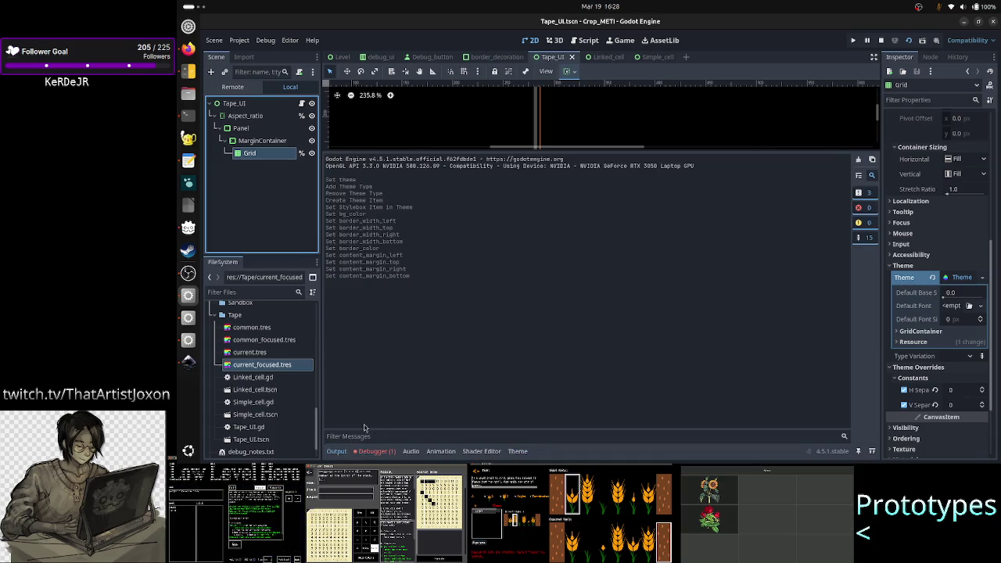
click(344, 452)
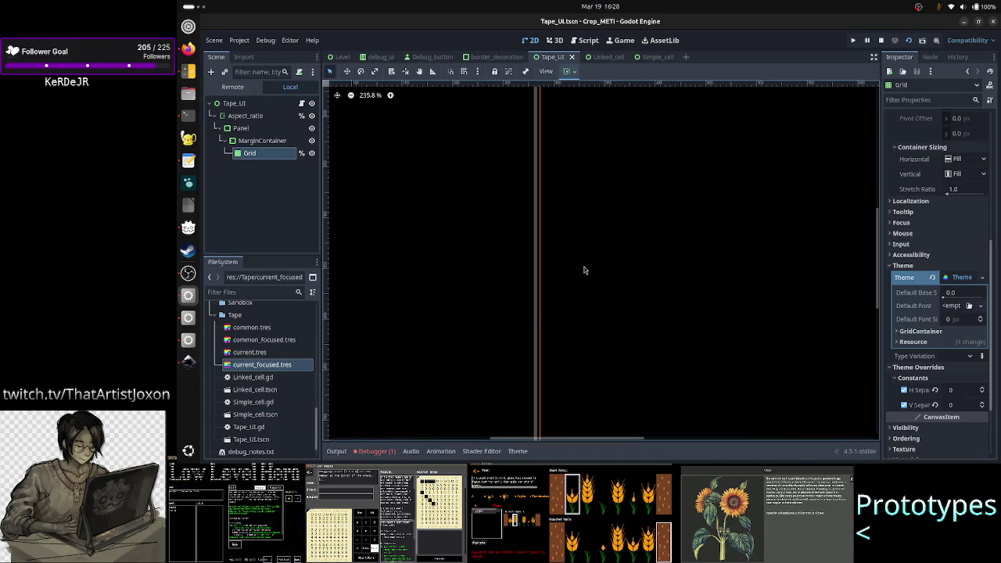
mouse_move(929, 325)
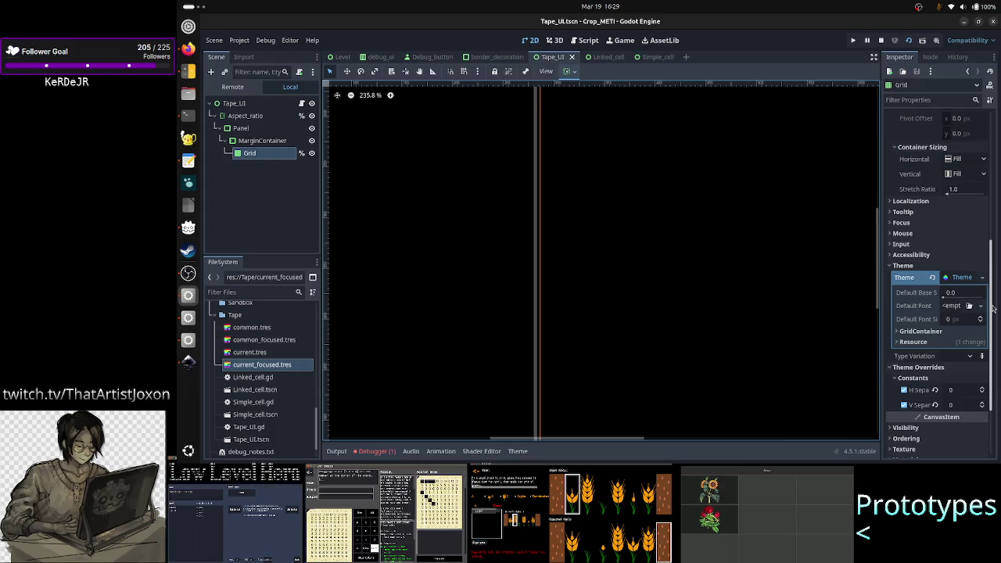
click(921, 331)
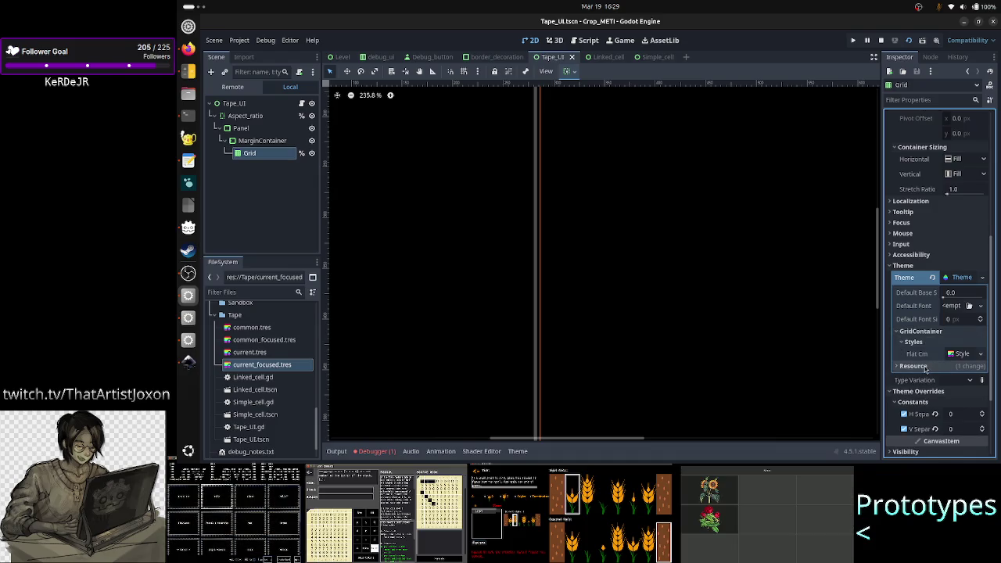
click(914, 366)
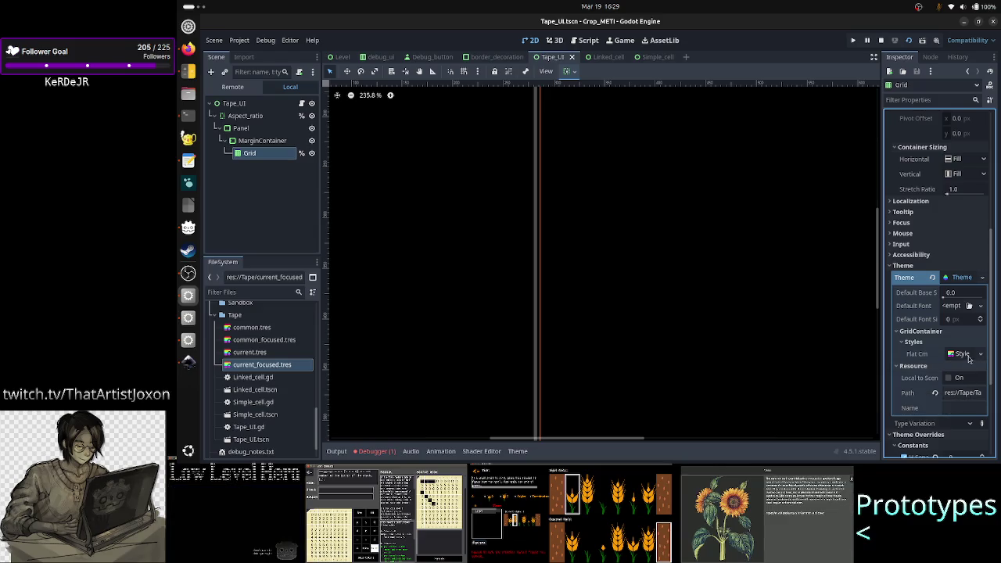
- Expand the Flat Cm stylebox to inspect it, then collapse it again
click(962, 353)
scroll(954, 402, down, 2)
scroll(955, 401, down, 8)
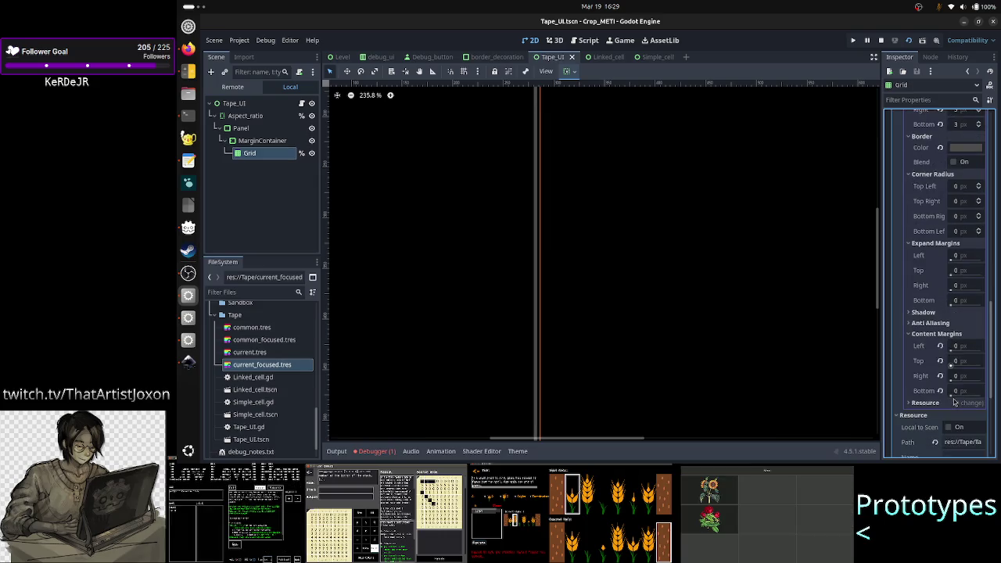
scroll(954, 401, up, 10)
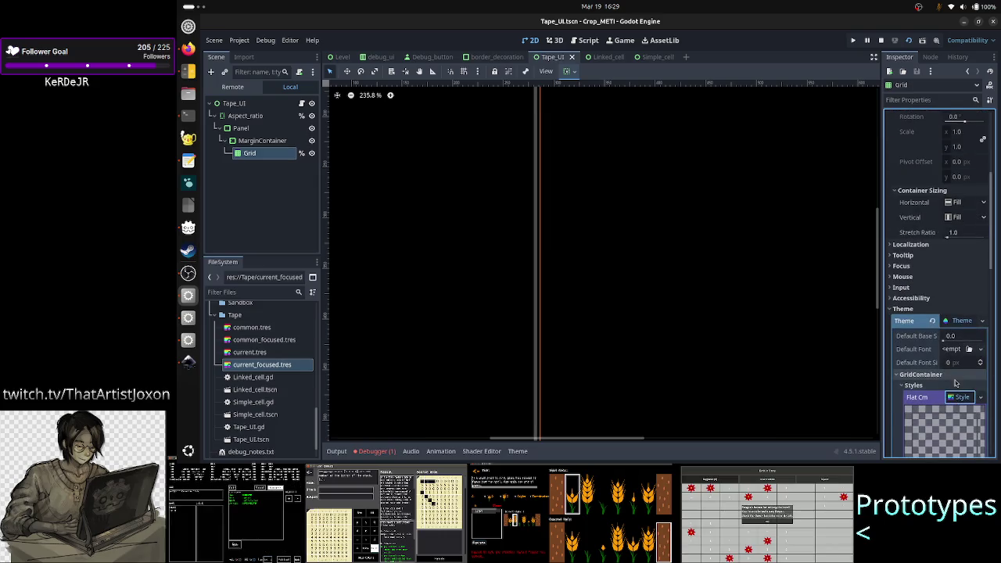
click(963, 399)
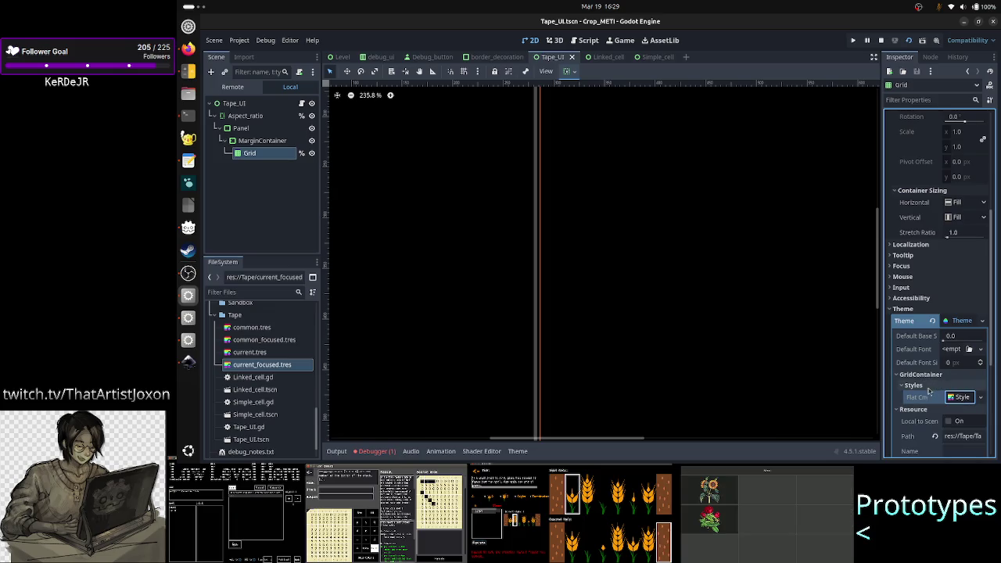
scroll(968, 358, up, 5)
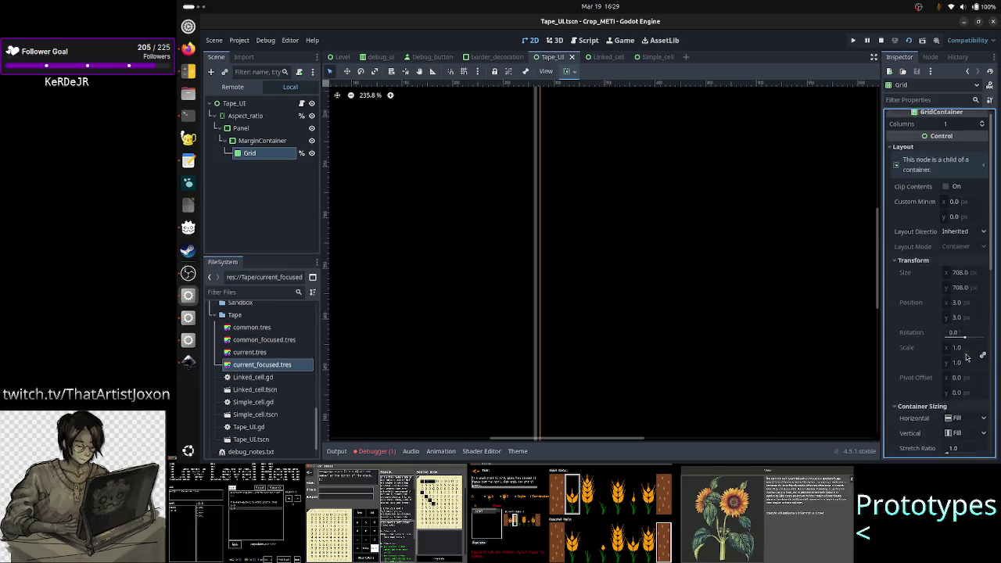
scroll(933, 361, down, 5)
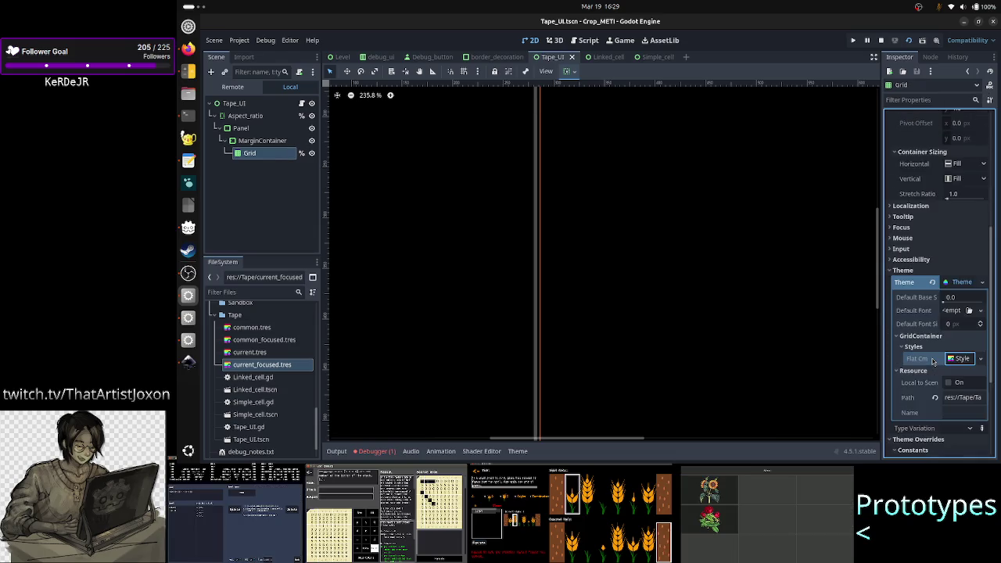
- Select MarginContainer, Panel, then Grid to bring up Grid's theme with its FlatCM stylebox
scroll(599, 274, down, 4)
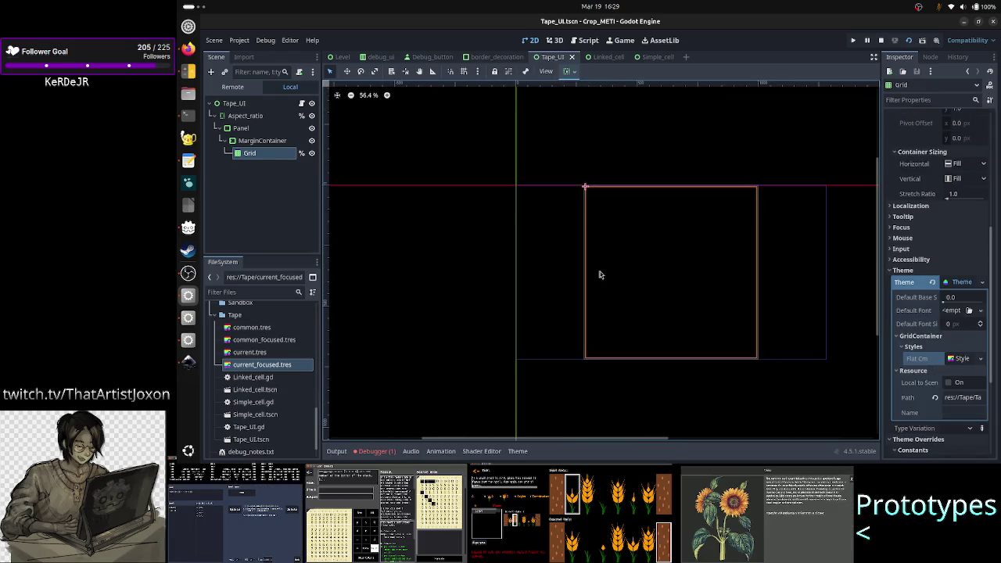
scroll(599, 275, up, 6)
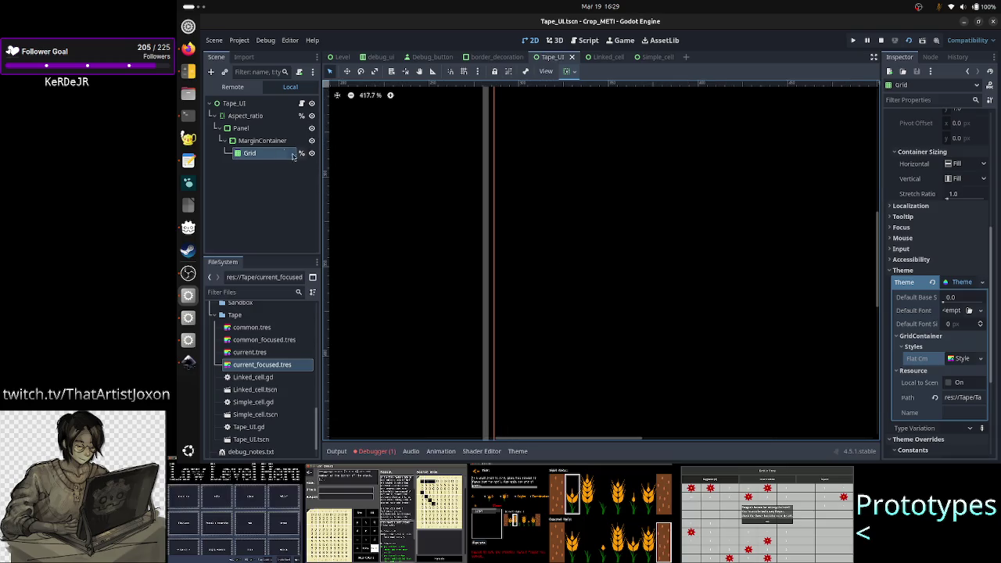
click(262, 141)
click(256, 128)
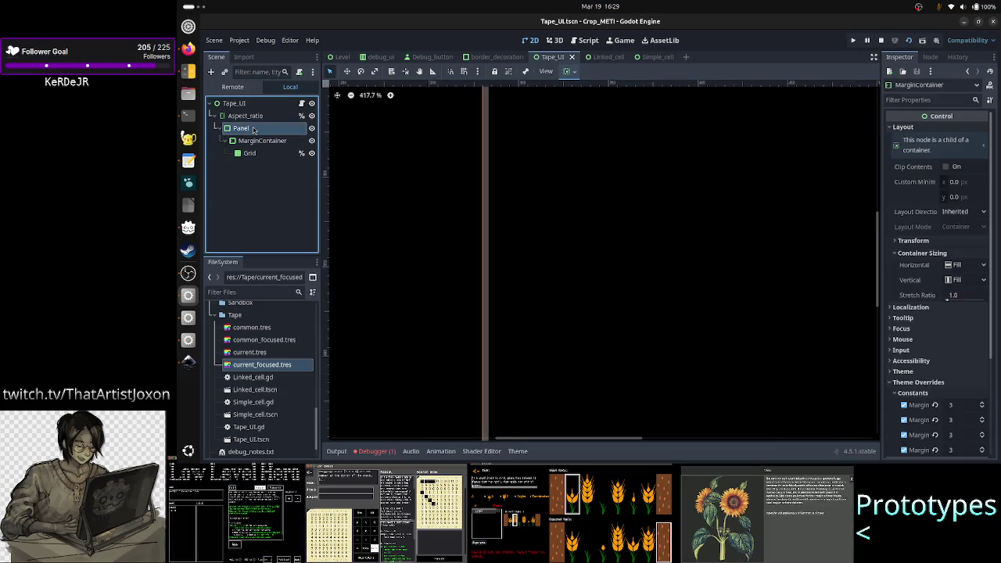
click(253, 153)
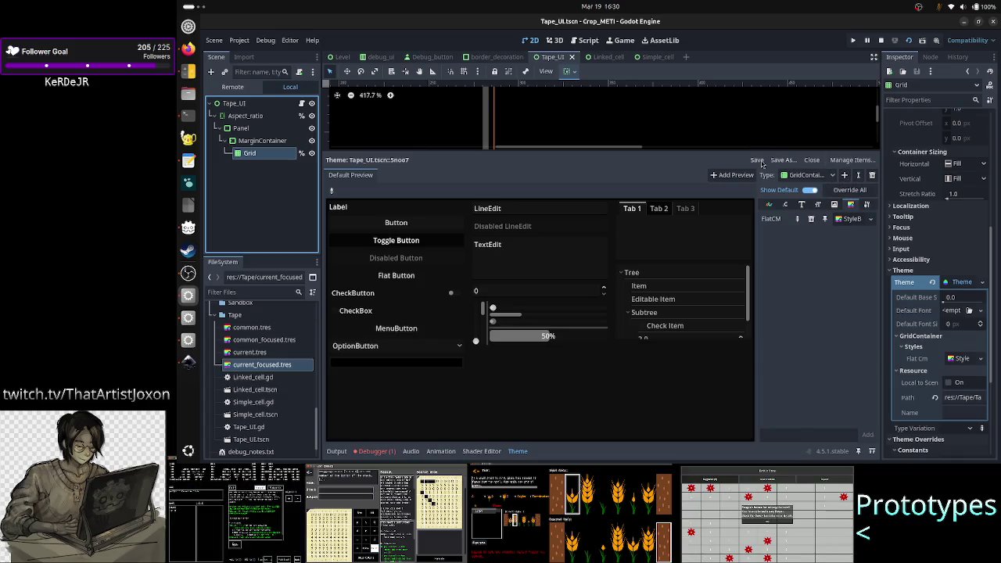
- Save and close the theme, reparent Grid directly under Aspect_ratio, and hide Panel
click(757, 161)
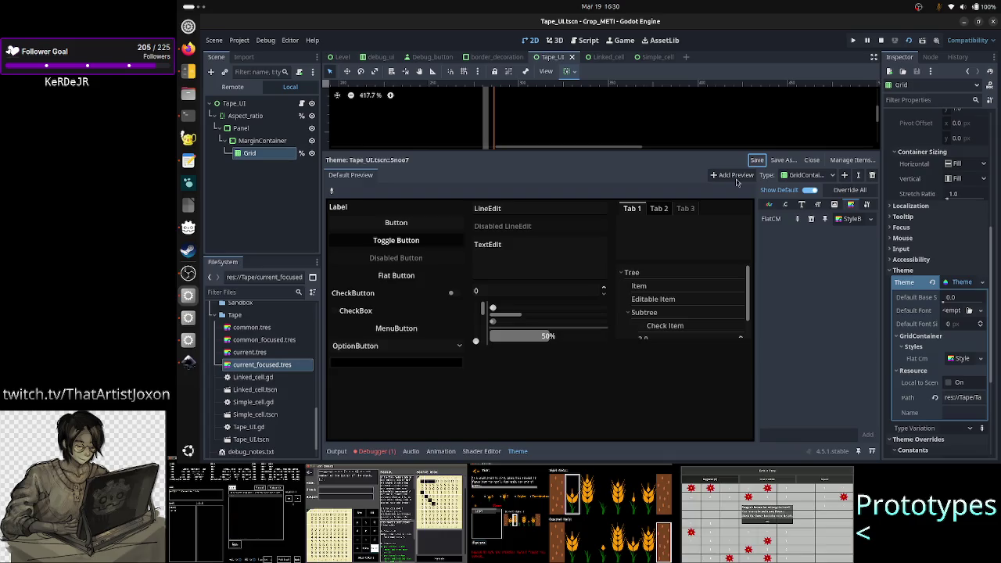
click(518, 451)
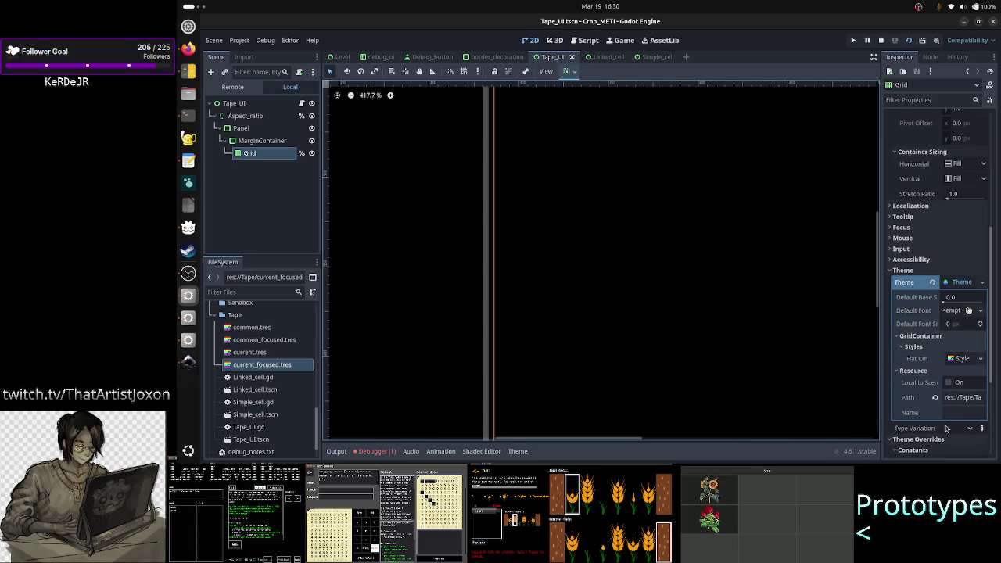
mouse_move(921, 432)
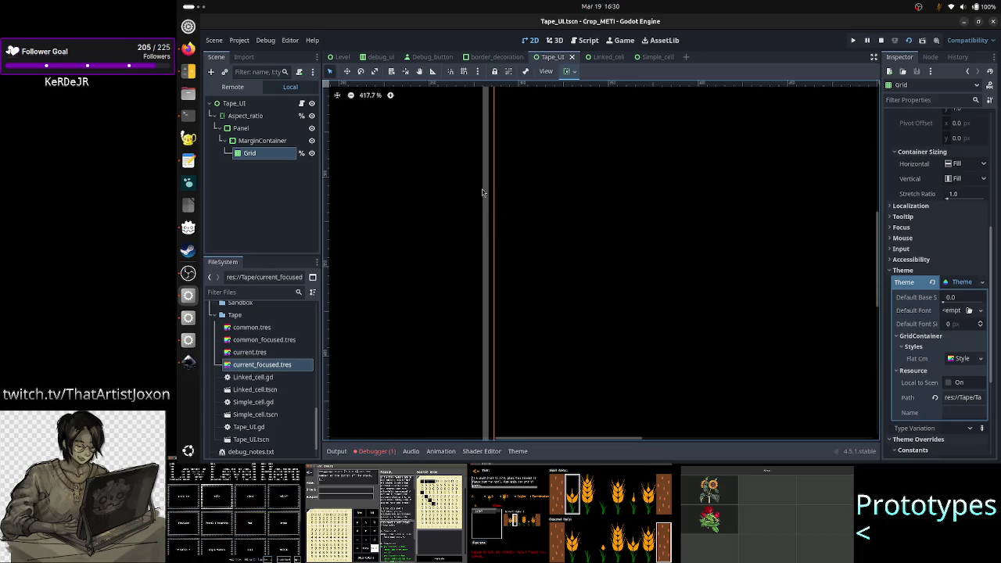
click(251, 129)
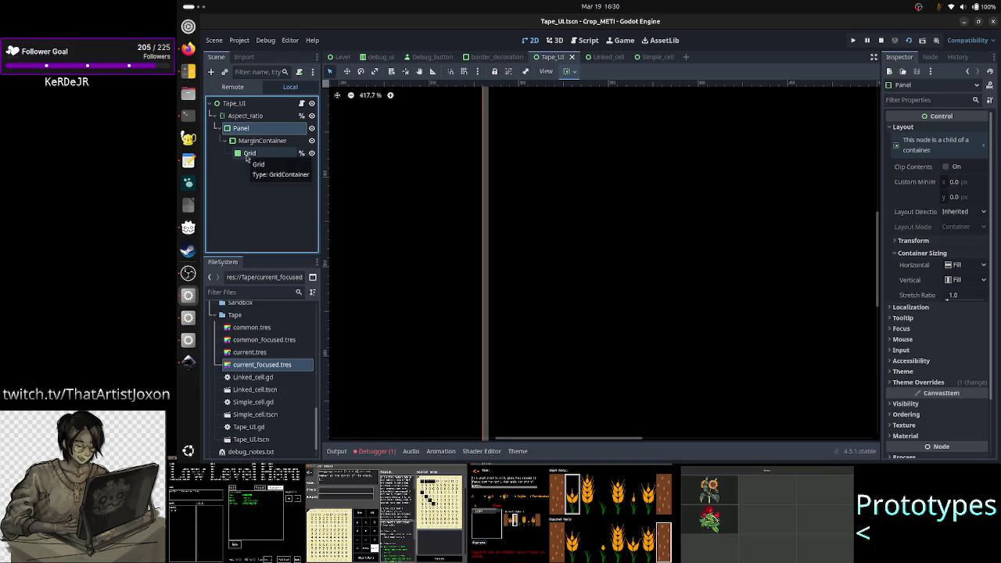
click(248, 155)
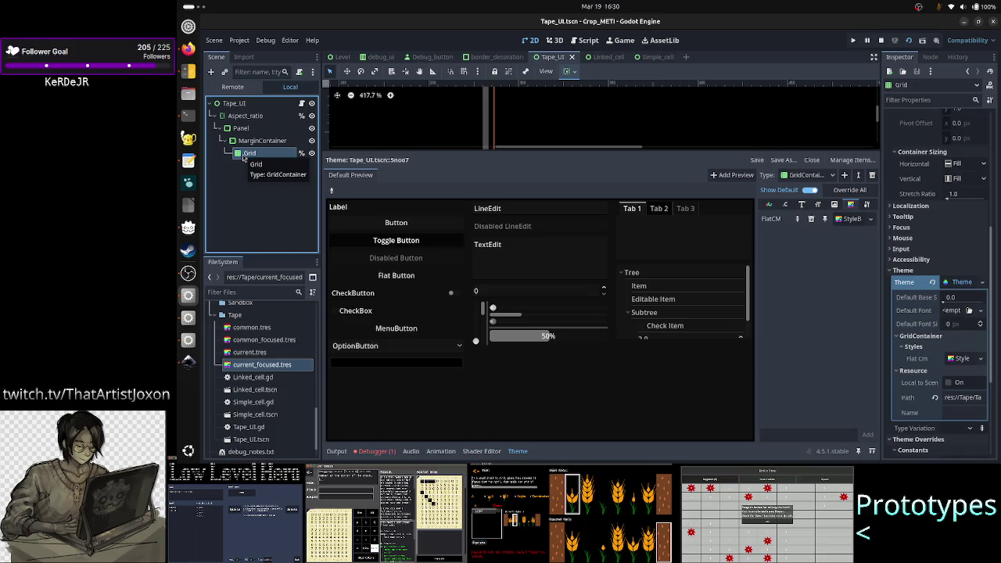
drag(244, 157, 251, 123)
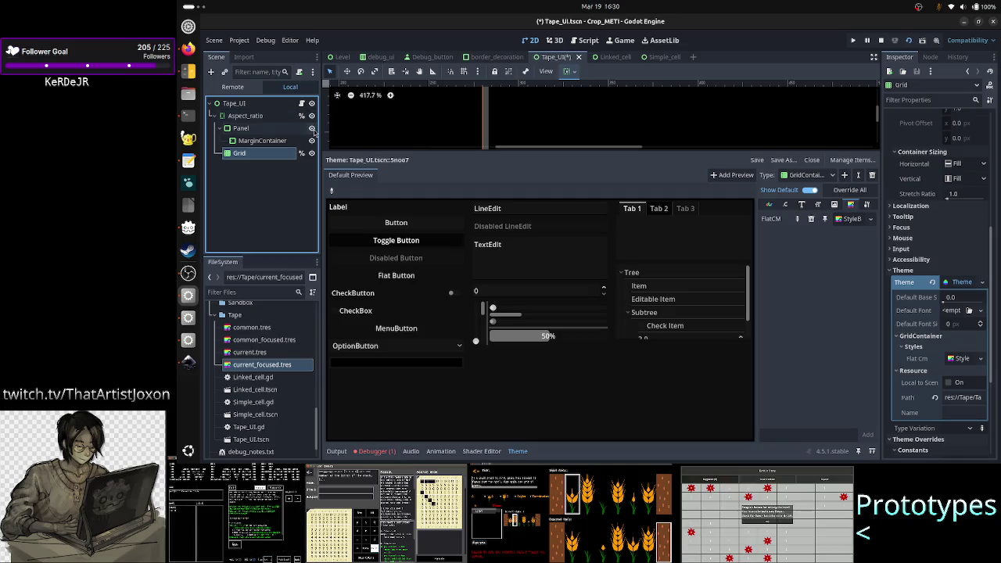
click(312, 129)
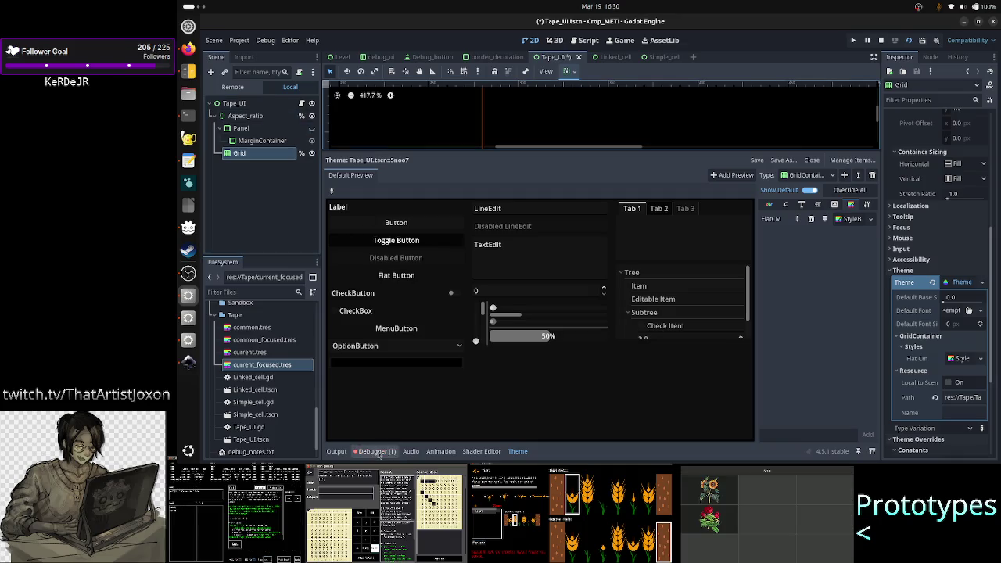
- Reselect Grid and expand its Flat Cm stylebox in the Inspector
click(338, 452)
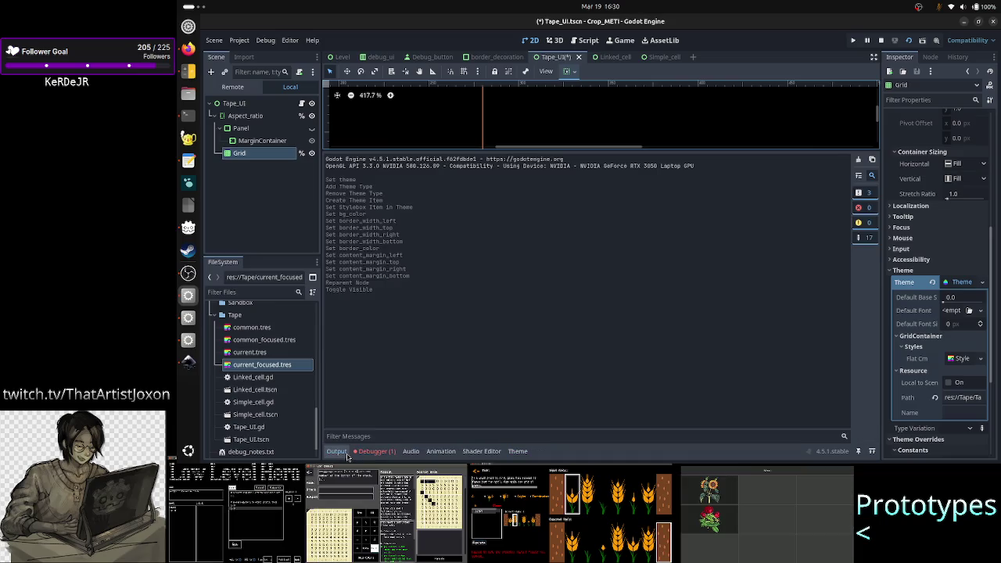
click(335, 453)
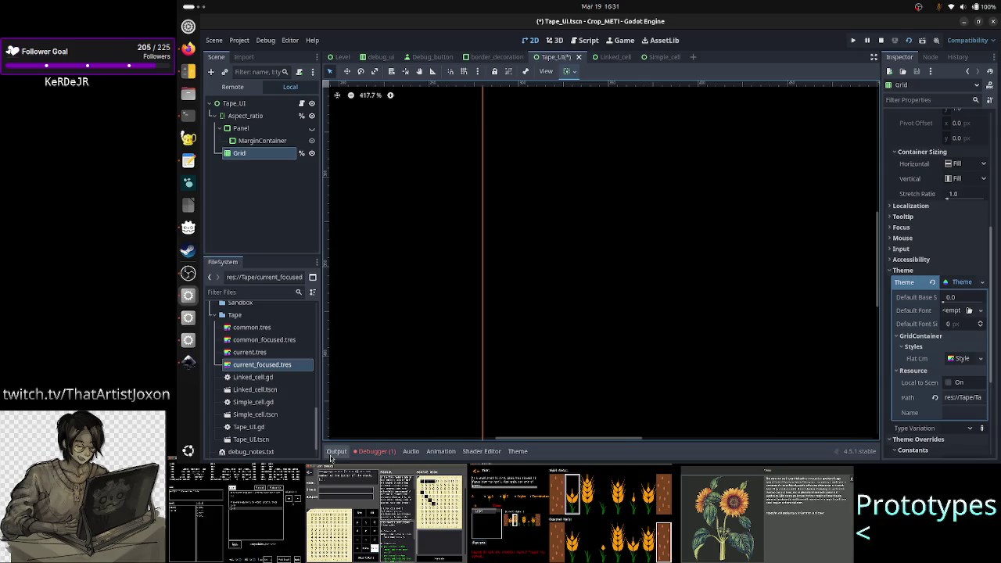
click(253, 157)
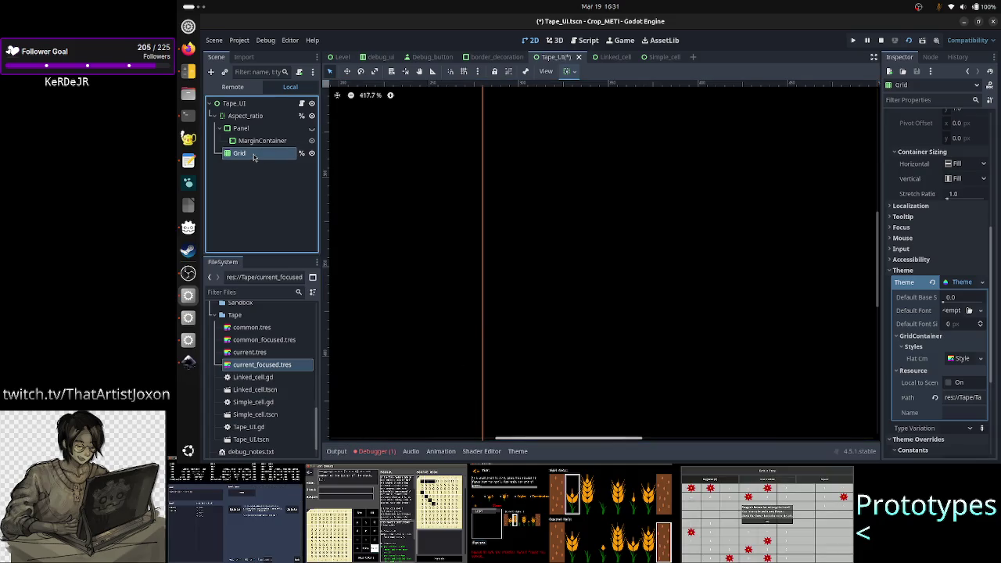
click(962, 358)
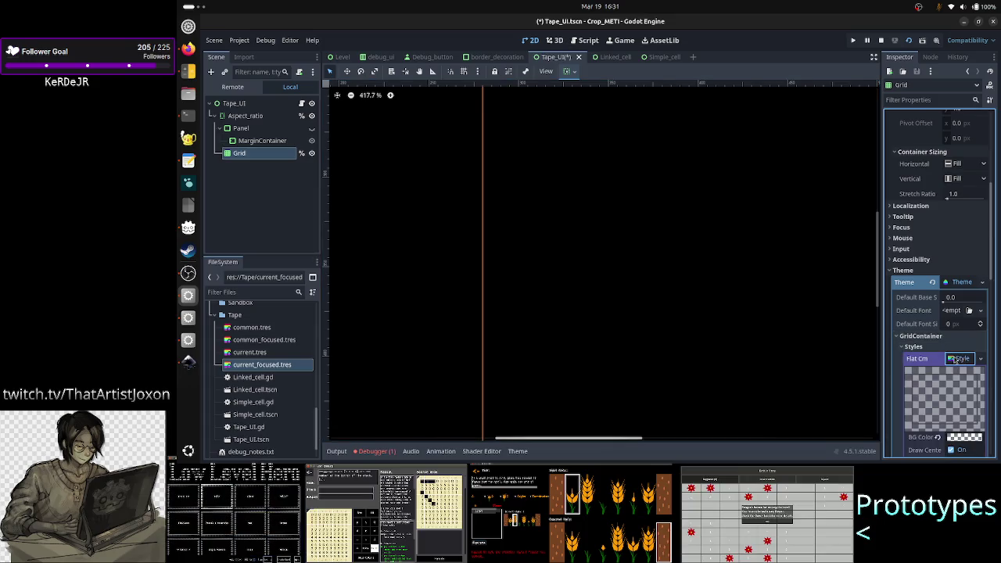
- Review the stylebox settings, save Tape_UI.tscn, and view the 'Resource file not found' error
scroll(928, 370, down, 5)
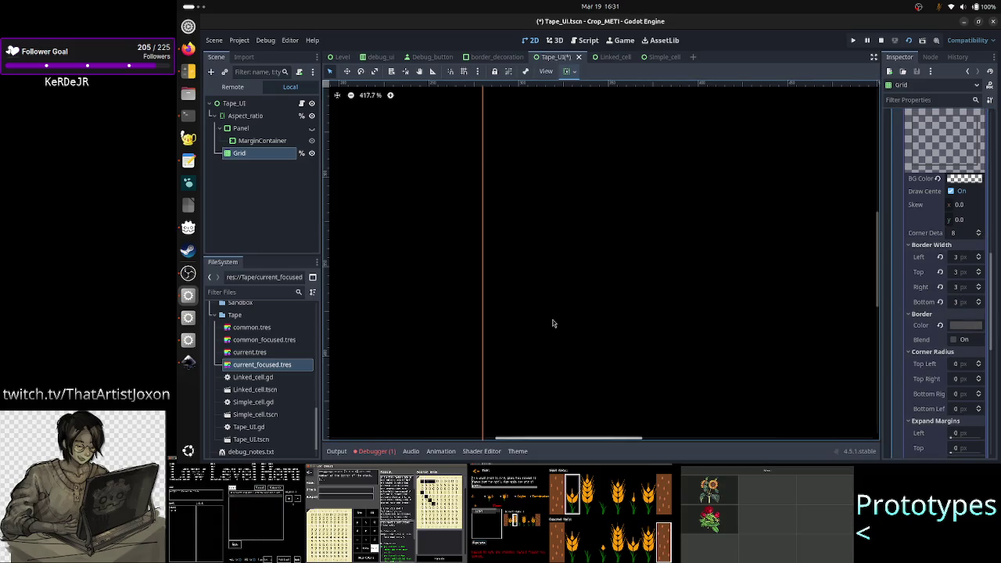
scroll(602, 275, down, 8)
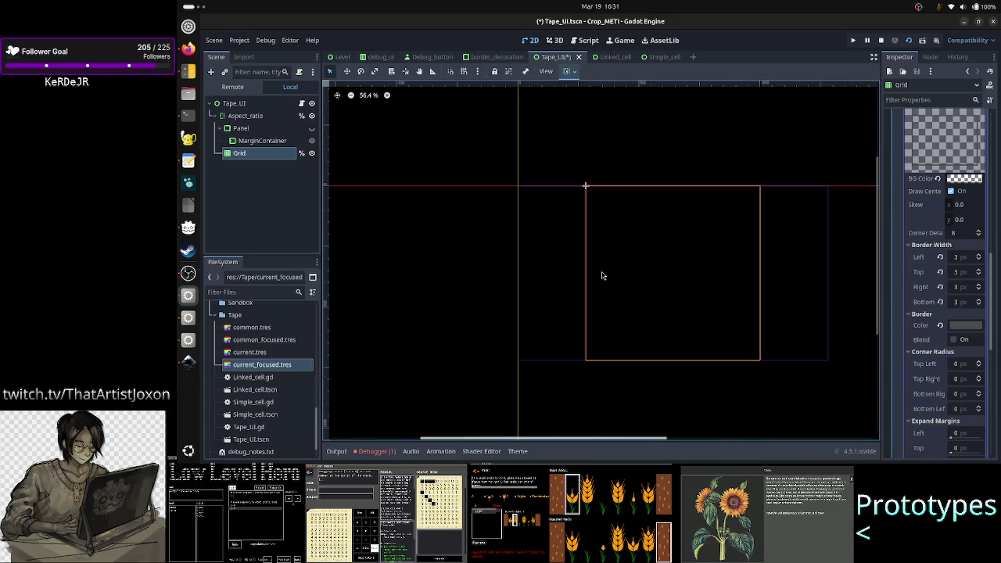
scroll(602, 275, up, 5)
scroll(602, 276, up, 6)
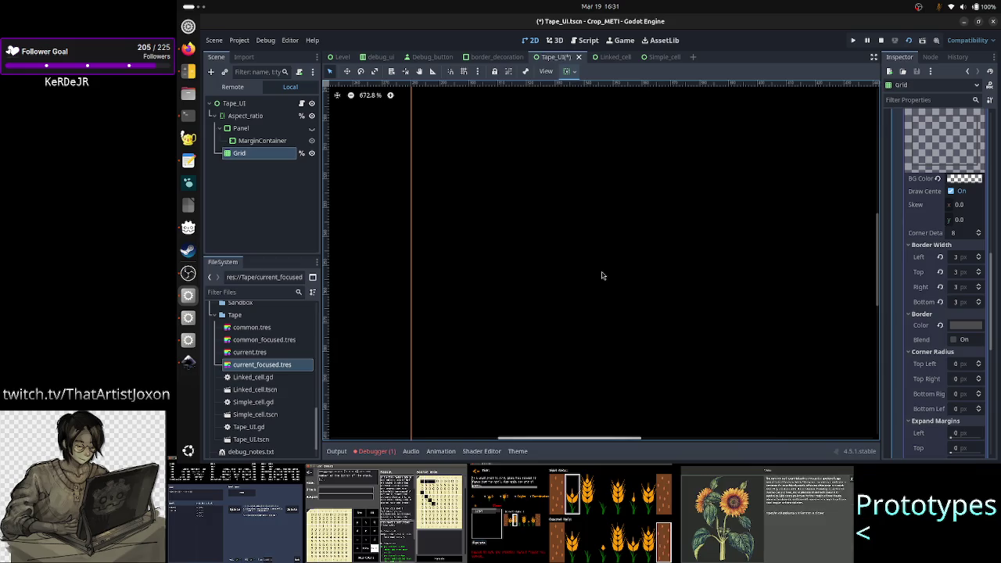
scroll(919, 273, up, 4)
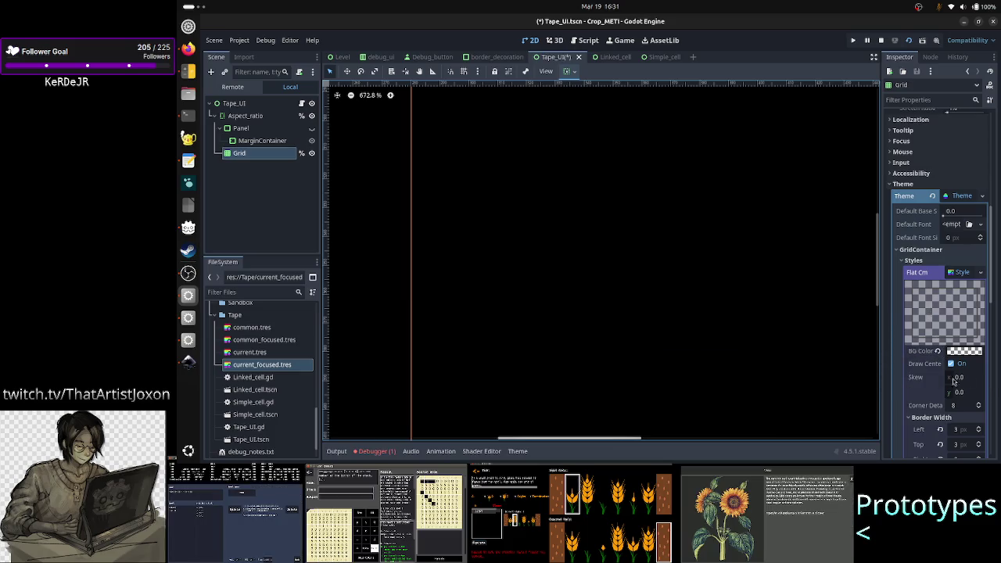
scroll(924, 391, down, 3)
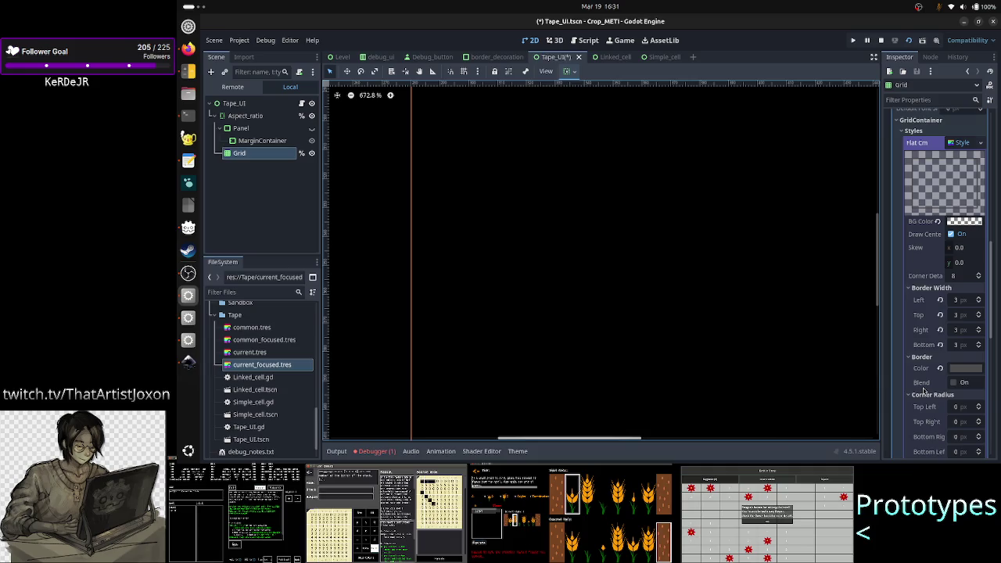
key(ctrl+s)
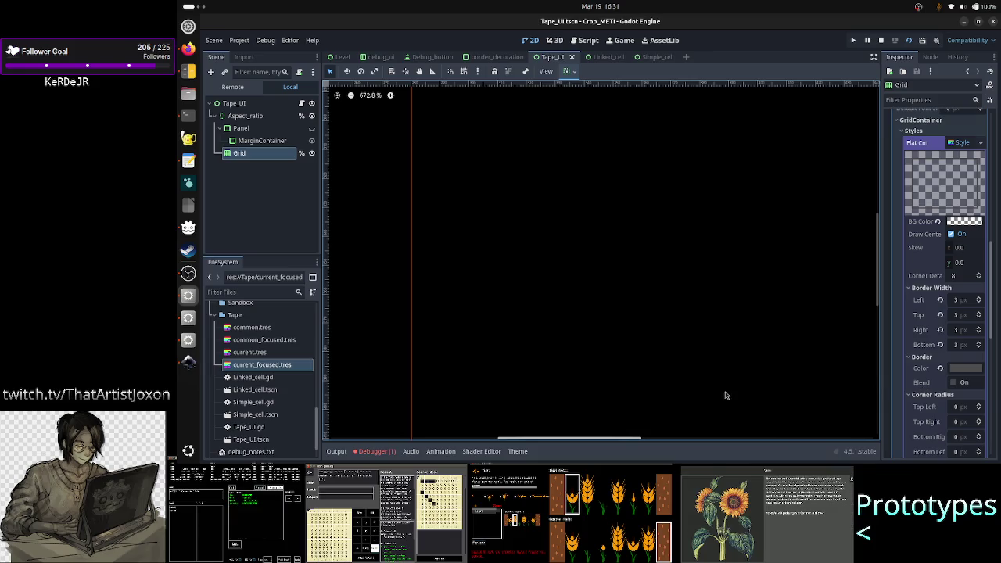
click(373, 454)
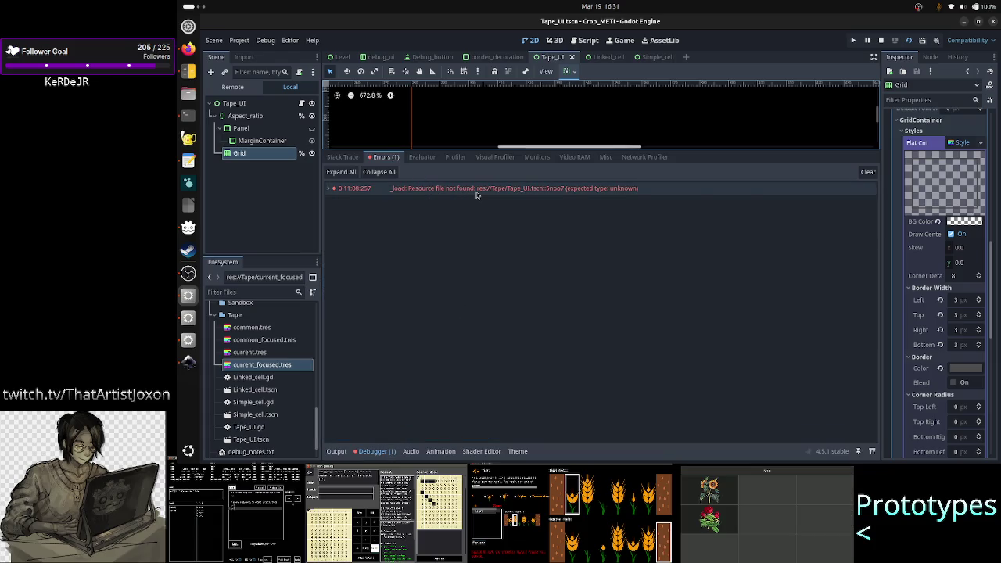
mouse_move(507, 192)
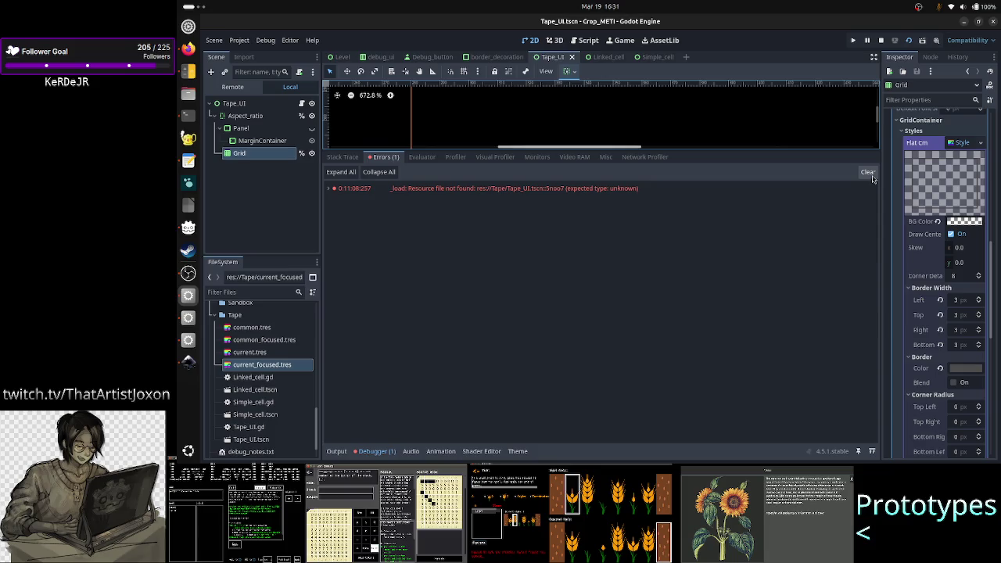
mouse_move(632, 191)
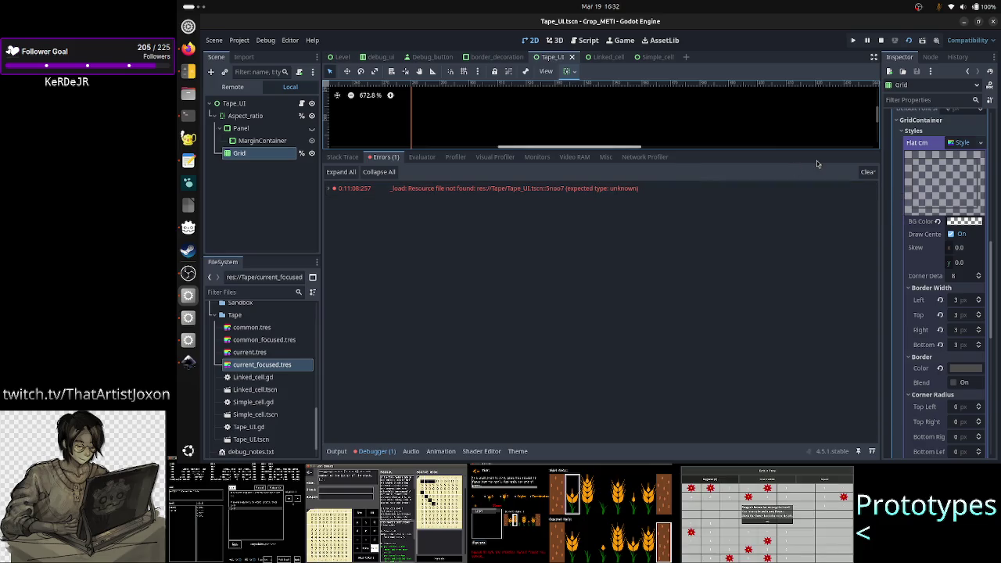
click(377, 451)
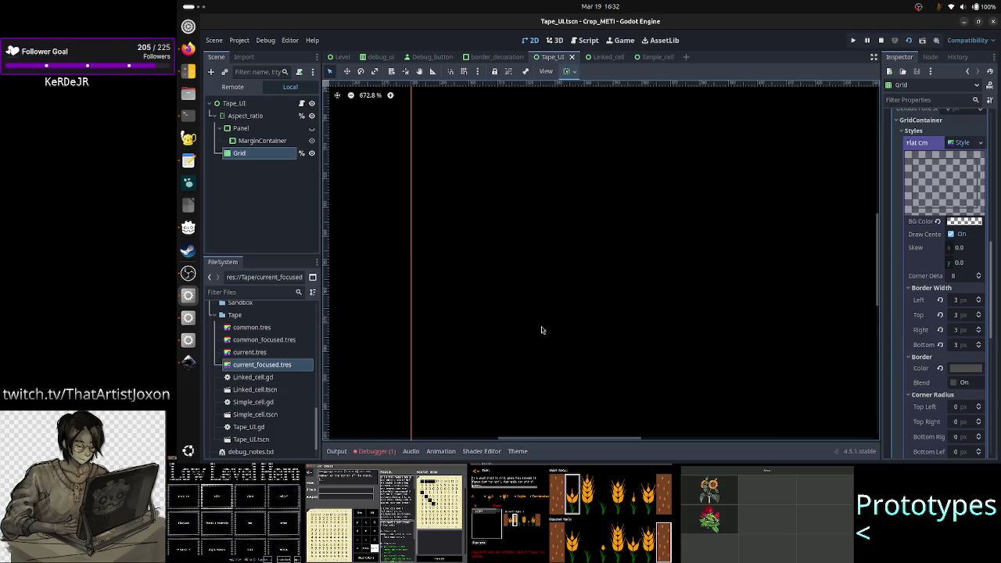
- Create a new scene with a Control root and a GridContainer child
click(687, 57)
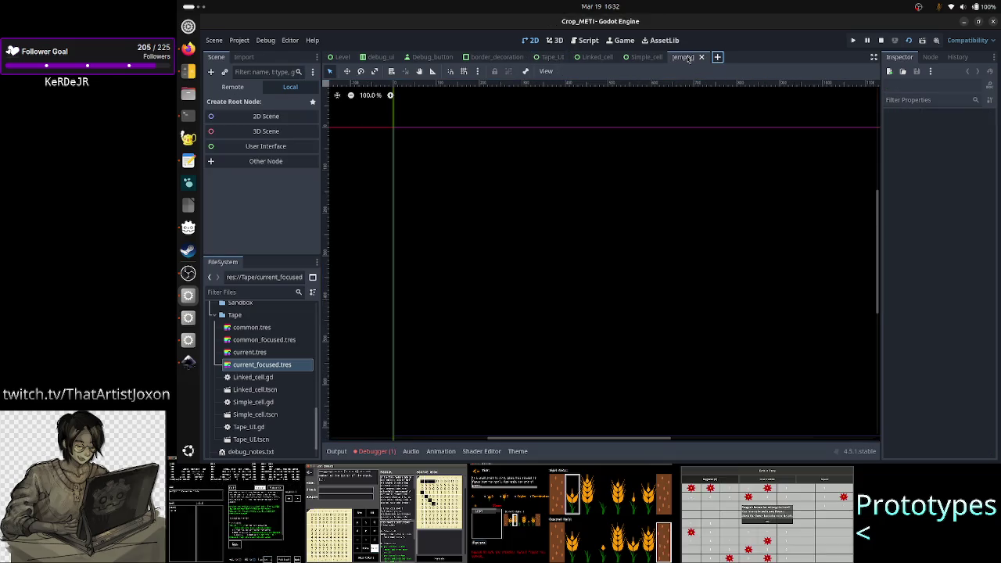
click(249, 146)
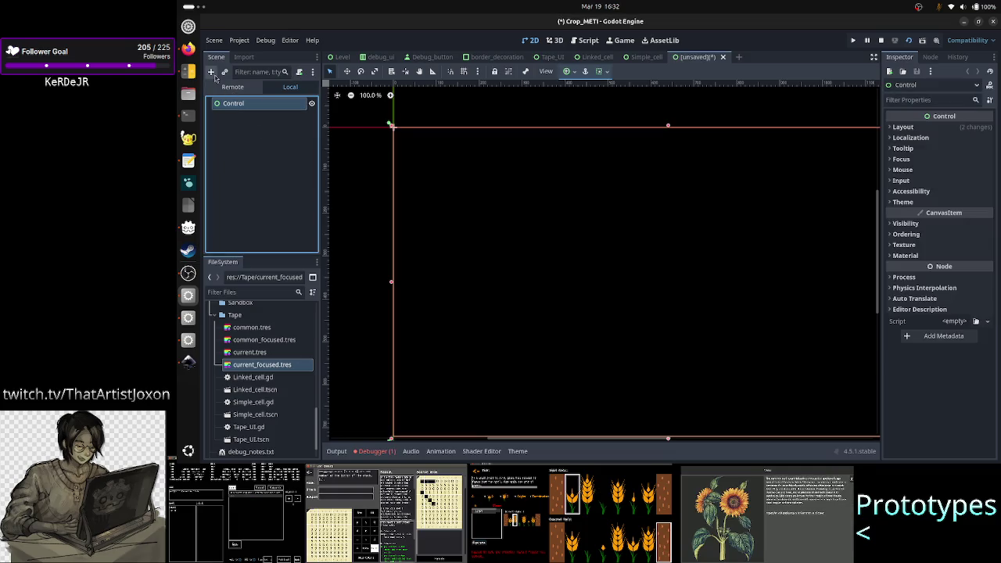
click(210, 72)
text(grid)
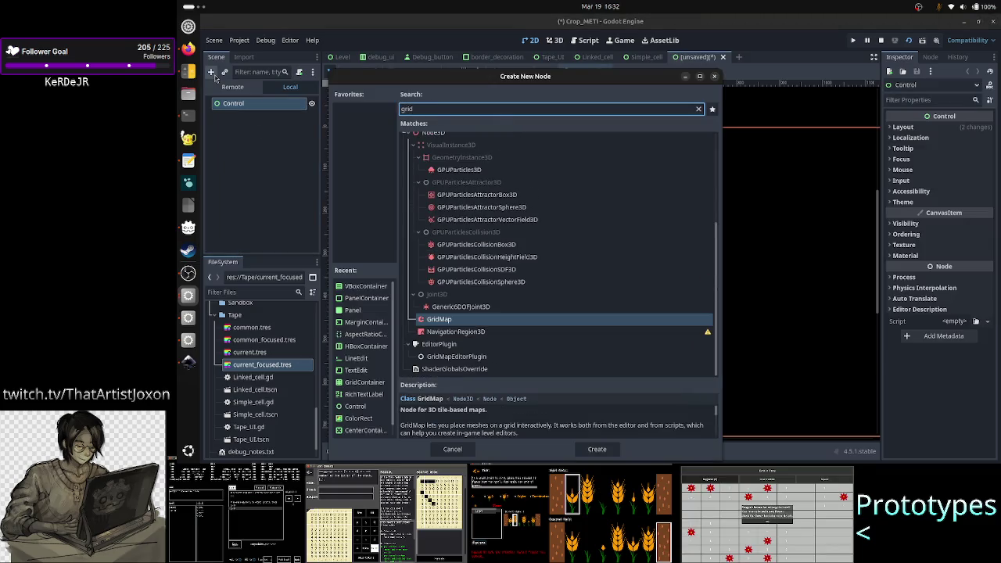
text(co)
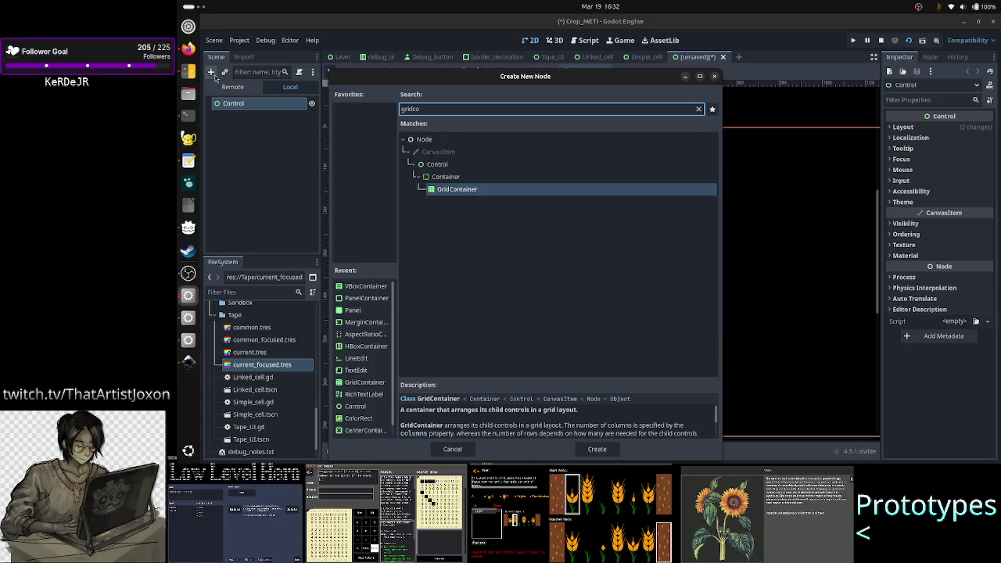
key(Return)
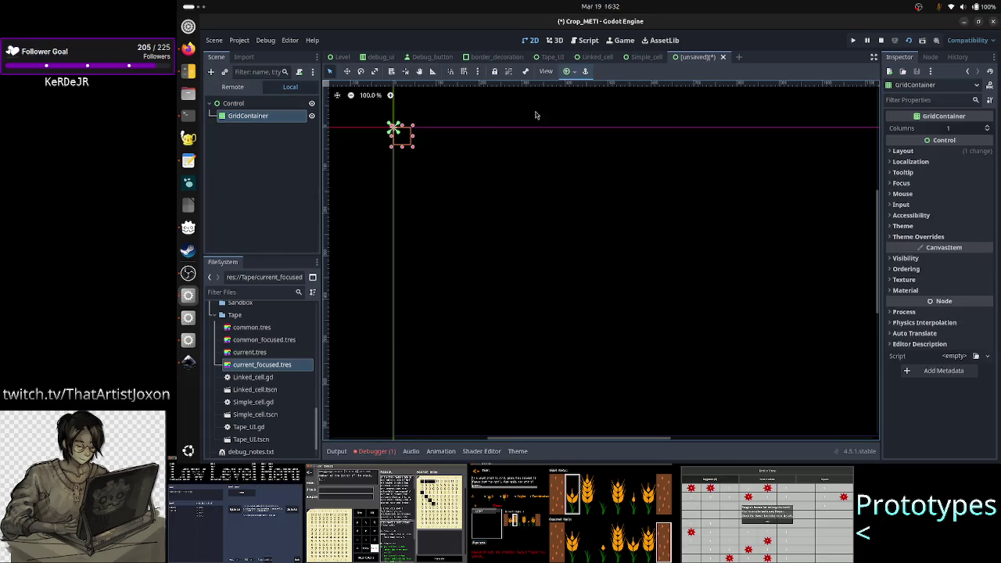
- Set the GridContainer's anchor preset to Full Rect
click(568, 71)
click(618, 149)
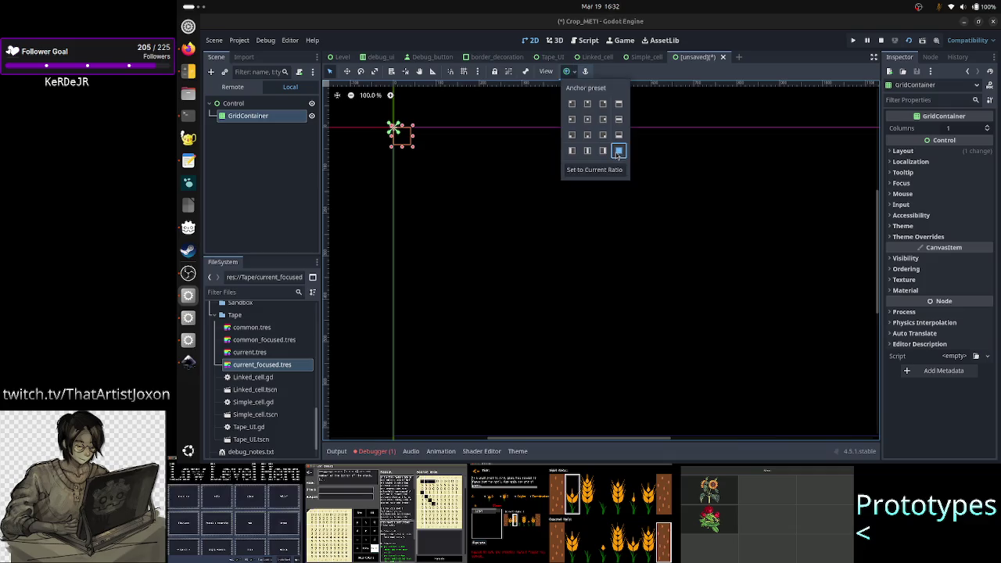
click(266, 167)
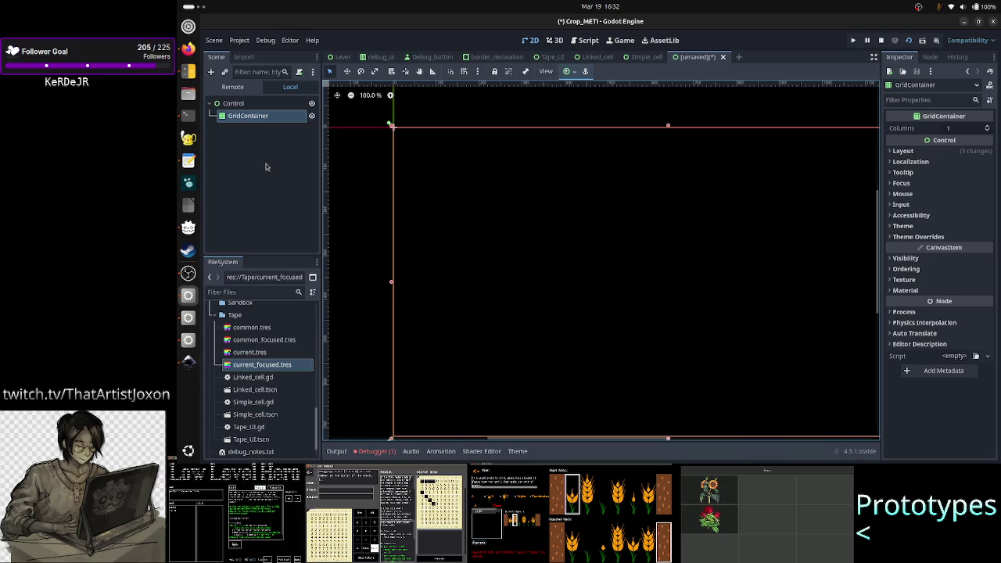
- Try Quick Load on the GridContainer's Theme, find no themes, and close the picker
click(915, 226)
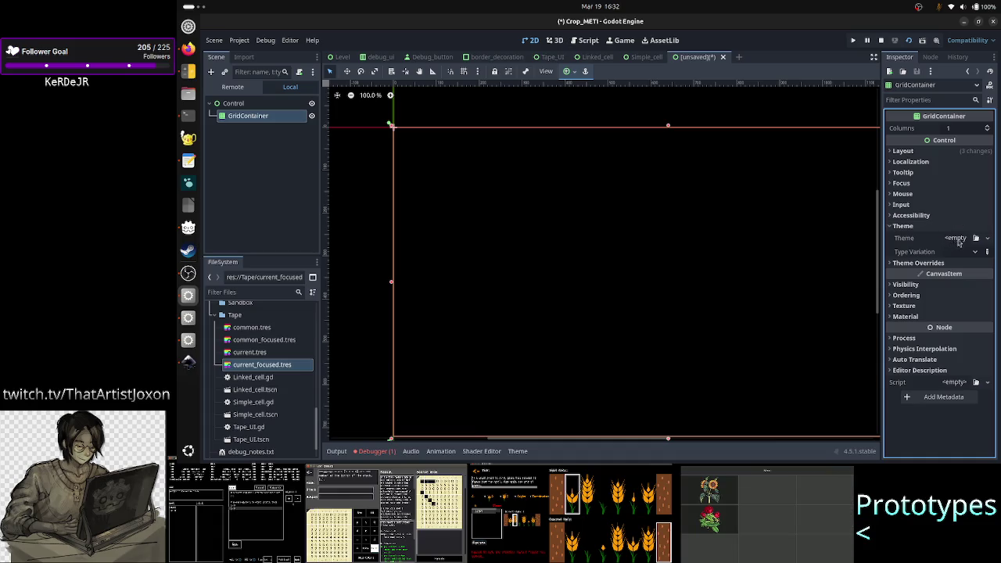
click(988, 237)
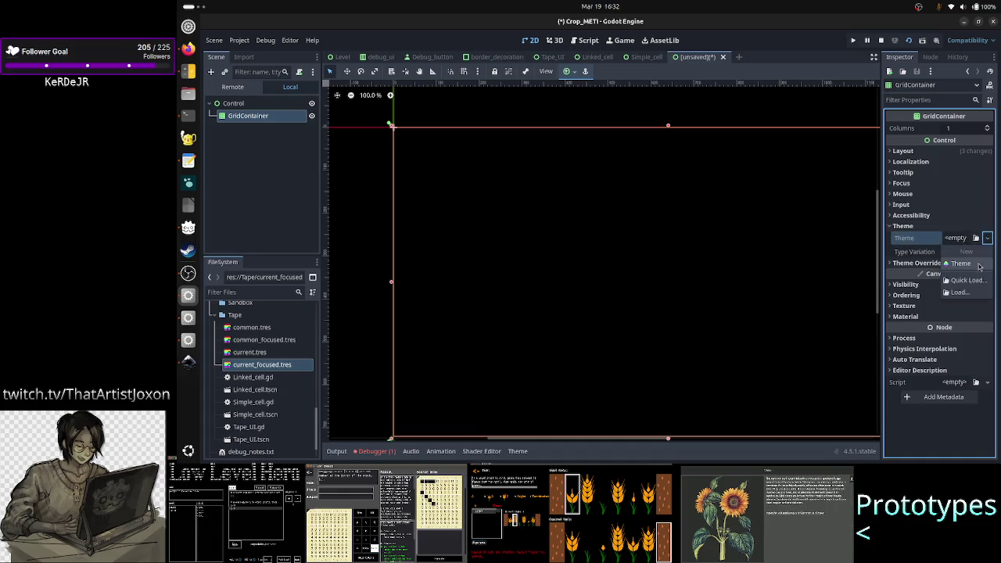
click(966, 280)
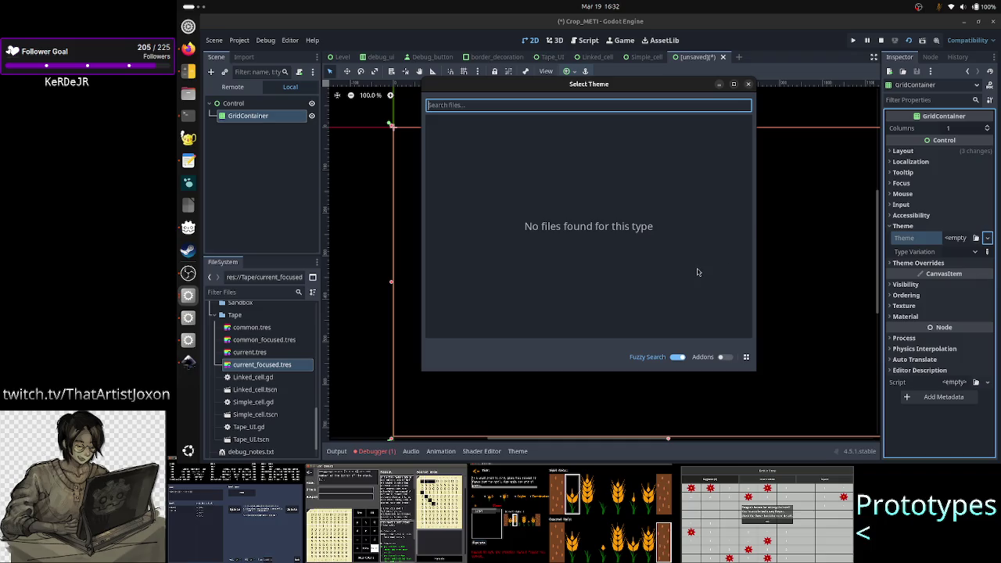
click(748, 83)
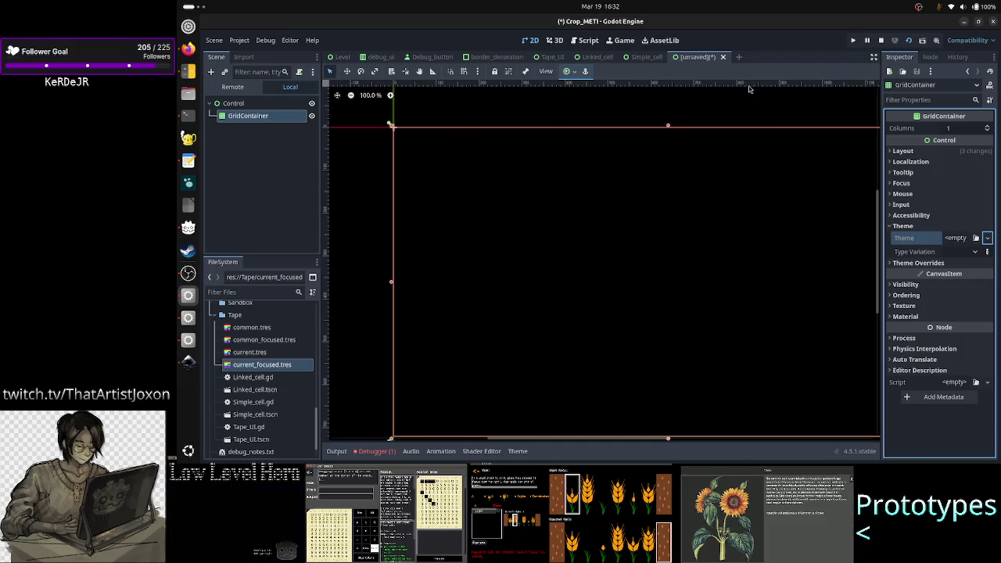
- From the Tape_UI tab, Save As the theme to res://Tape/GC_theme.tres
click(633, 61)
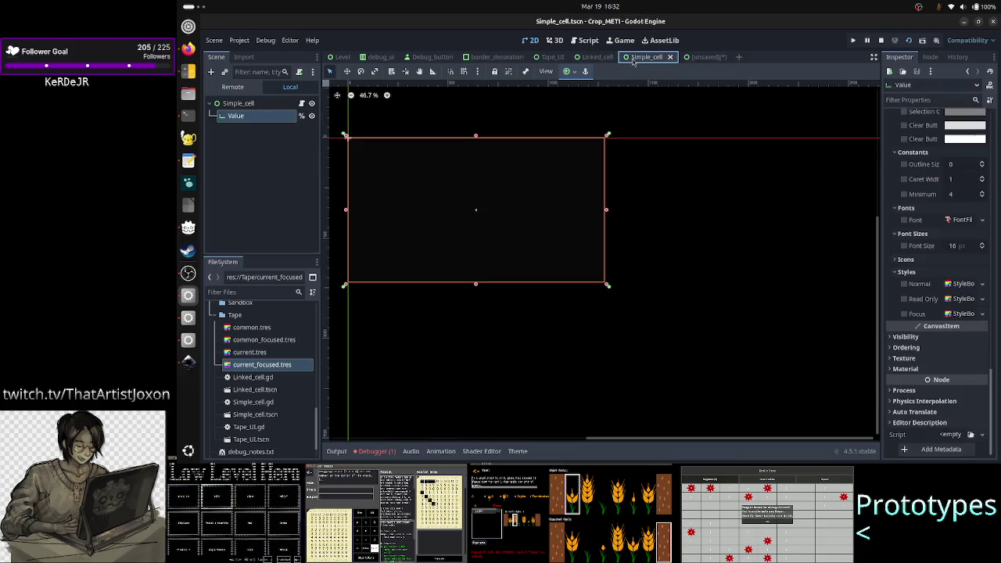
click(549, 61)
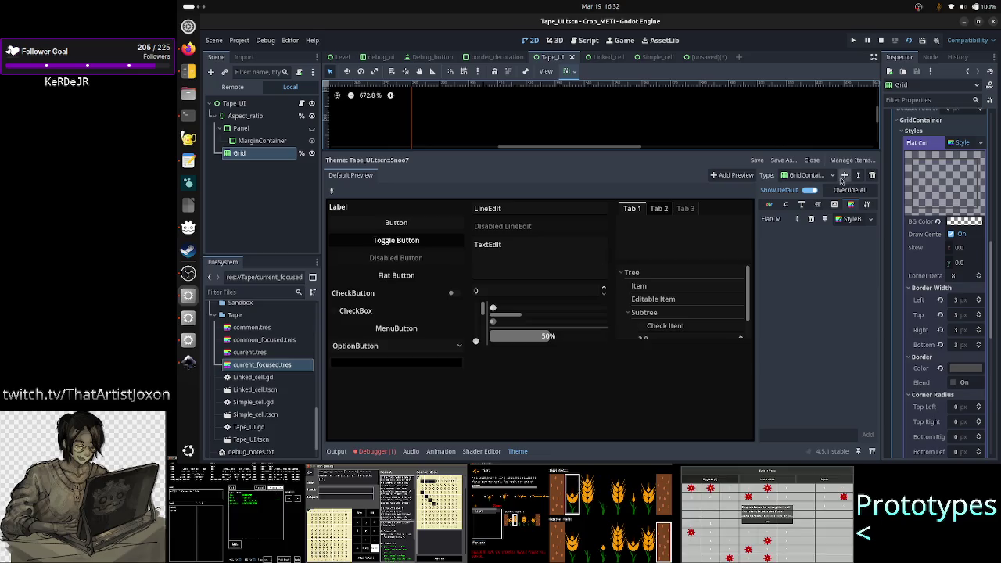
click(783, 163)
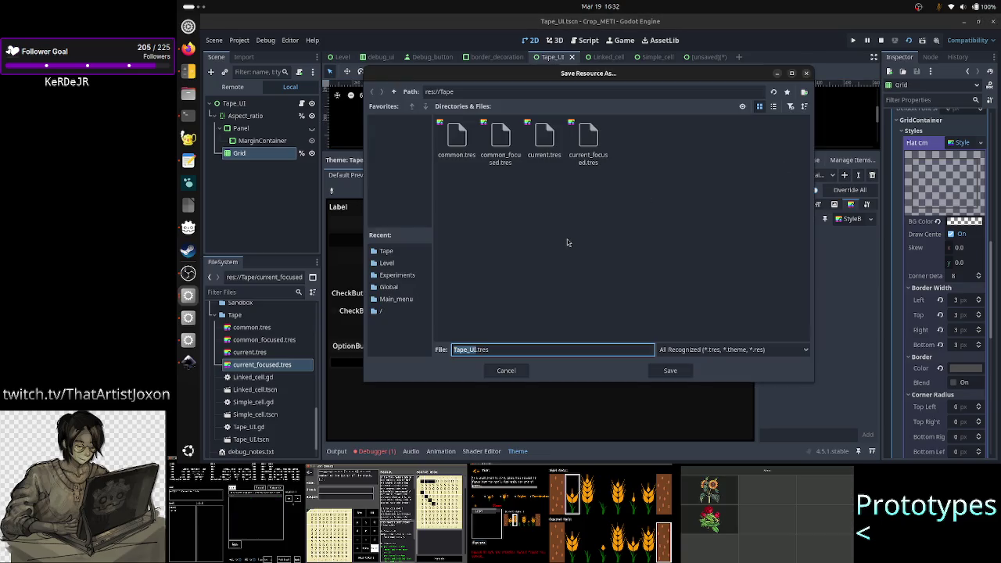
click(504, 349)
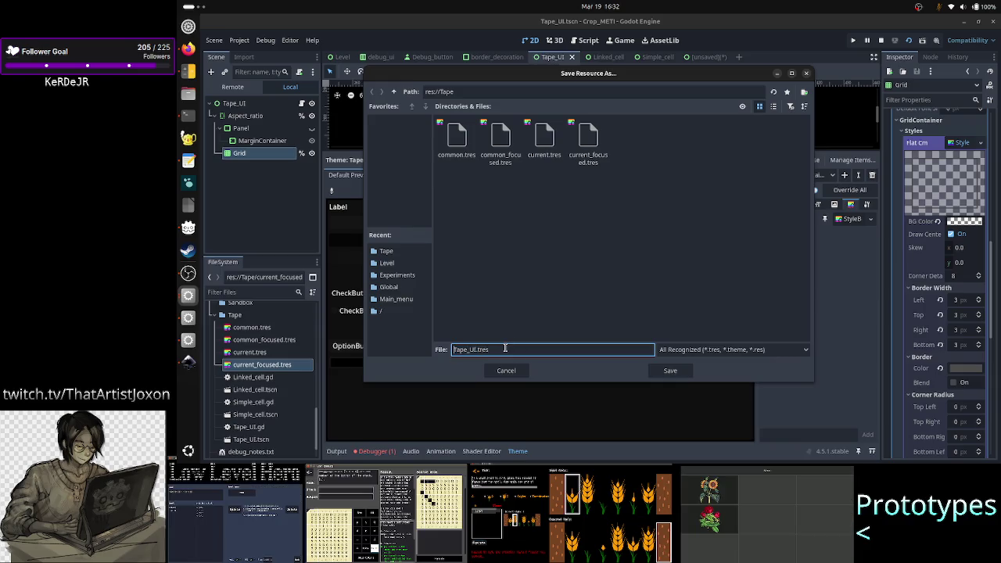
key(ctrl+shift+Right)
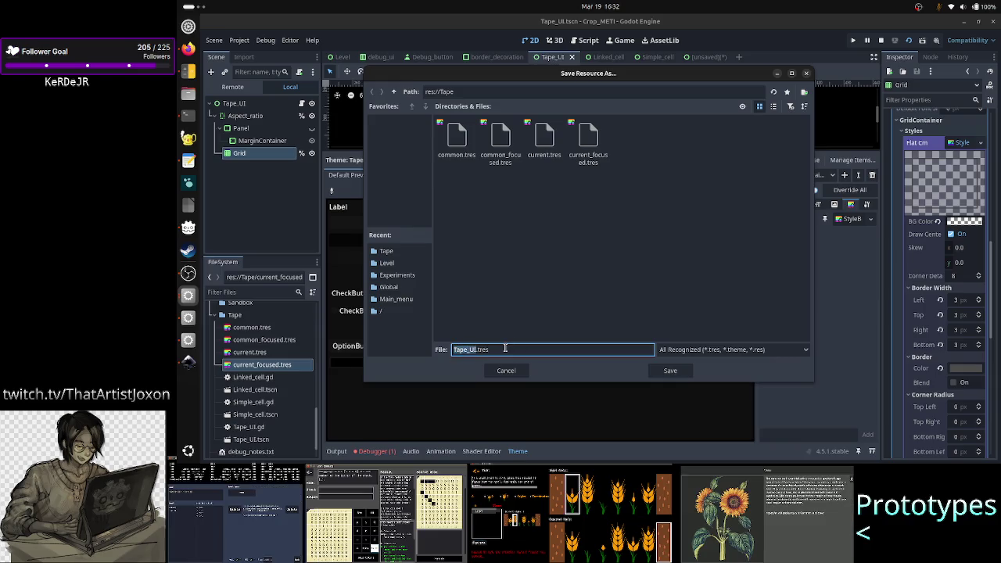
text(GC_theme)
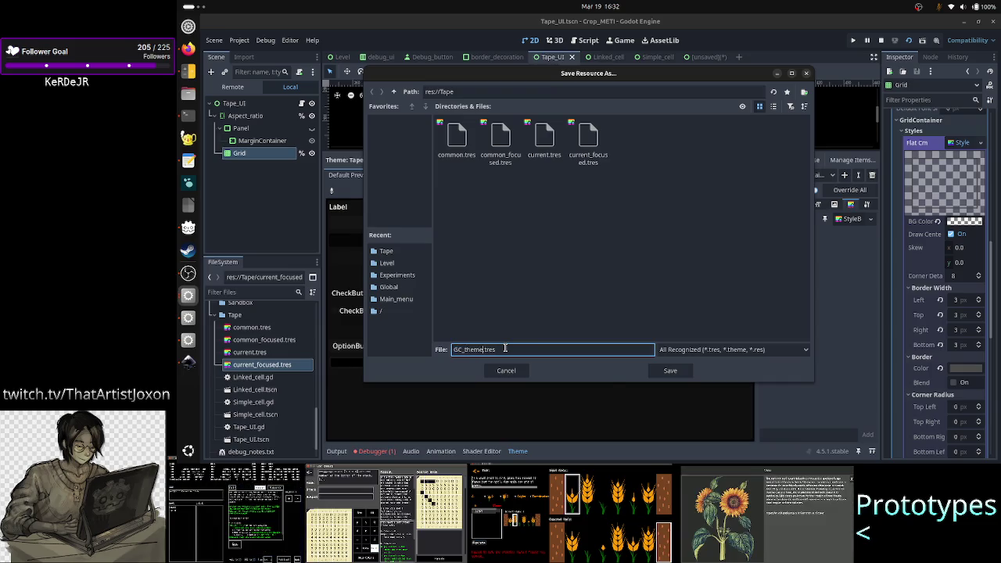
click(670, 372)
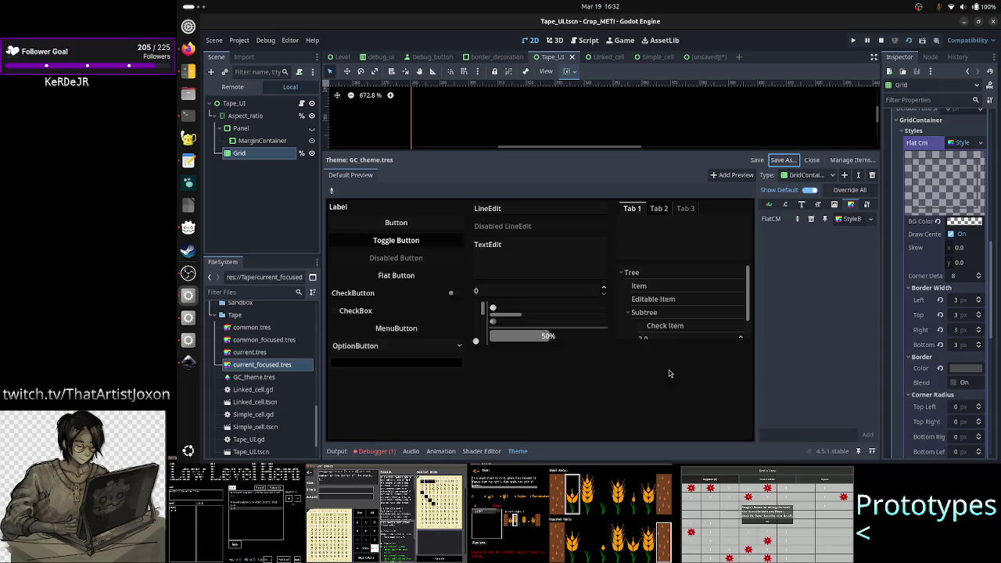
- In the unsaved scene, Quick Load GC_theme.tres into the GridContainer's Theme
click(709, 58)
click(710, 61)
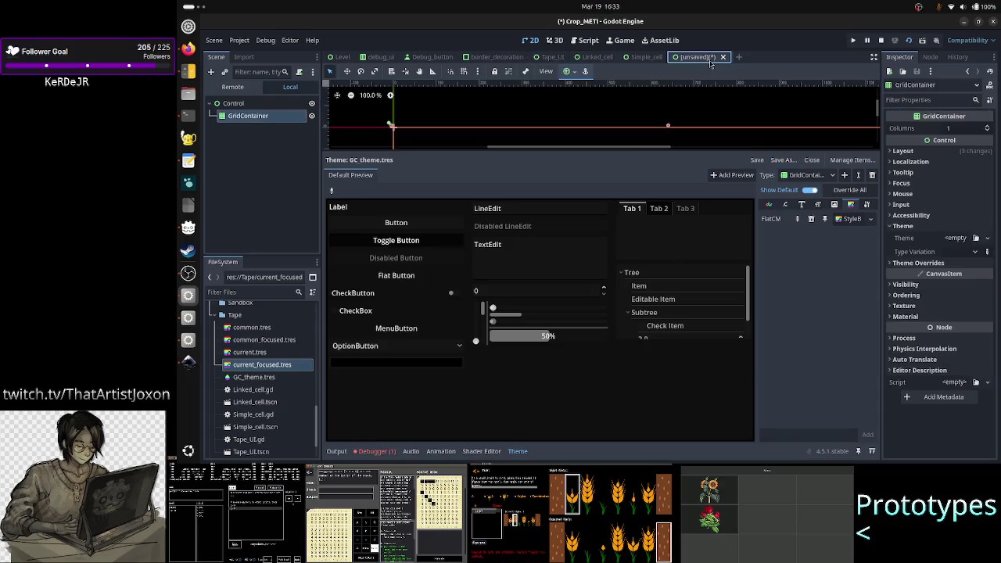
click(519, 452)
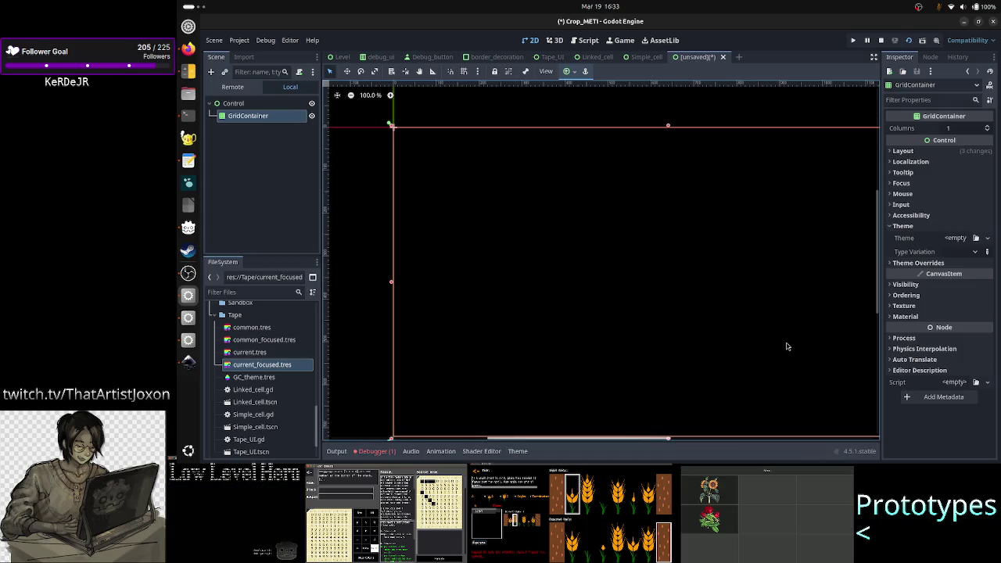
click(987, 238)
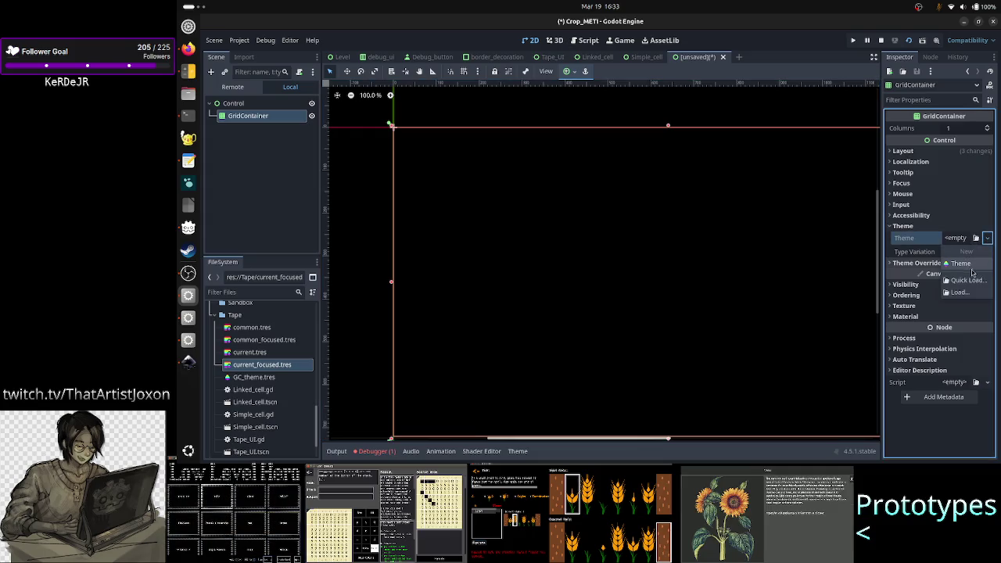
click(967, 280)
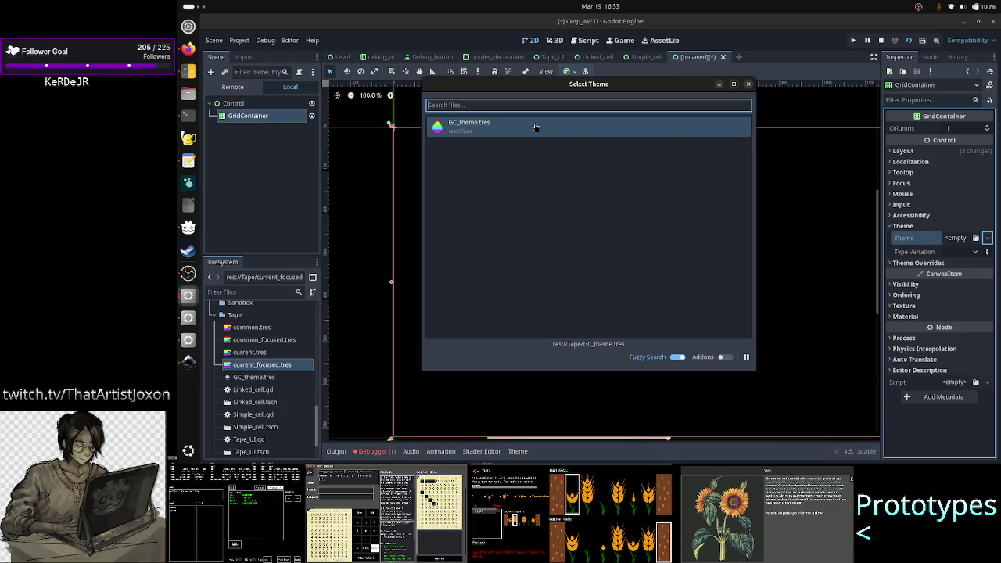
double_click(535, 127)
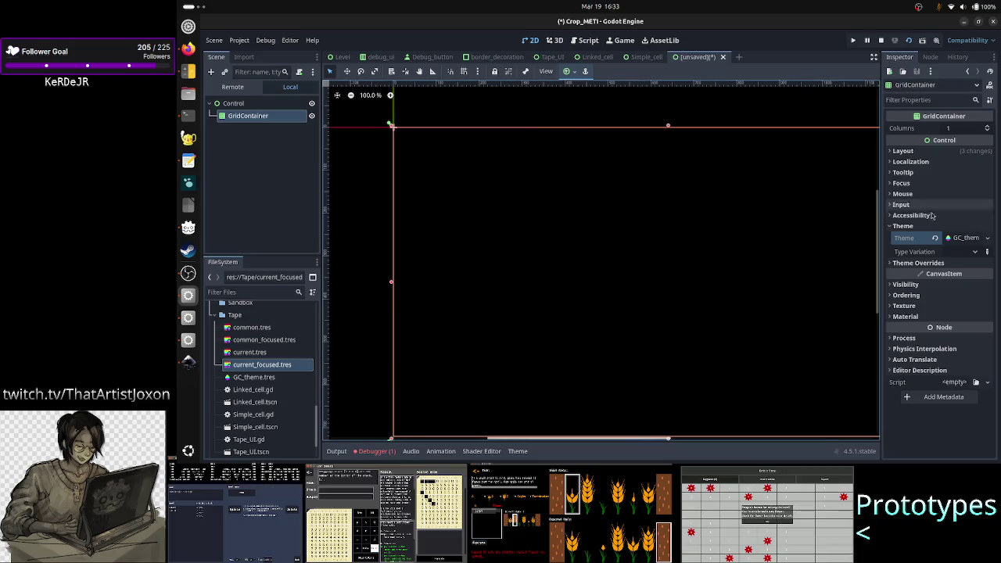
- Expand Theme Overrides and run the current scene, prompting a save as control.tscn
mouse_move(920, 274)
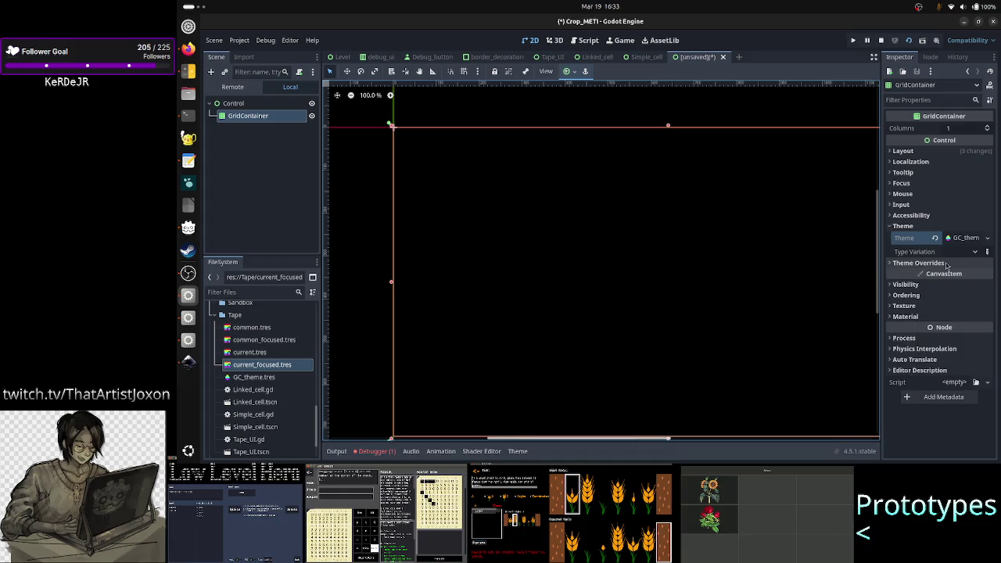
click(938, 264)
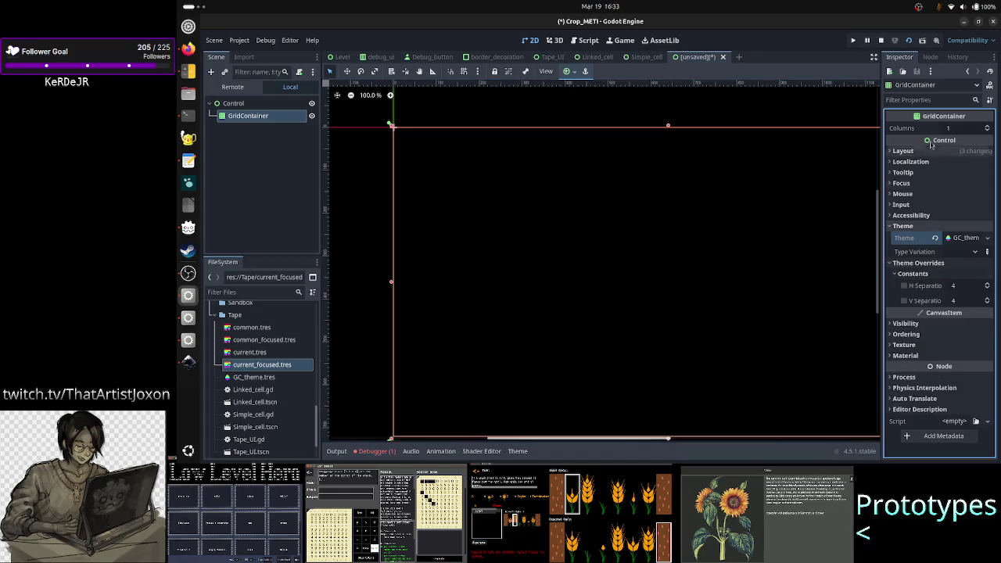
click(878, 43)
click(905, 44)
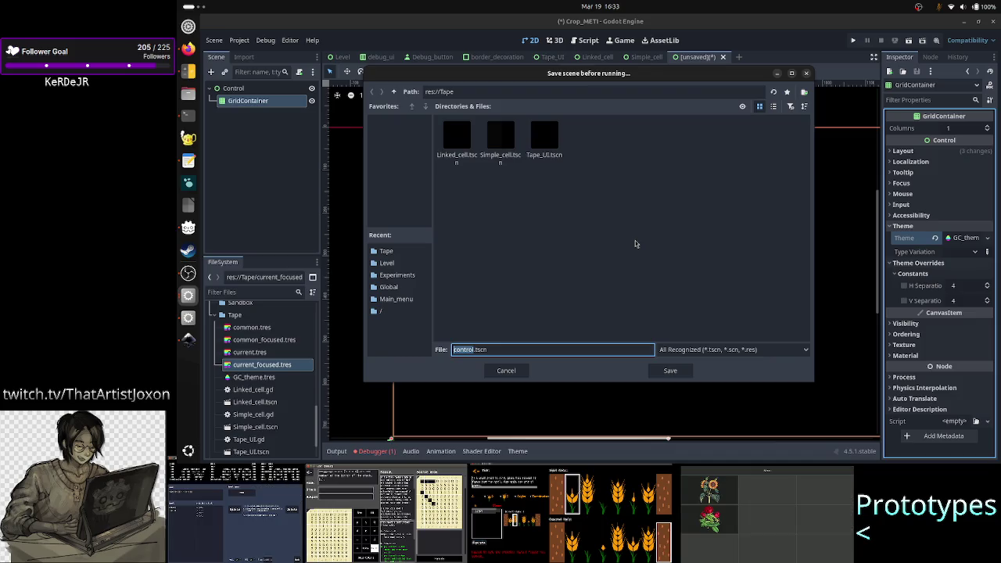
- Save the scene as gc_test.tscn, run it, then close the running game window
text(gc)
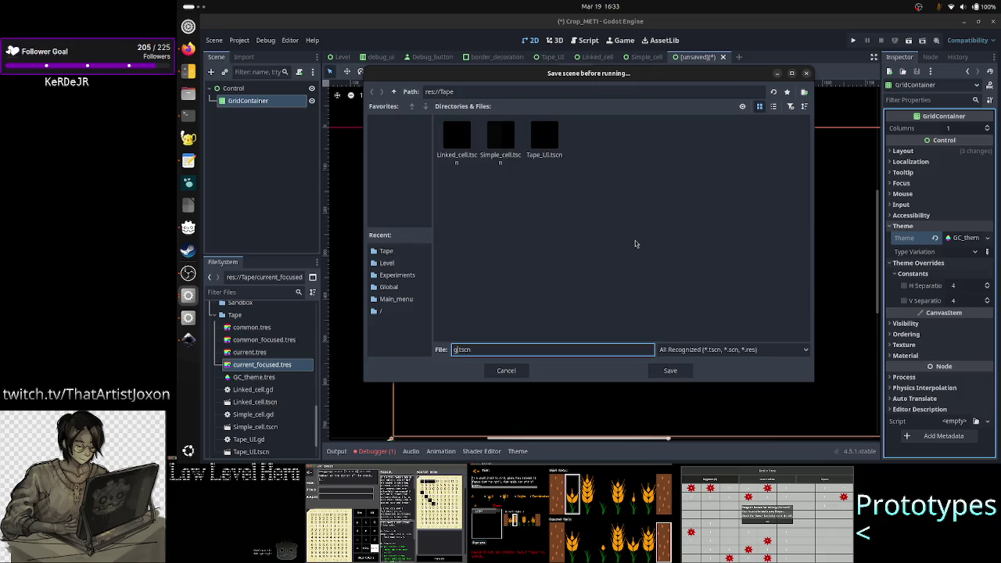
text(_test)
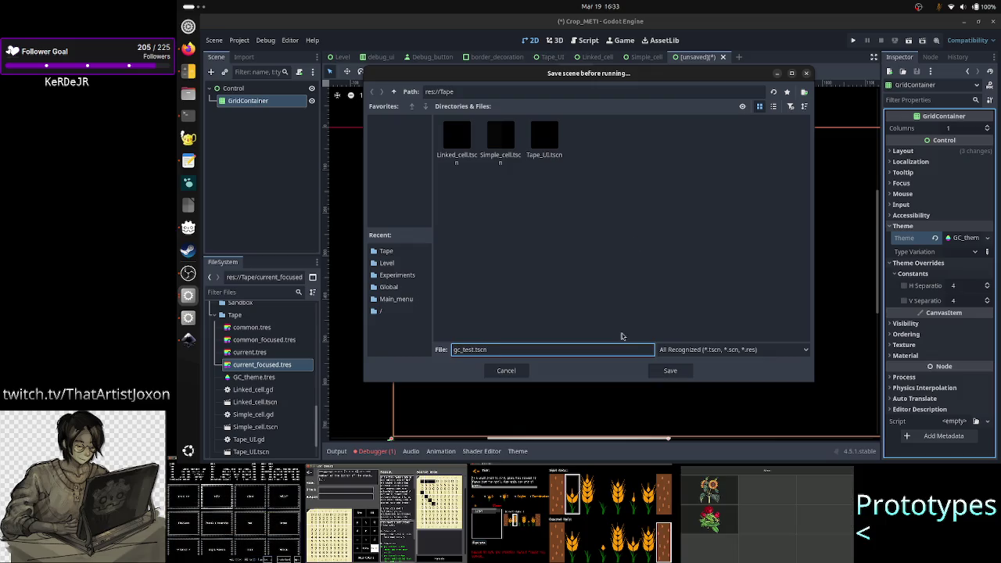
click(663, 370)
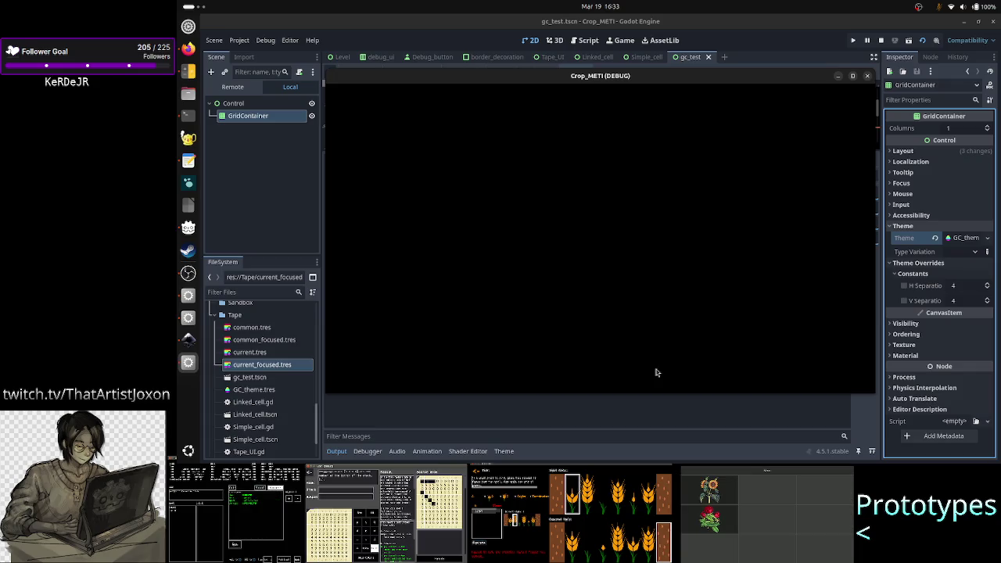
click(852, 78)
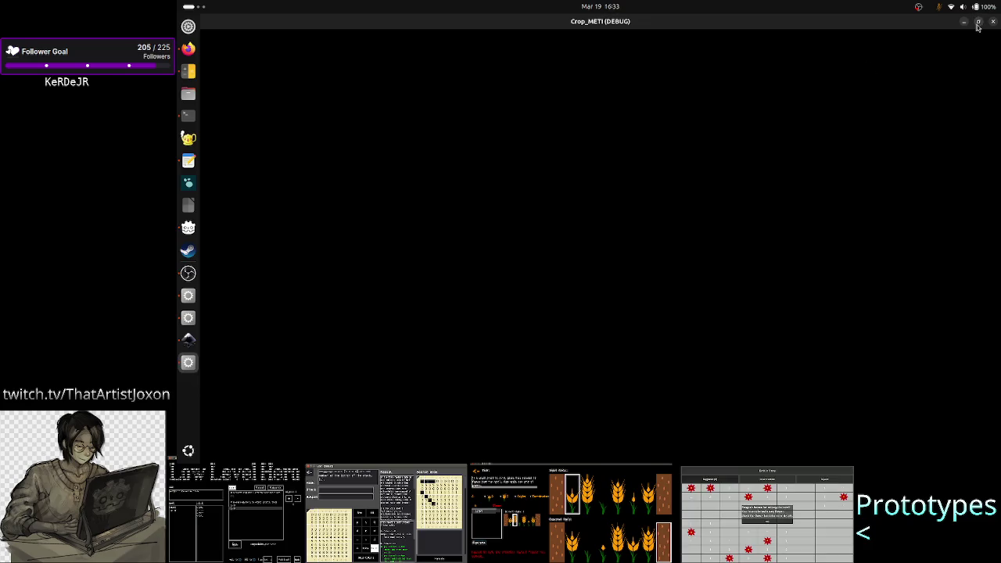
click(978, 24)
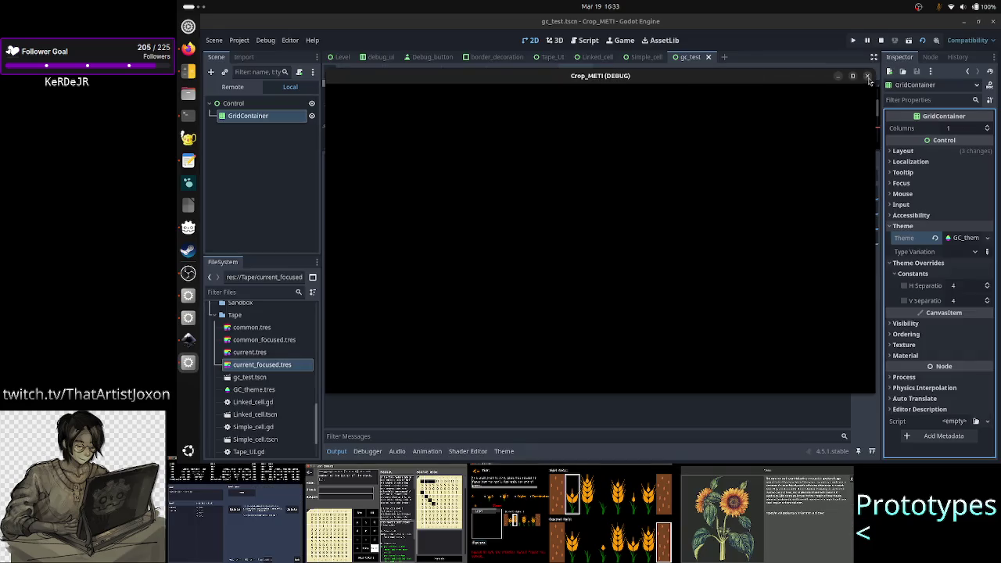
click(870, 79)
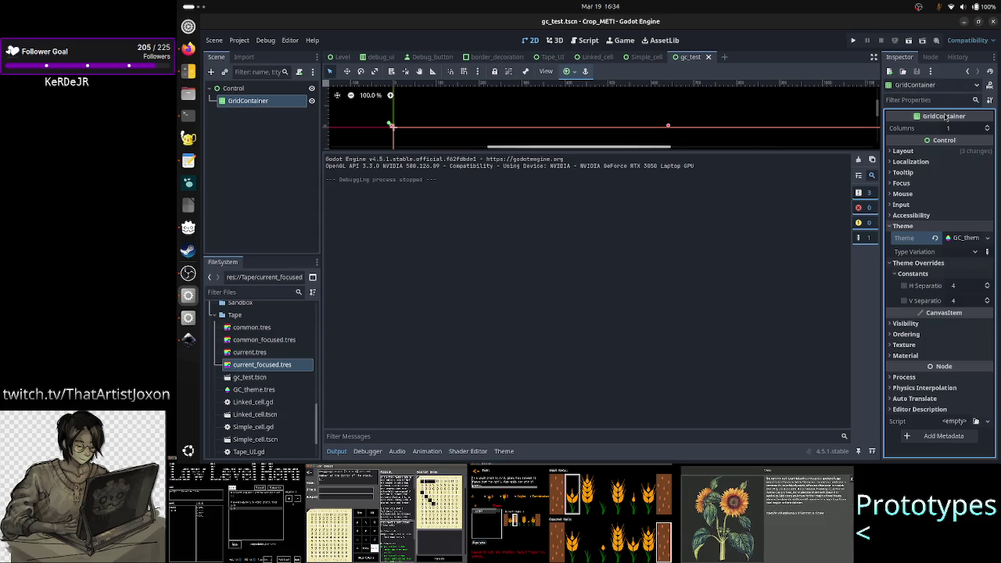
click(962, 238)
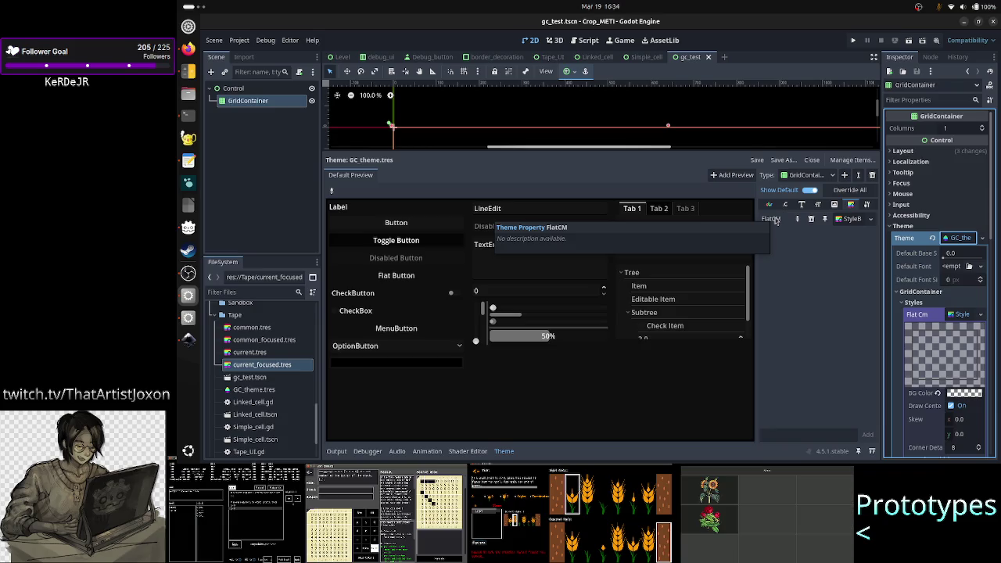
click(848, 220)
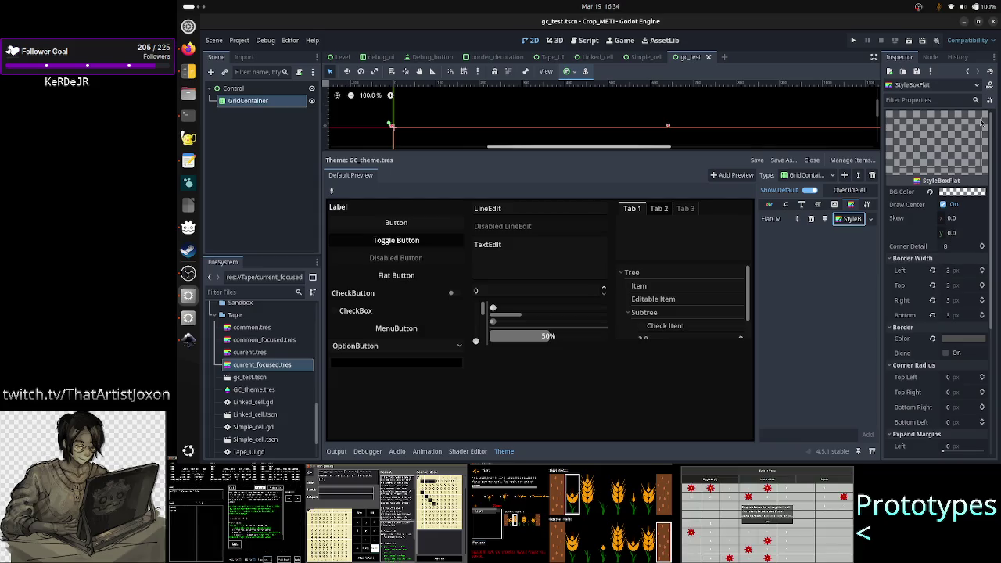
click(982, 88)
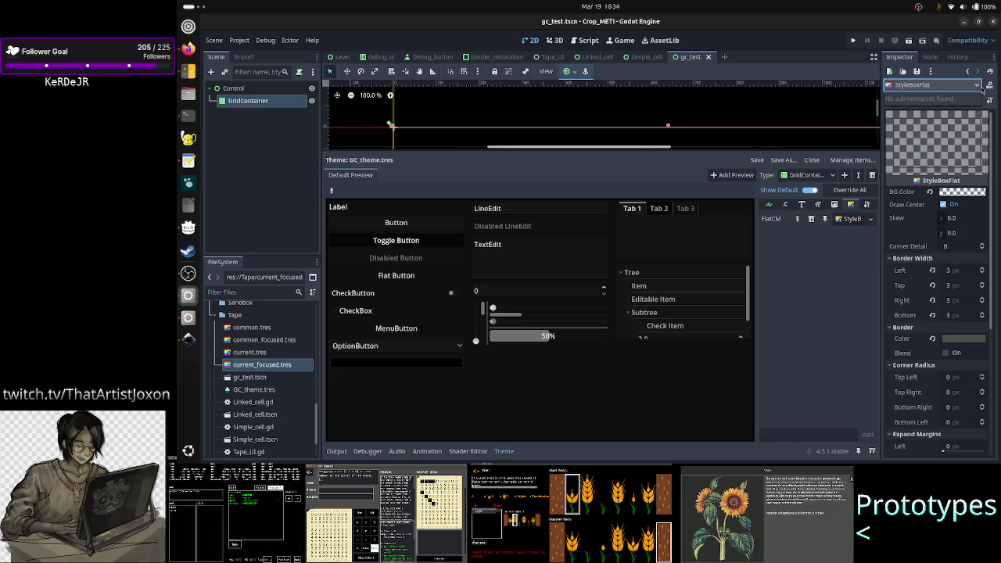
click(871, 219)
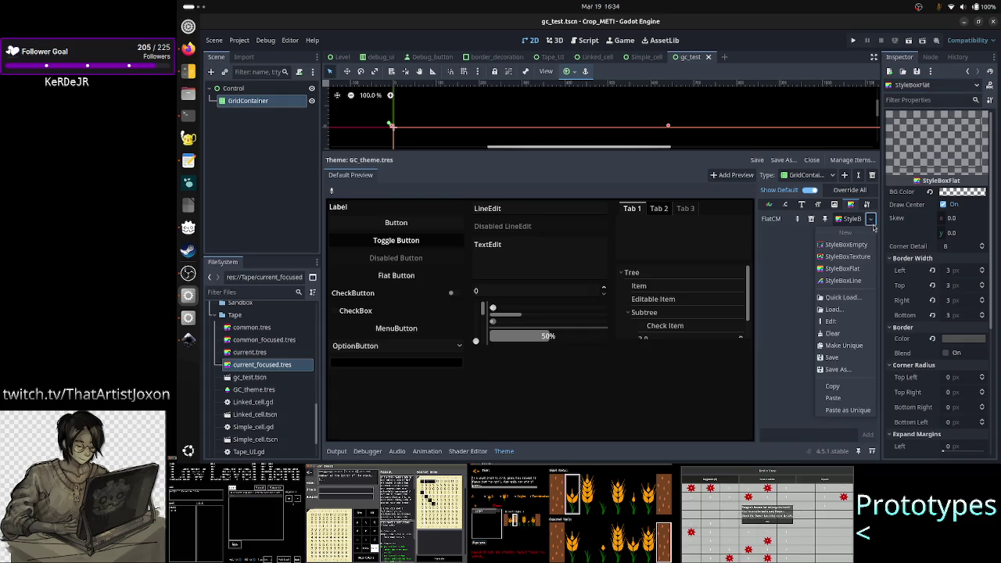
click(845, 362)
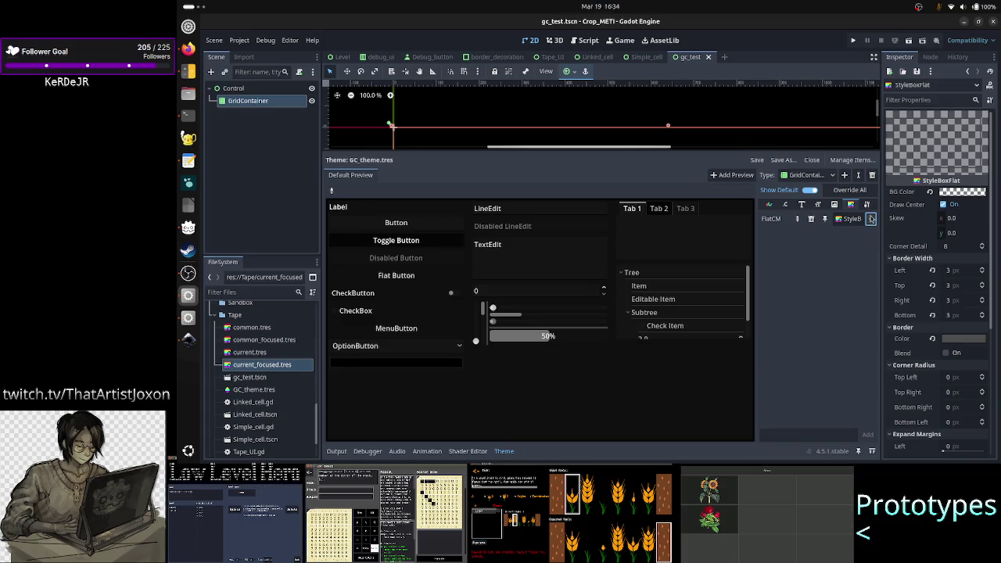
click(872, 219)
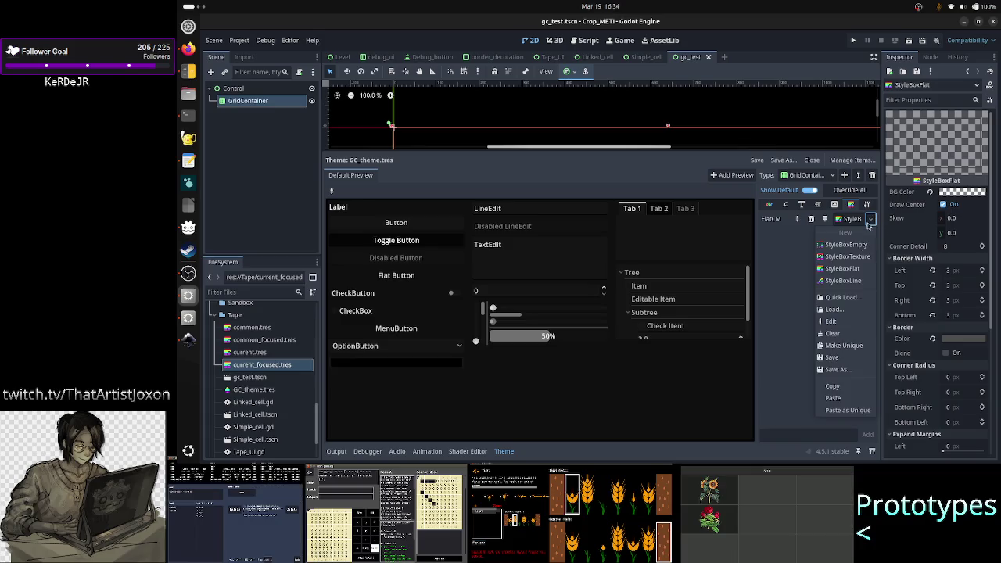
click(842, 369)
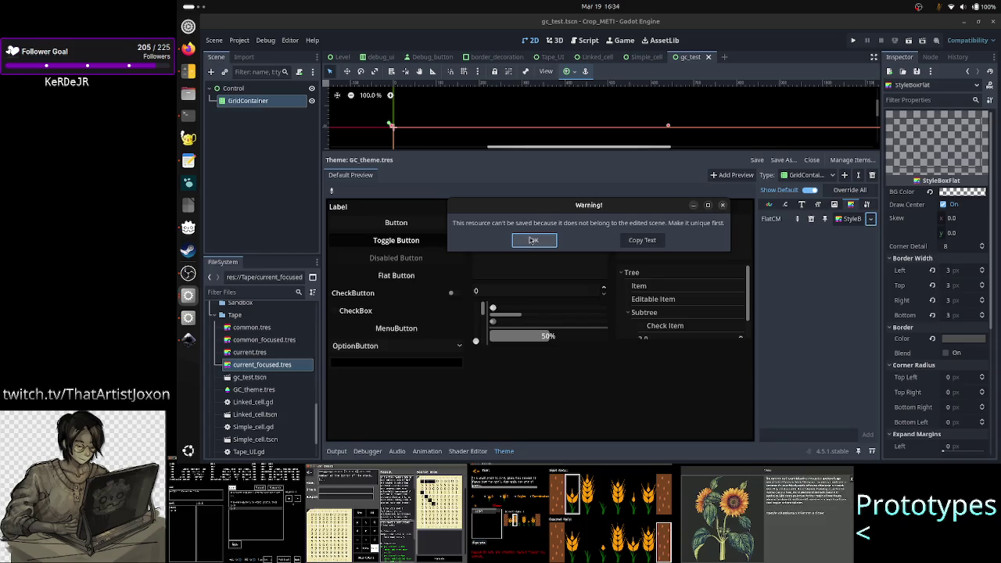
click(532, 241)
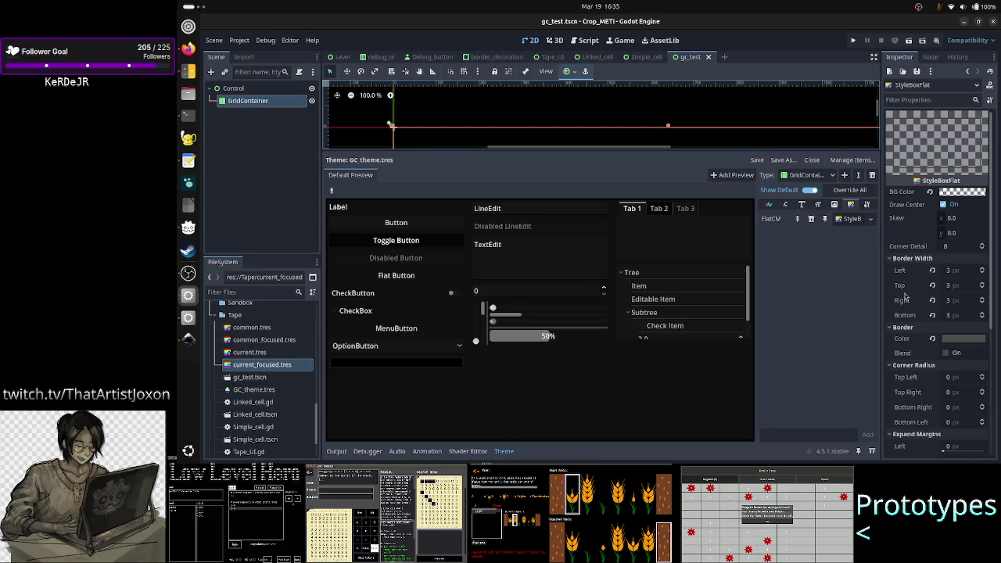
- Select the GridContainer node and check its Theme section showing GC_theme and the FlatCM stylebox
click(248, 100)
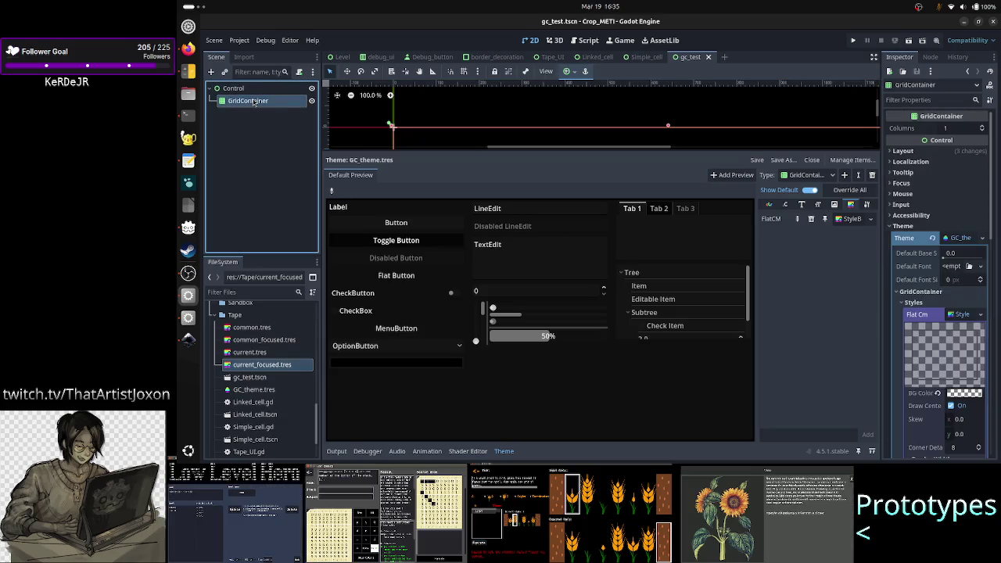
click(930, 238)
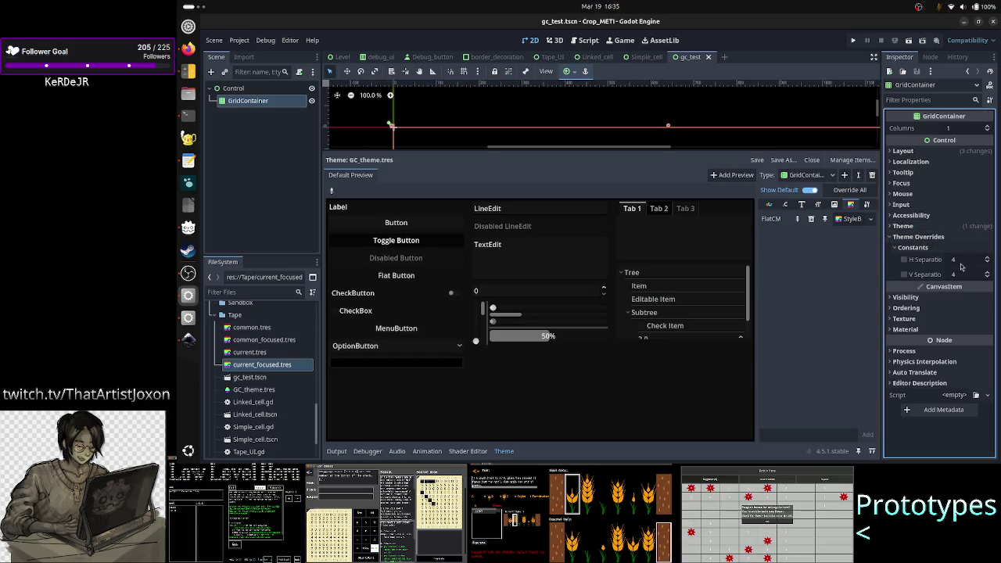
click(928, 226)
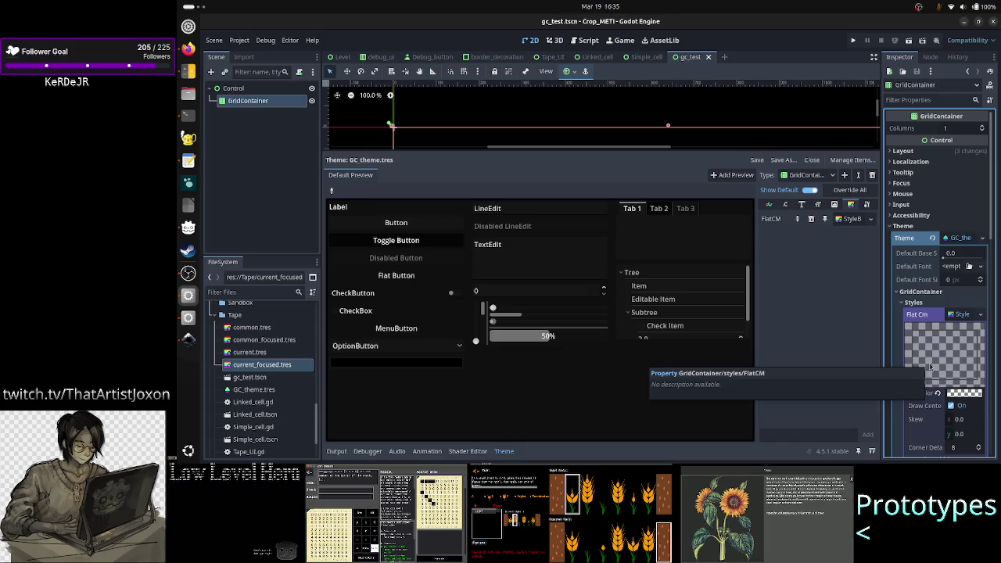
click(188, 49)
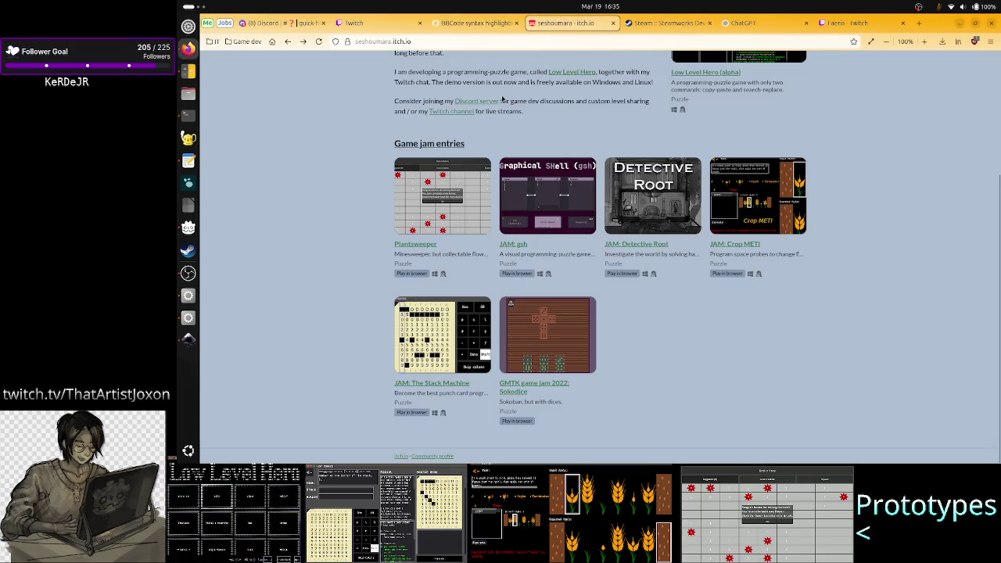
- Google 'godot can a gridcontainer be styled from a theme?' and read the expanded AI Overview
click(919, 23)
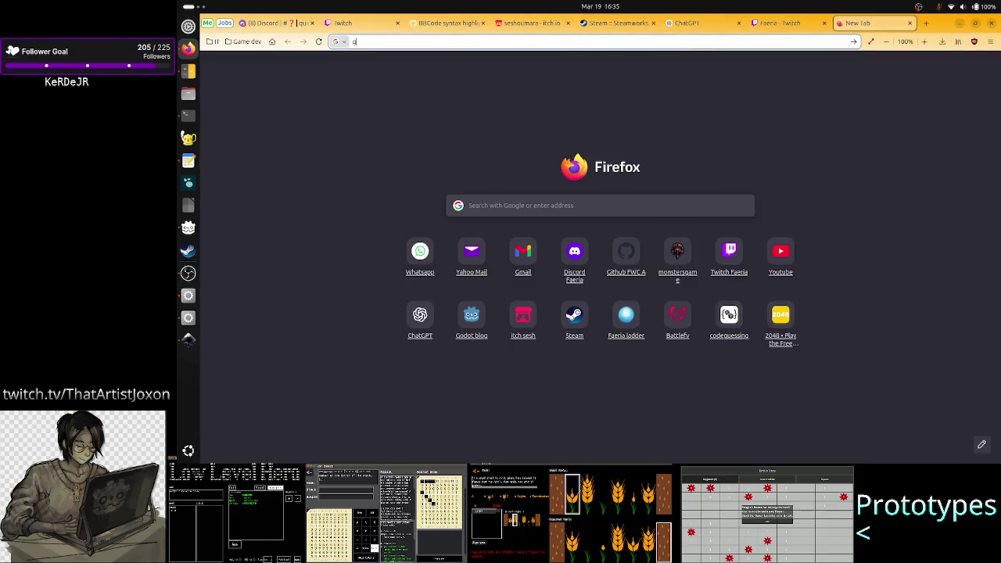
text(godot can a gridconta)
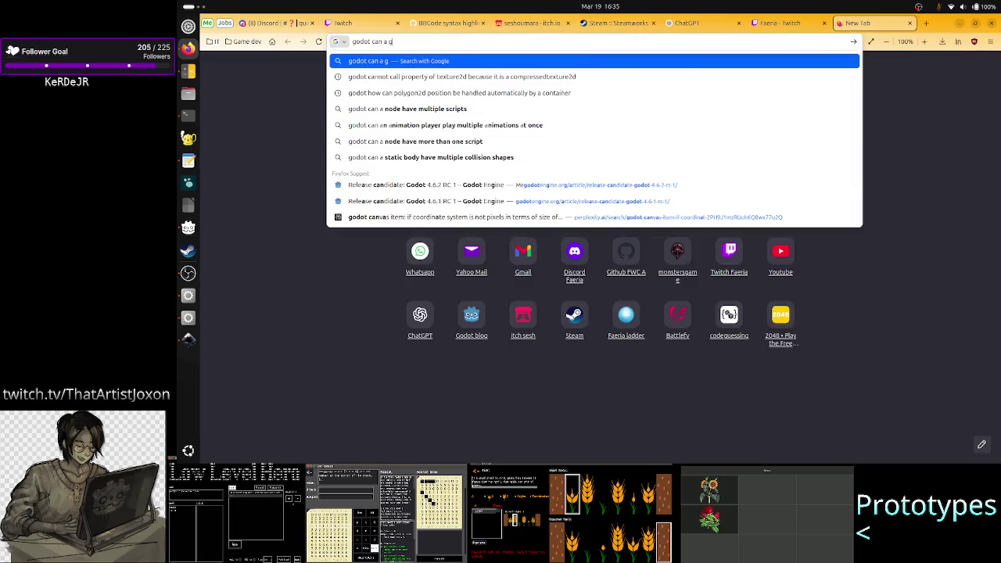
text(ine)
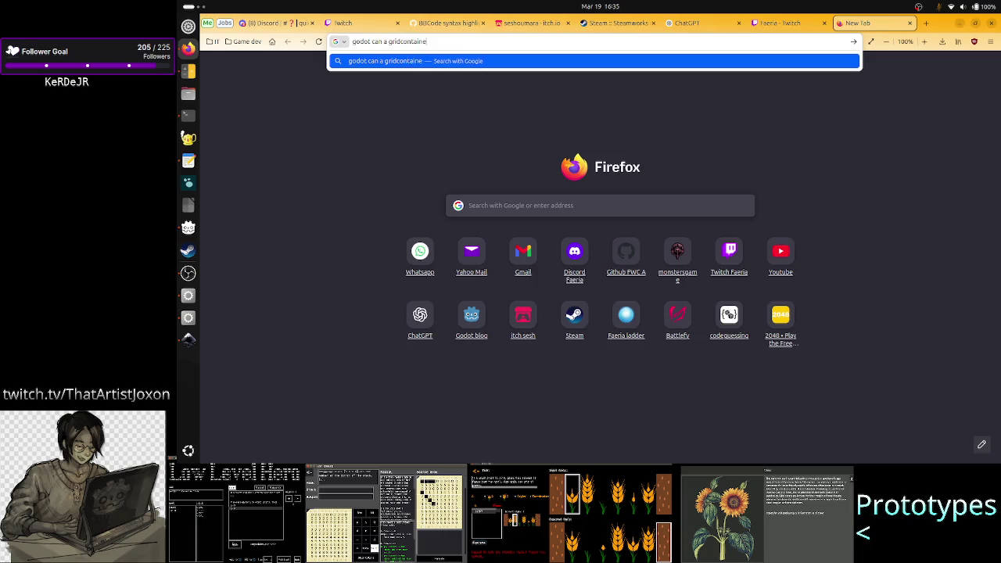
text(r be sty)
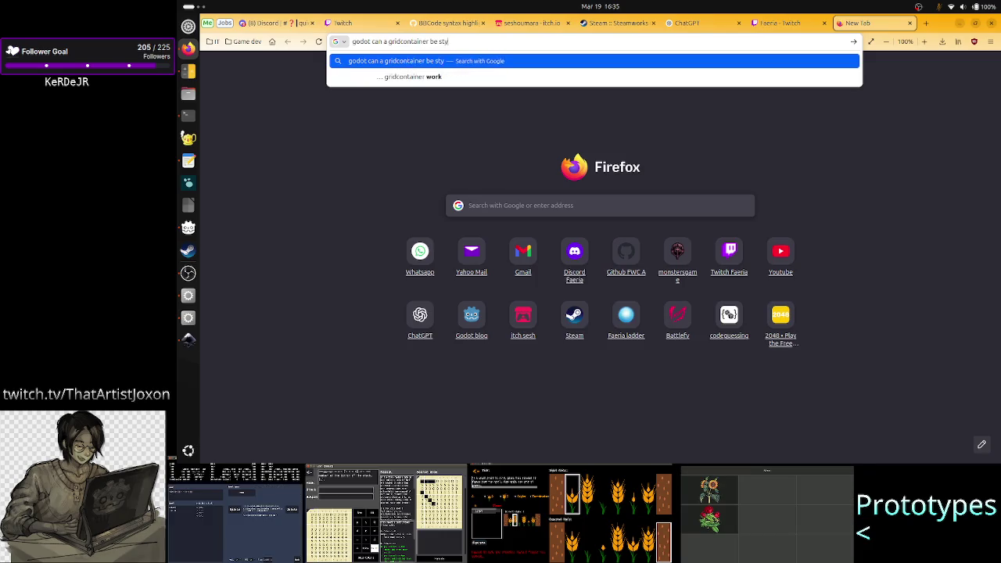
text(led from a theme?)
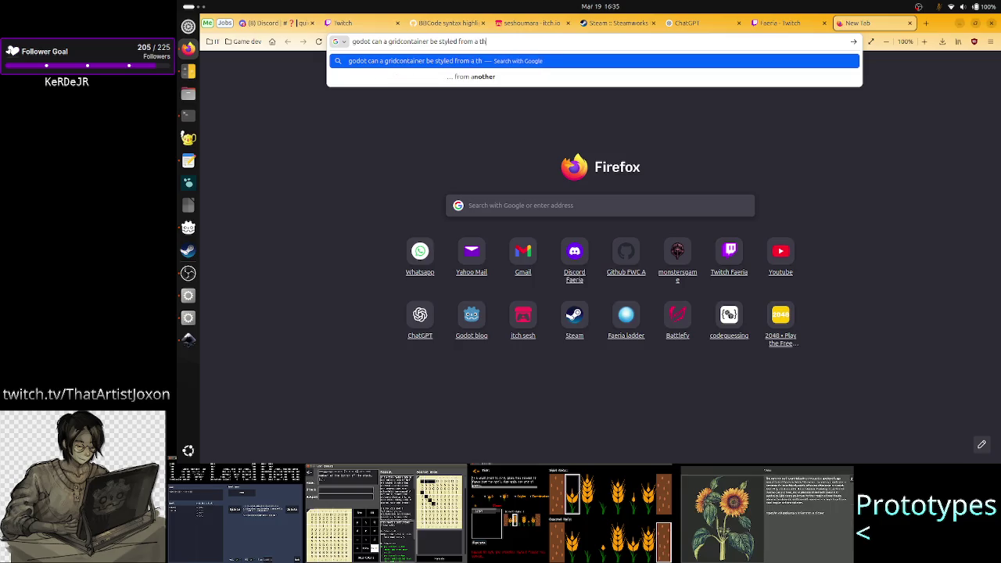
key(Return)
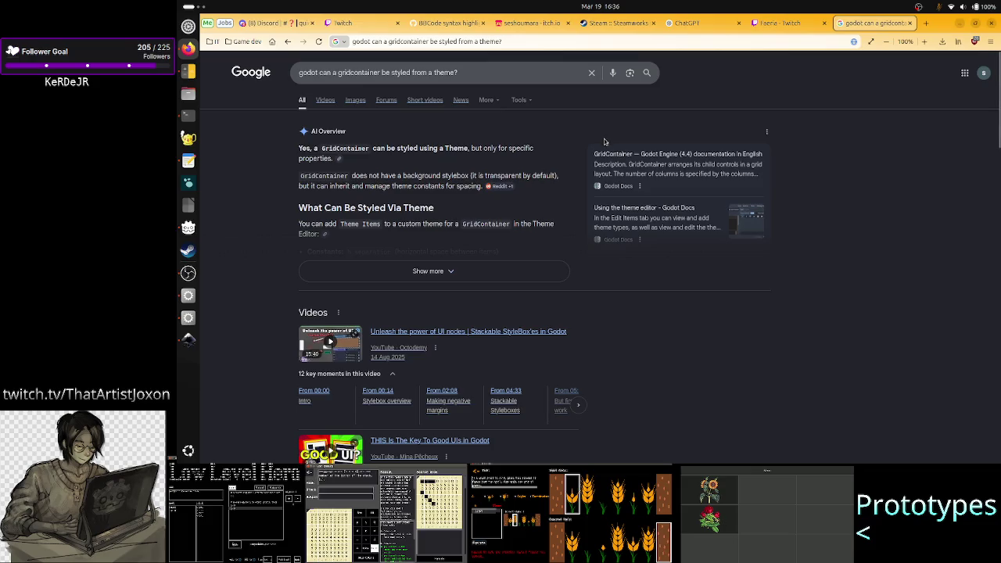
drag(408, 177, 468, 176)
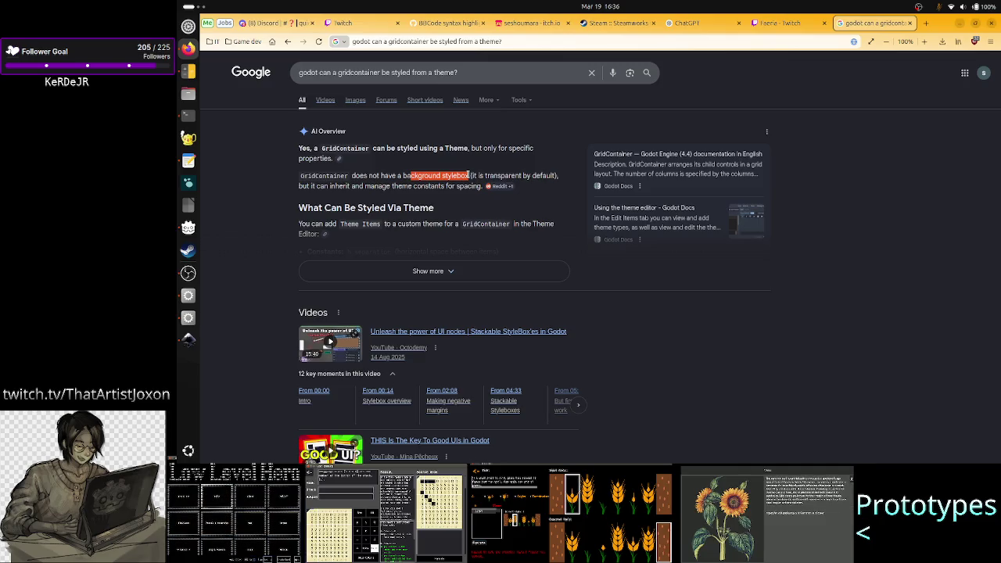
drag(373, 186, 446, 194)
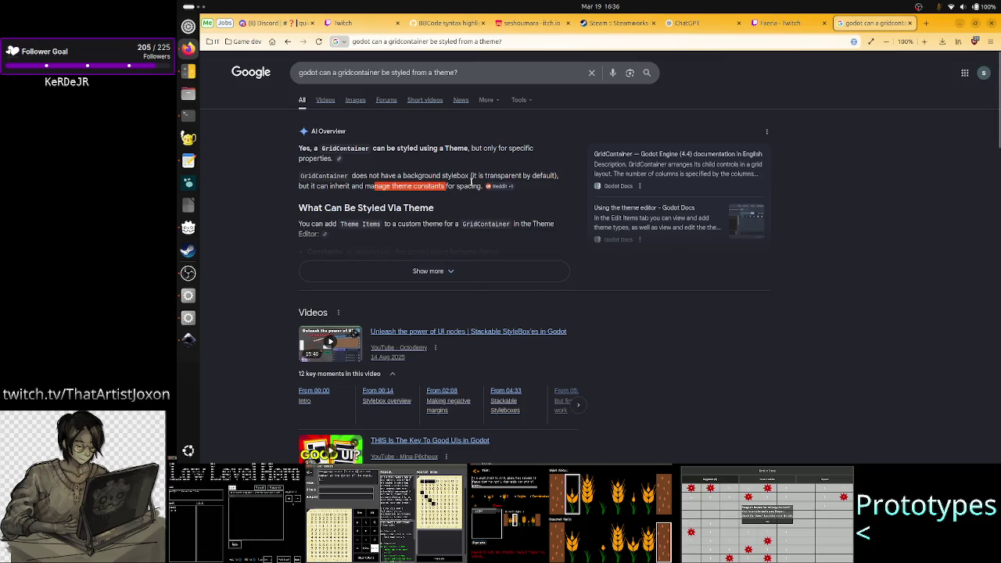
click(477, 266)
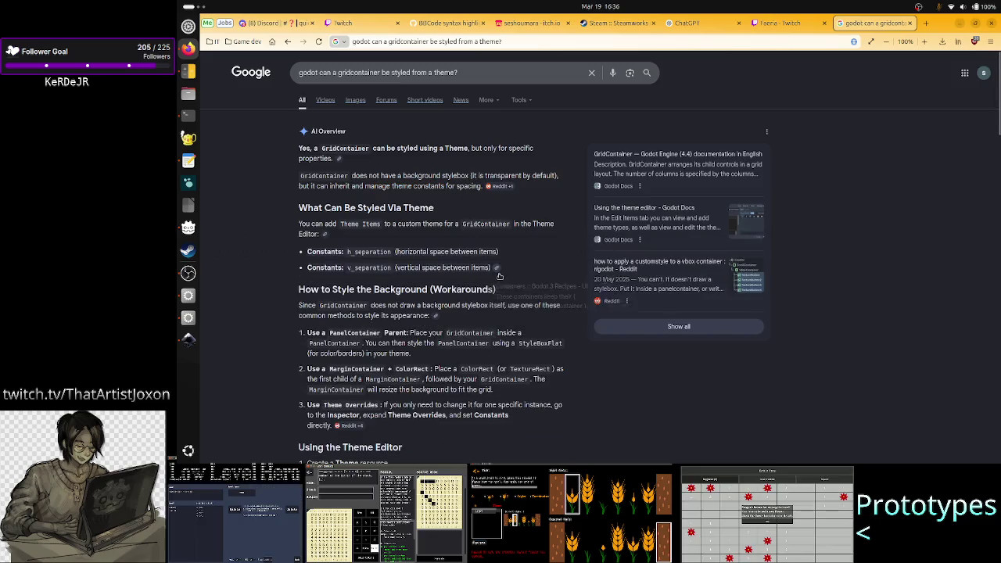
key(alt+Tab)
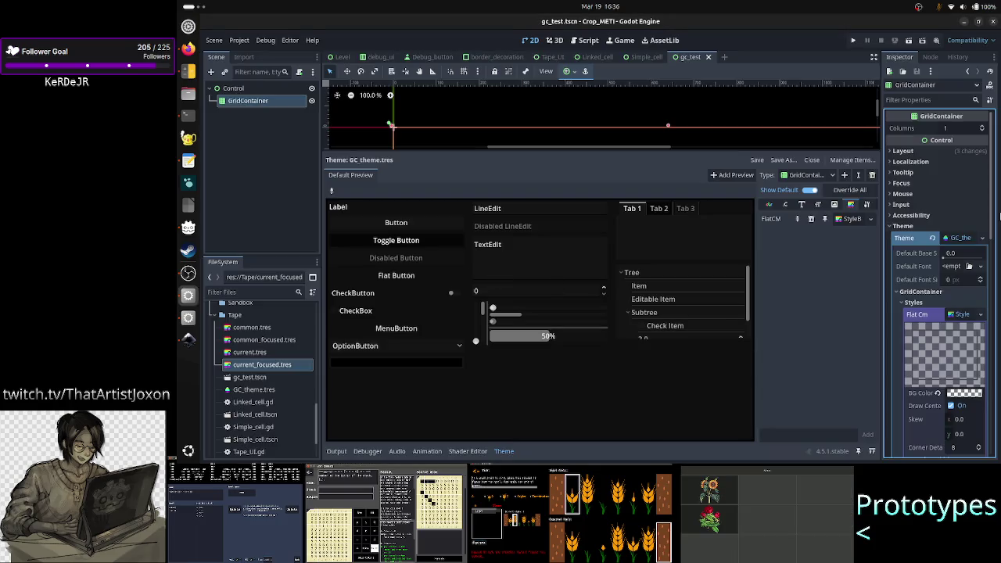
- Collapse the bottom Output panel so the 2D canvas fills the editor, then go to the Script workspace
scroll(923, 251, down, 10)
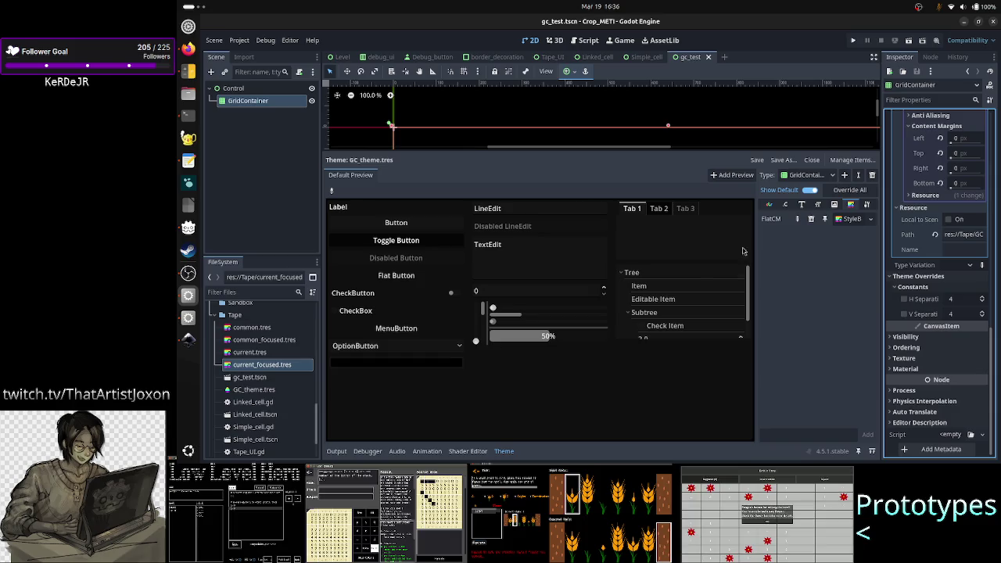
click(350, 452)
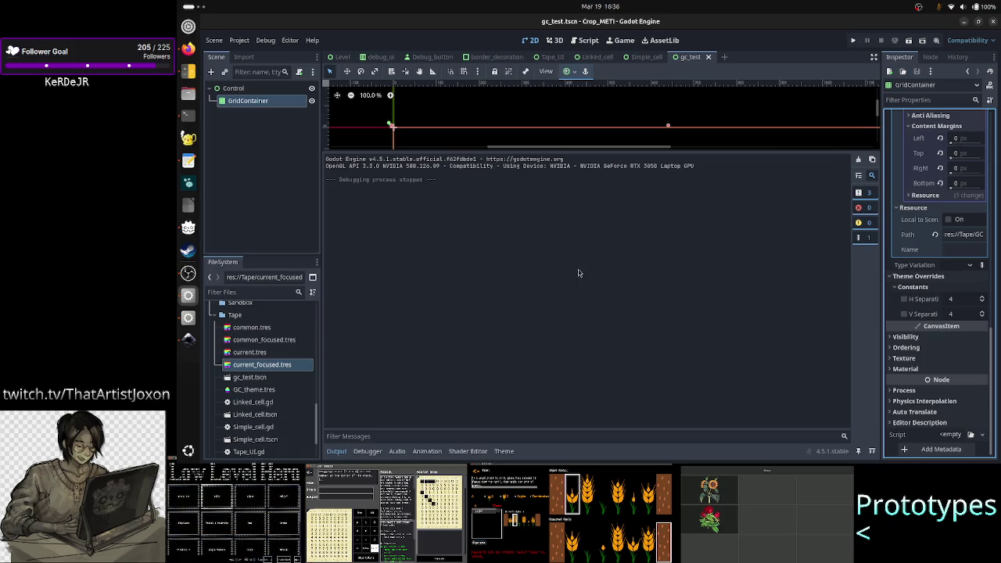
click(336, 452)
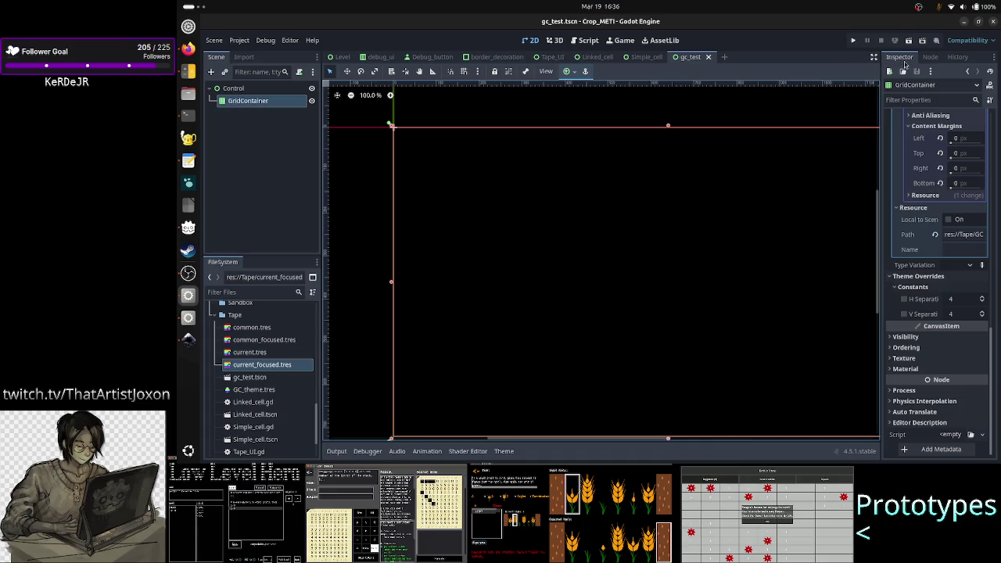
click(587, 42)
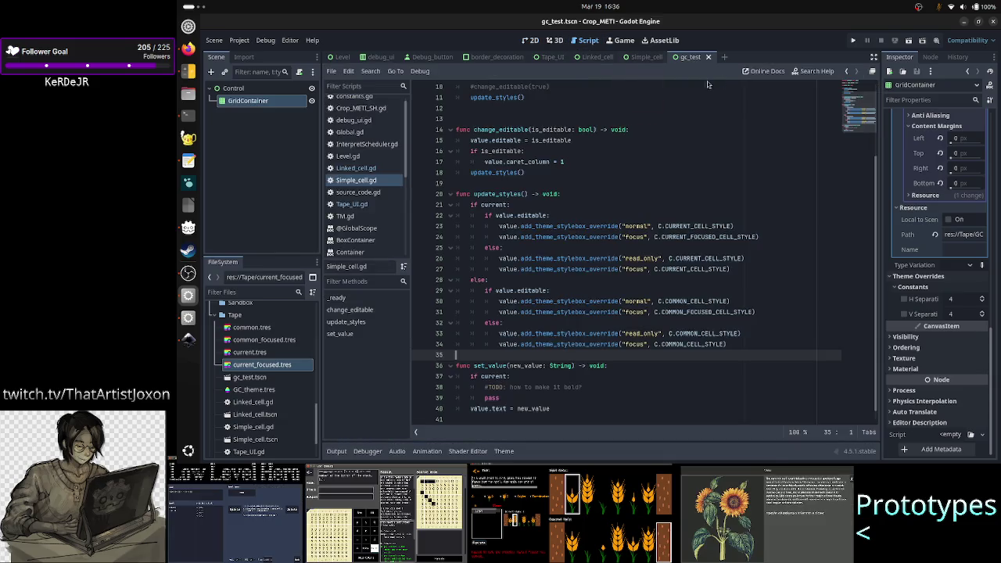
- Look up the GridContainer class documentation in Search Help
click(794, 71)
text(gridcontainer)
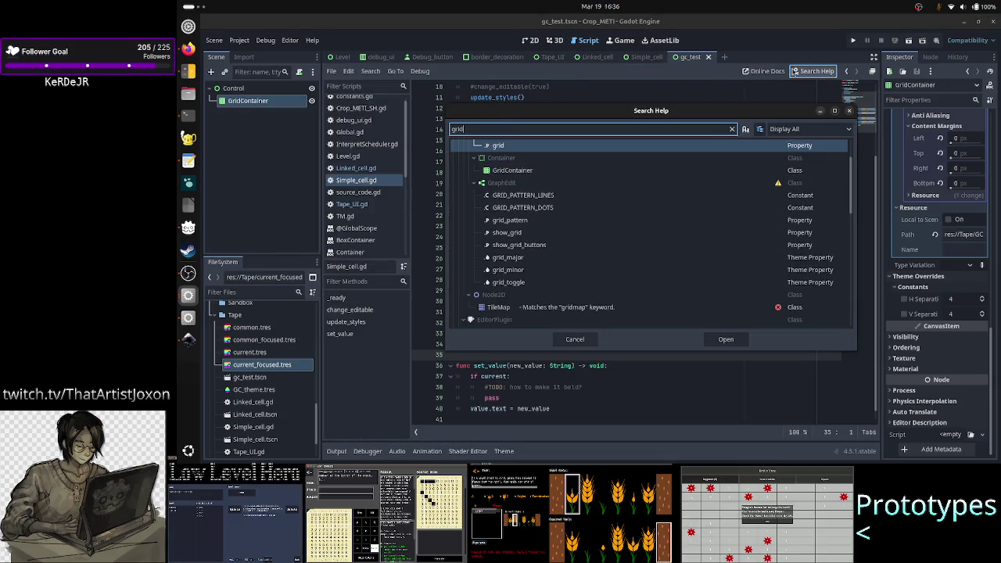
key(Return)
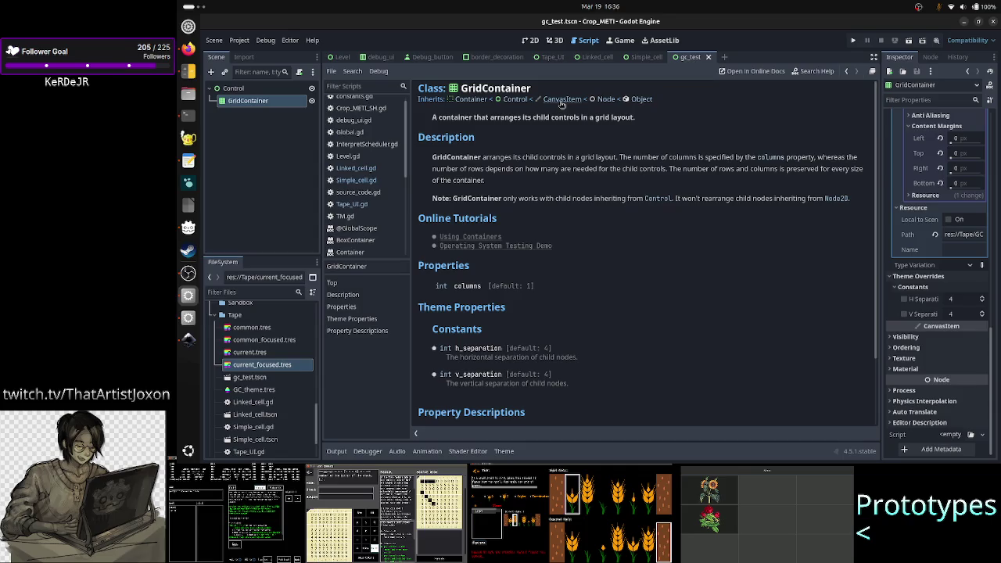
- Attach a new script, gc_test.gd, to the Control node
right_click(239, 90)
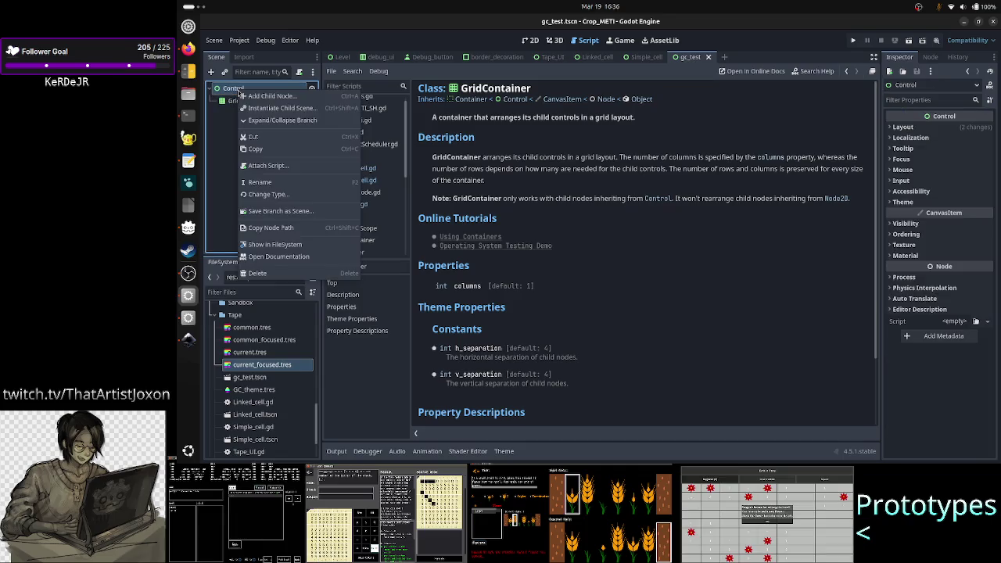
click(292, 166)
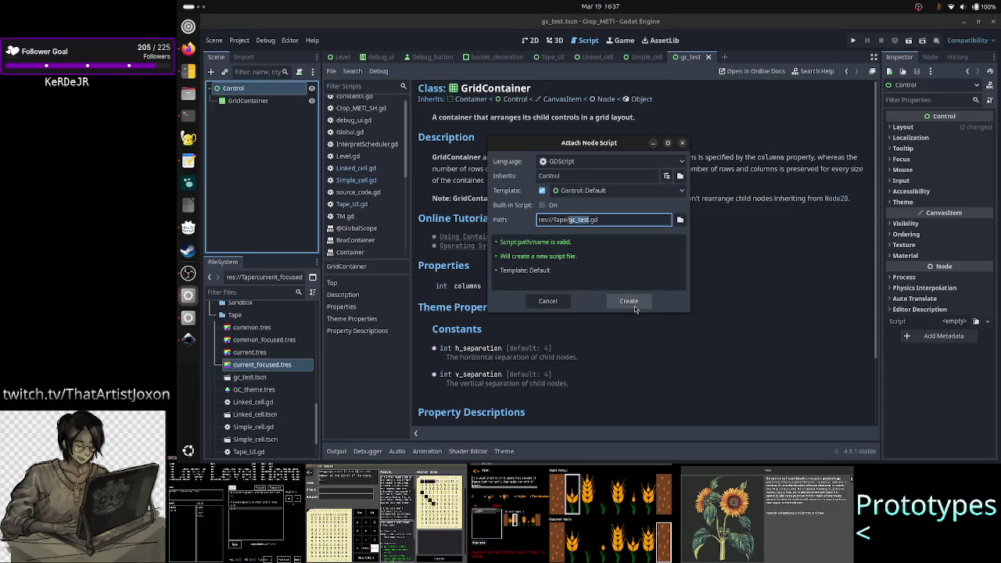
click(632, 304)
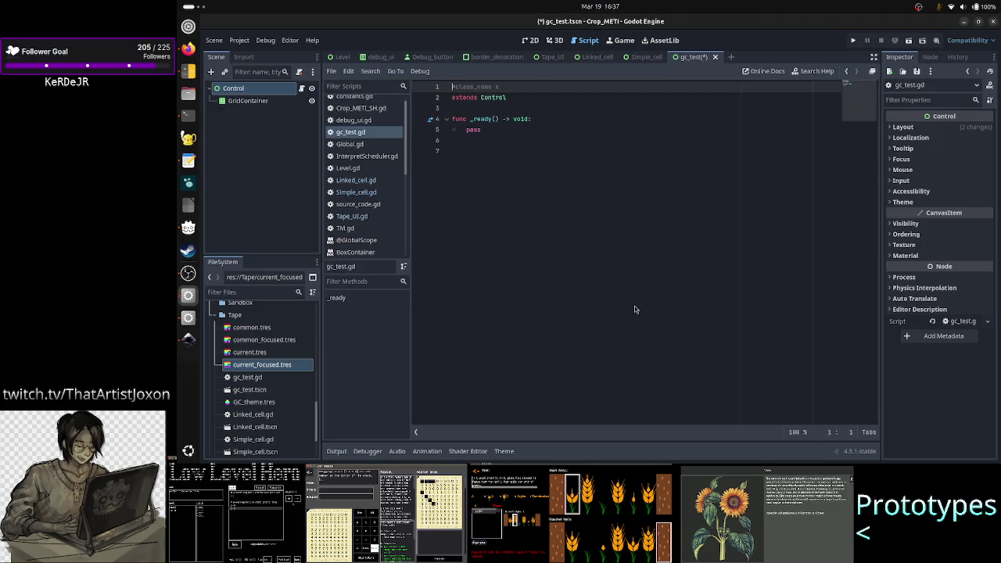
- Add a _draw function calling draw_rect with Rect2(Vector2(0, 0), Vector2(200, 200))
click(540, 186)
text(#)
text(dra)
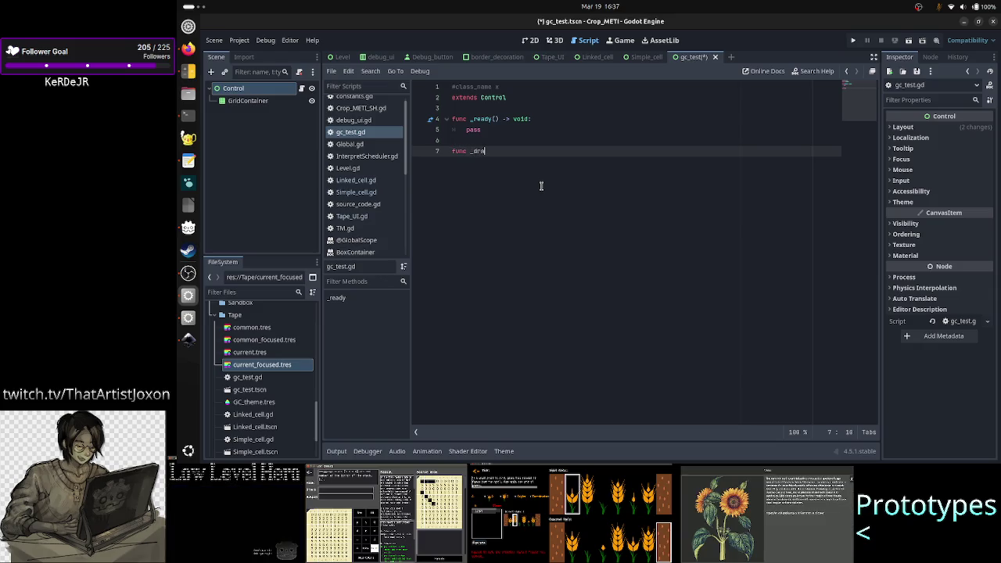
key(Return)
key(Return)
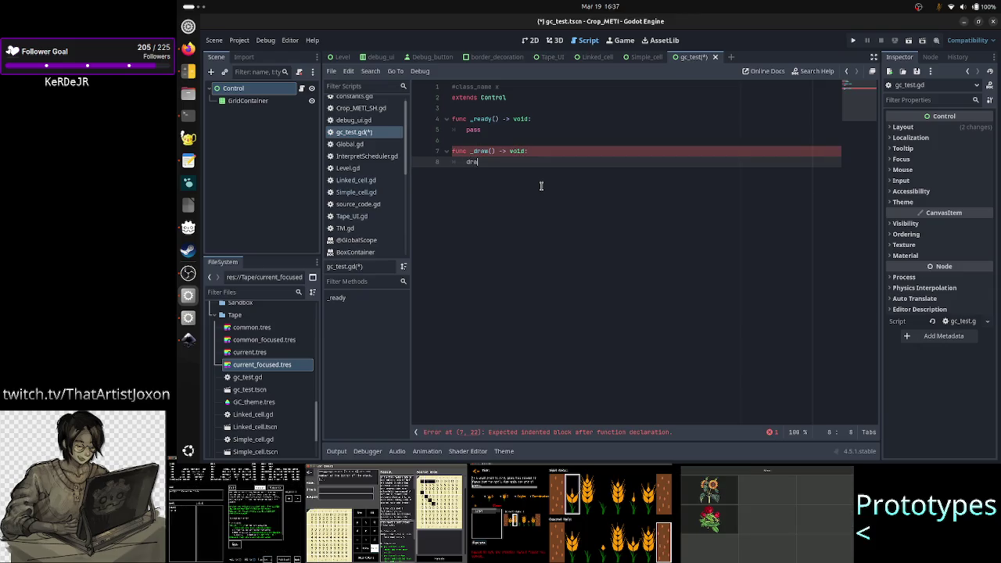
text(w_rec)
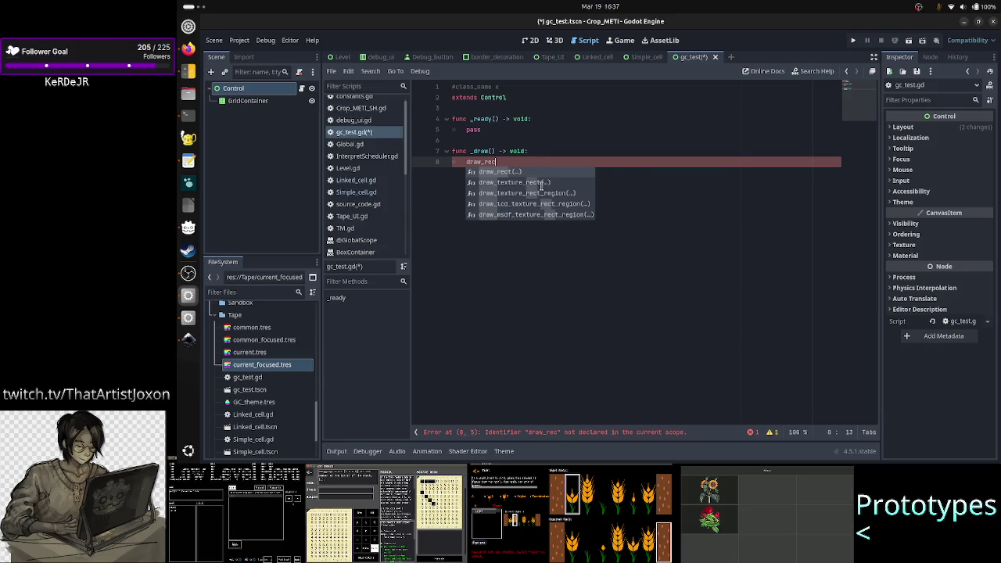
key(Return)
text(ct2()
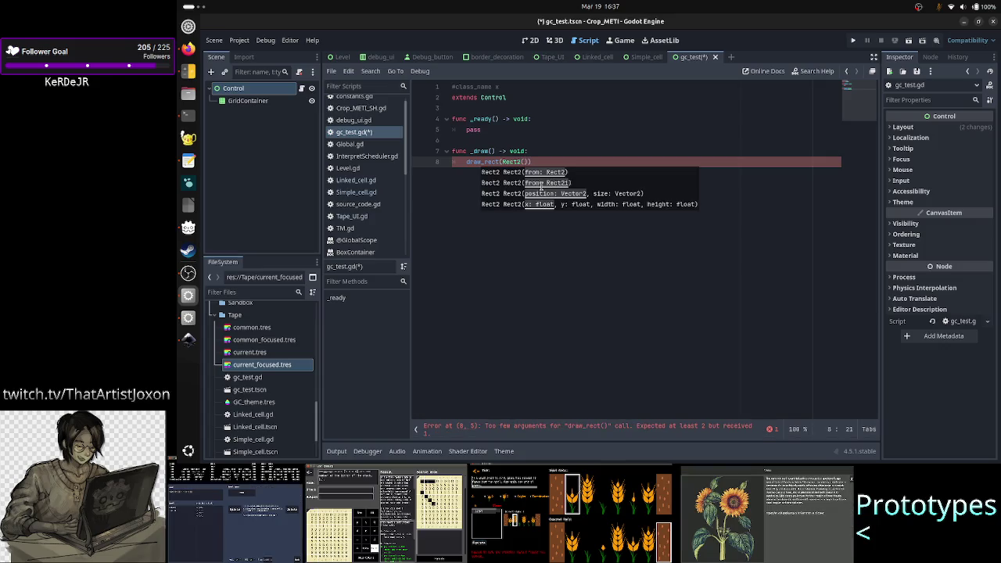
text(Vector2()
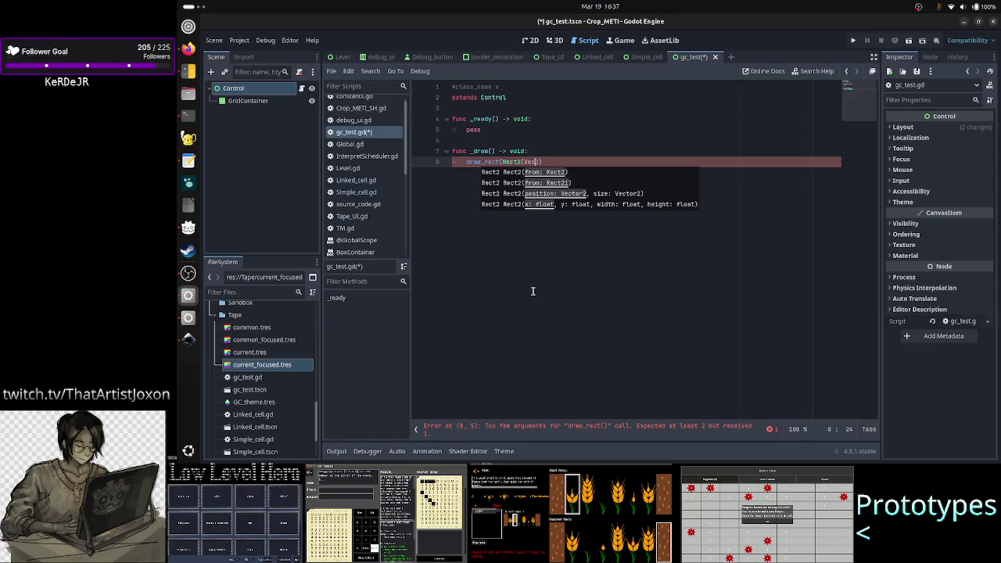
text(0, 0)
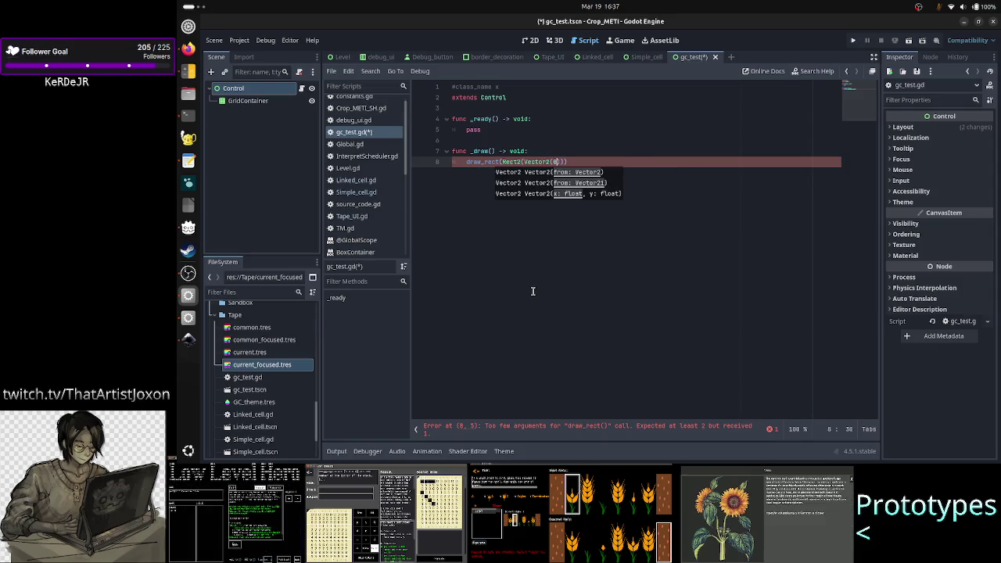
text(), )
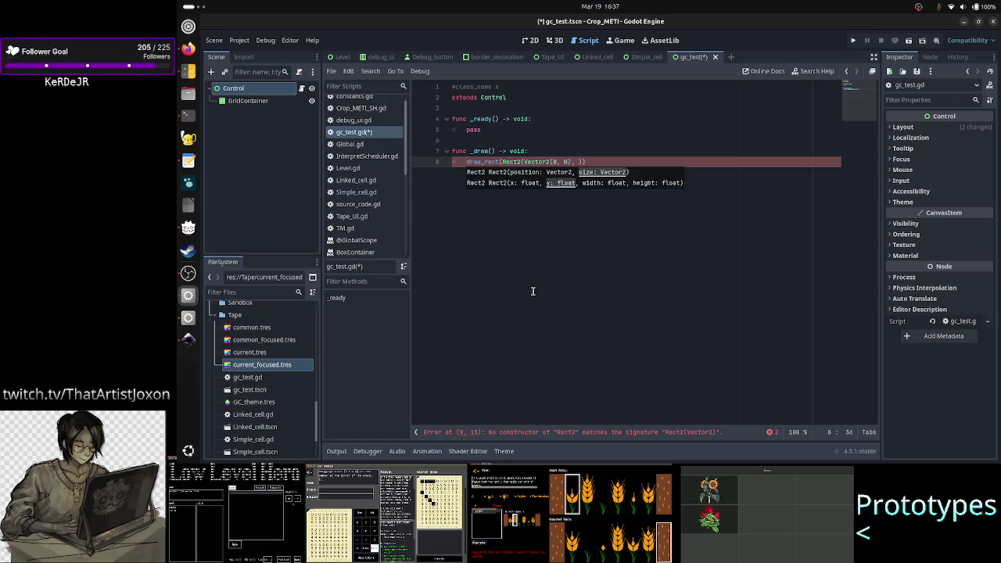
text(Vec)
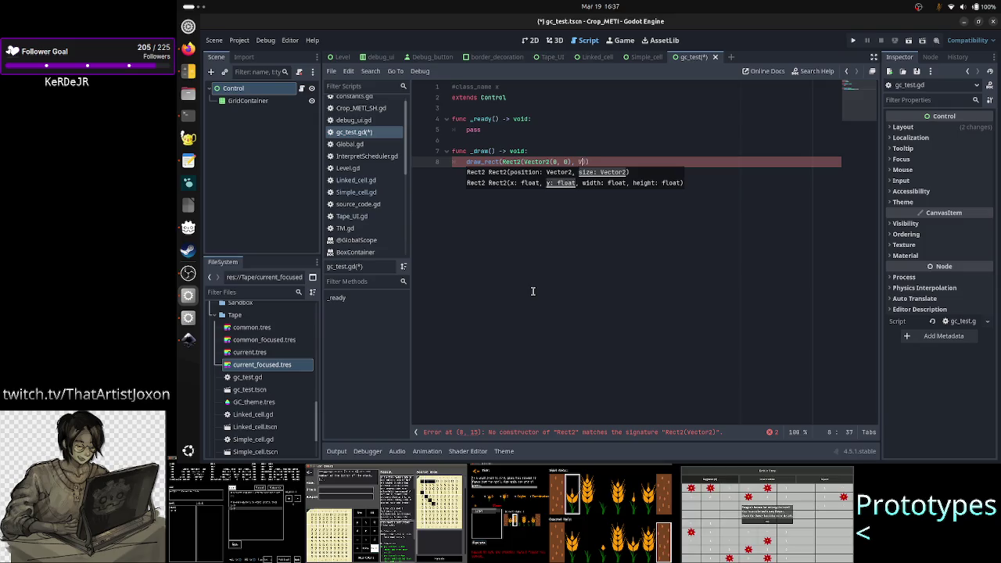
text(tor2()
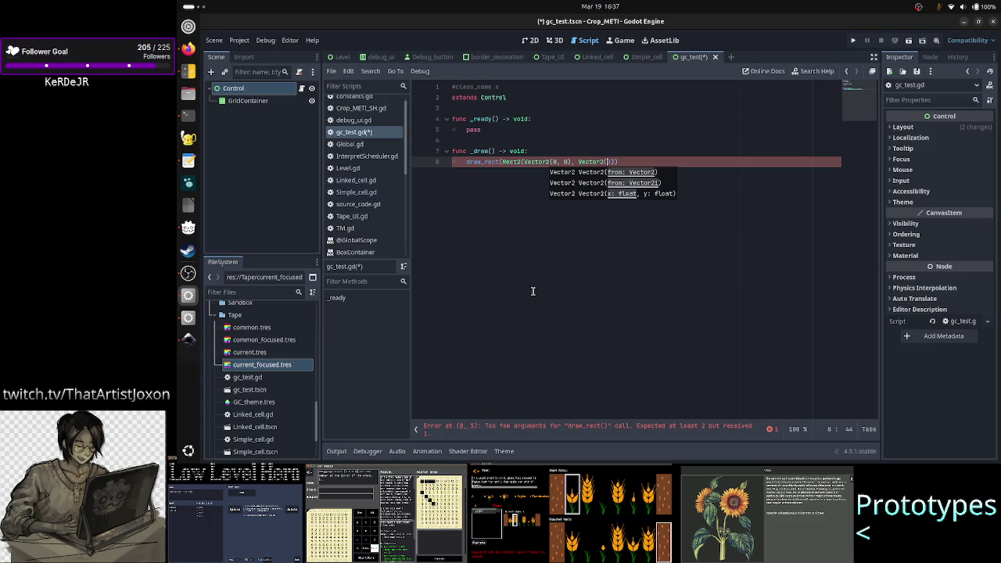
text(200, 200)
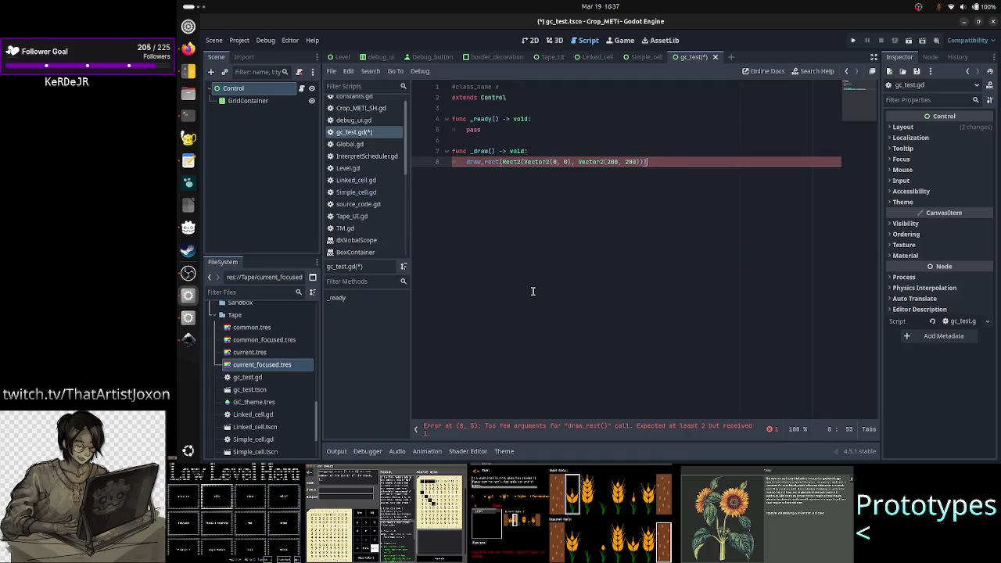
- Finish the draw_rect call with Color.RED and filled set to false, then save the script
key(BackSpace)
text(,)
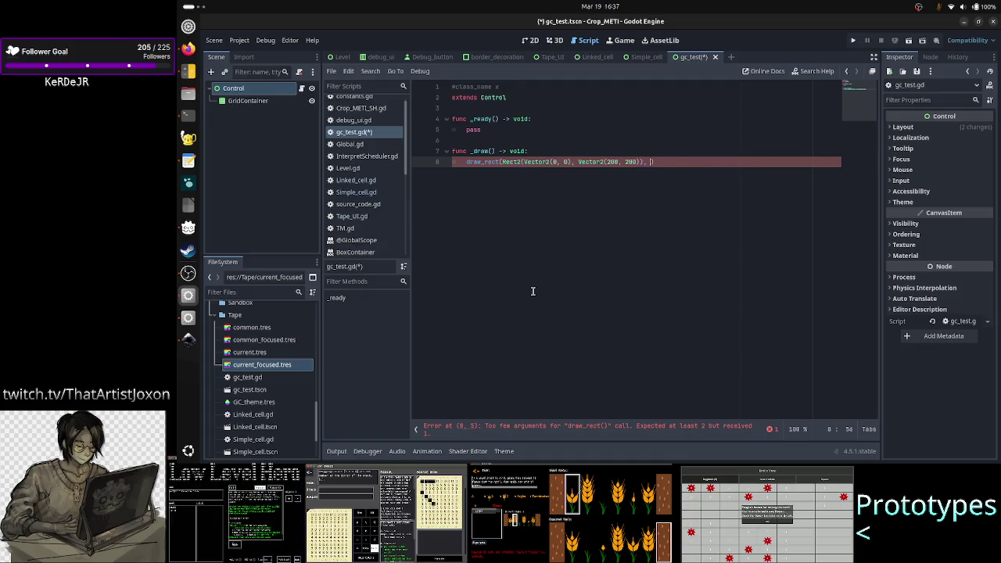
text(Colo)
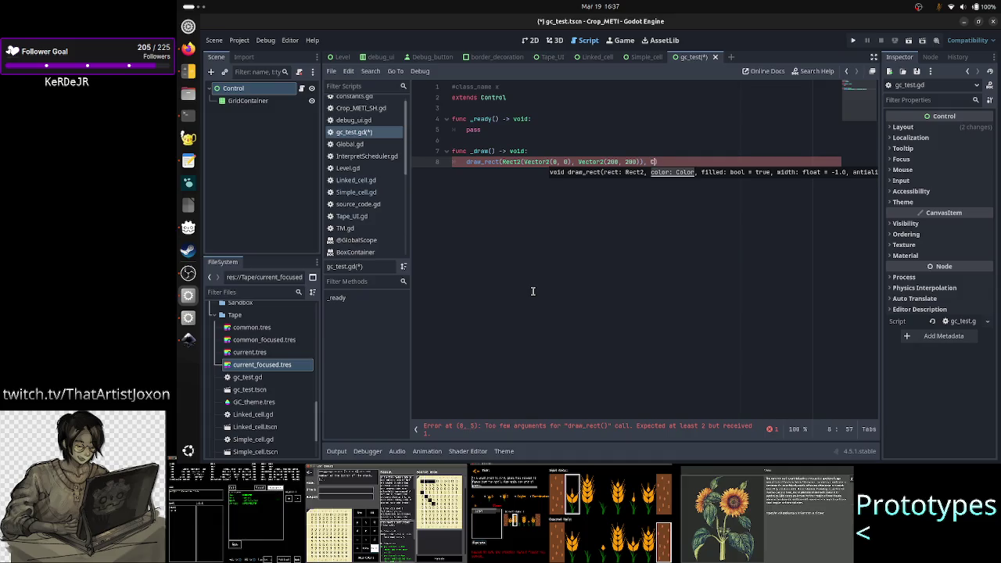
text(r.re)
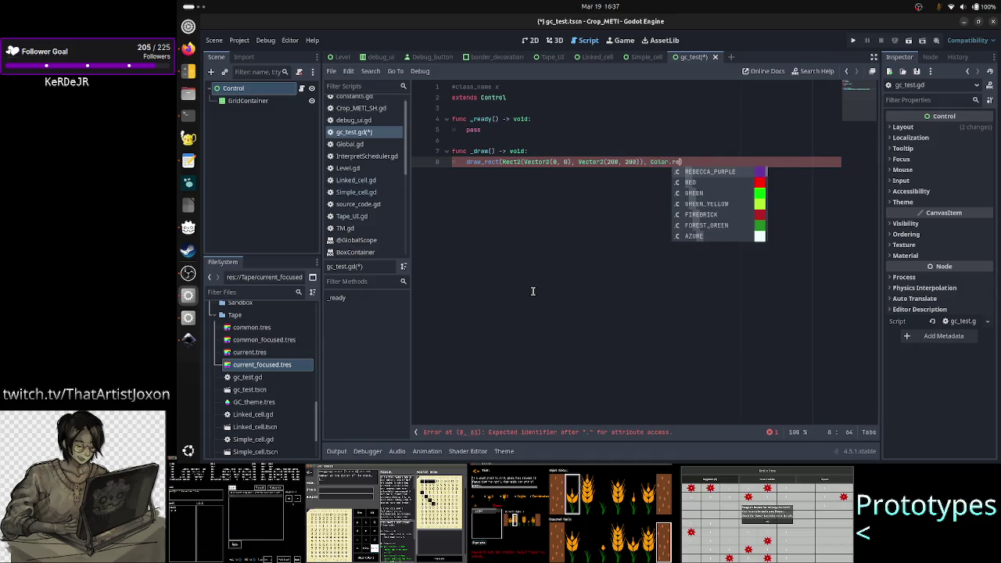
key(Down)
key(Return)
text(, )
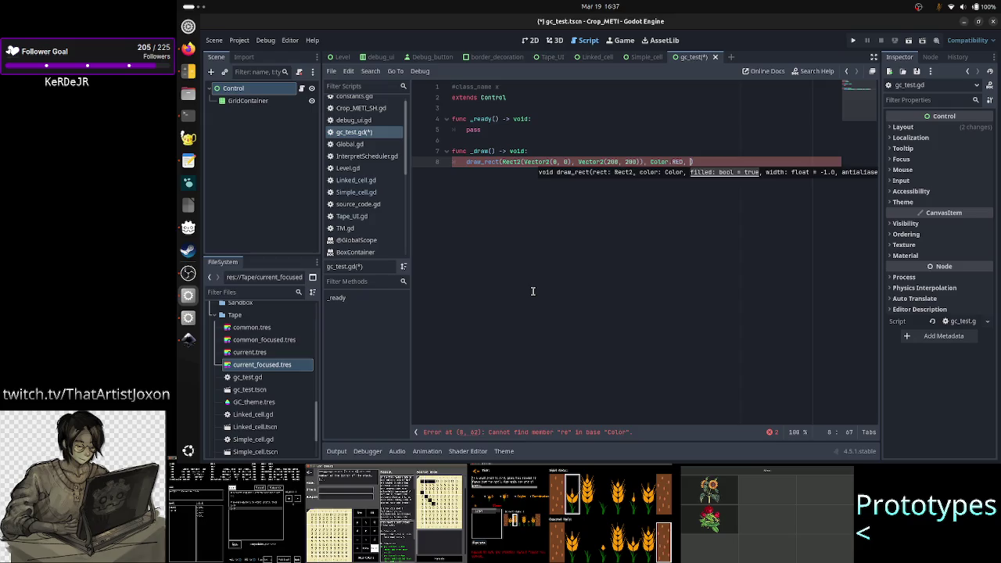
text(fal)
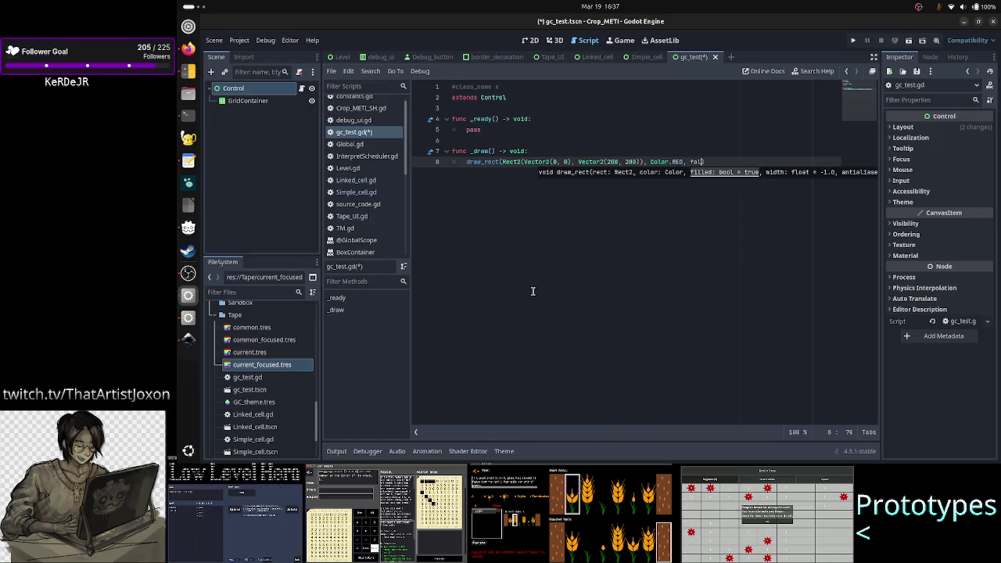
text(se)
key(Escape)
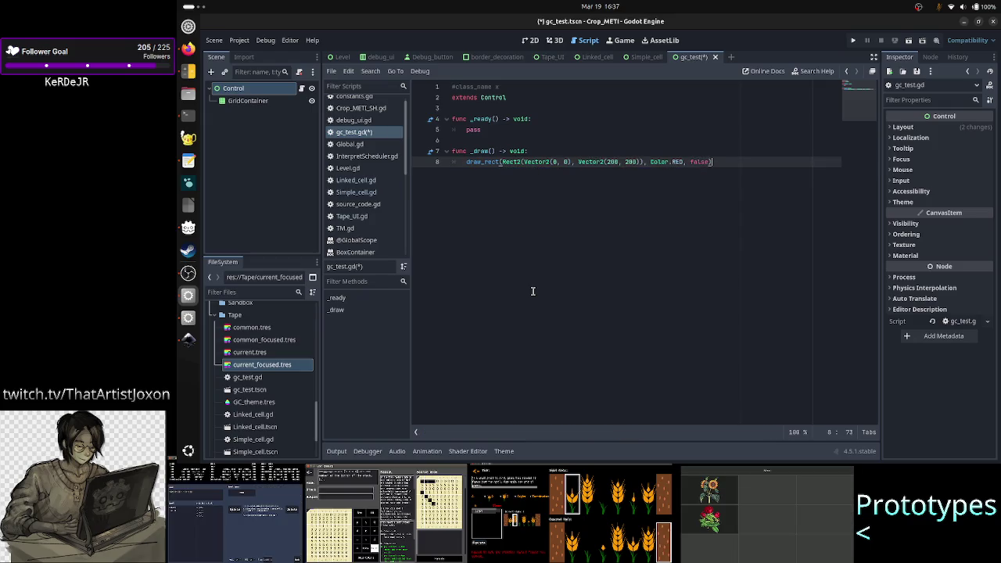
key(Return)
key(ctrl+s)
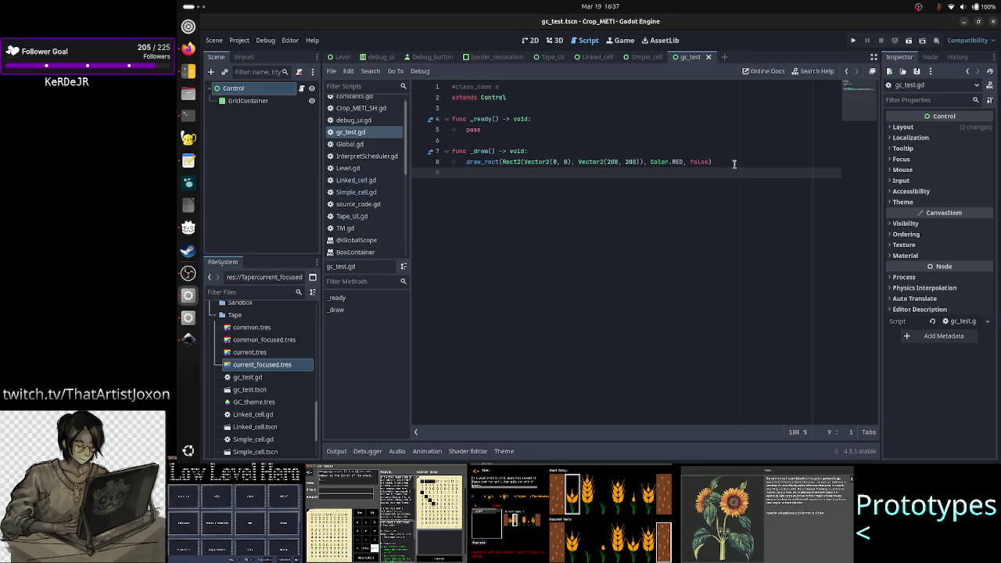
- Test-run the scene to see the red outline, then close the game and the output panel
click(905, 44)
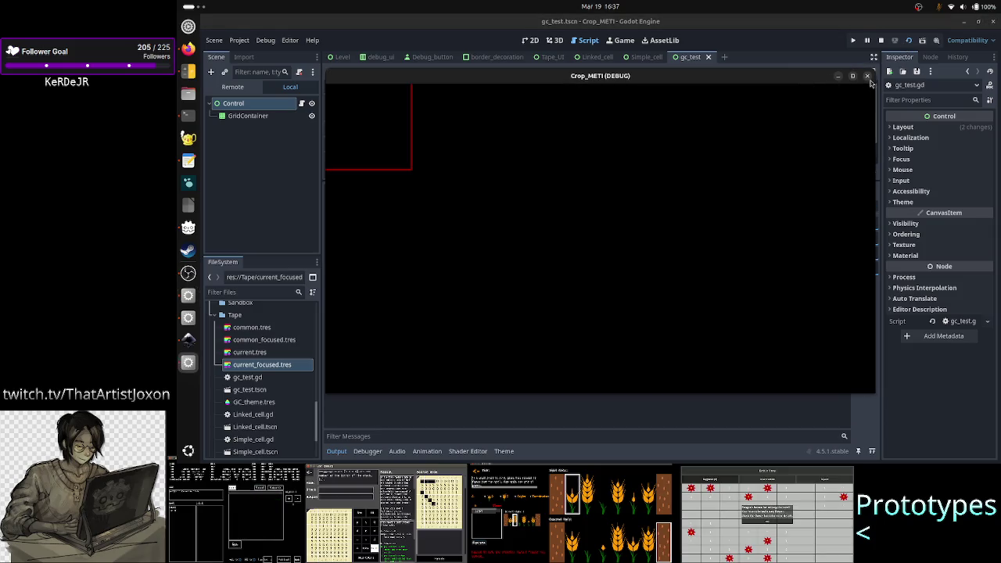
click(868, 76)
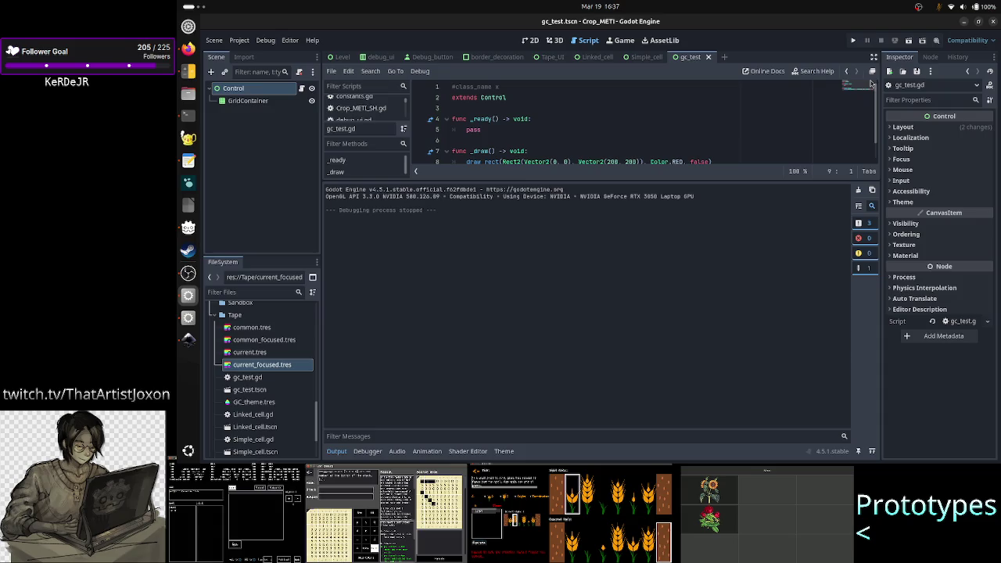
click(337, 451)
- Replace the rectangle's Vector2(200, 200) size with $GridContainer.size and save the script
click(630, 162)
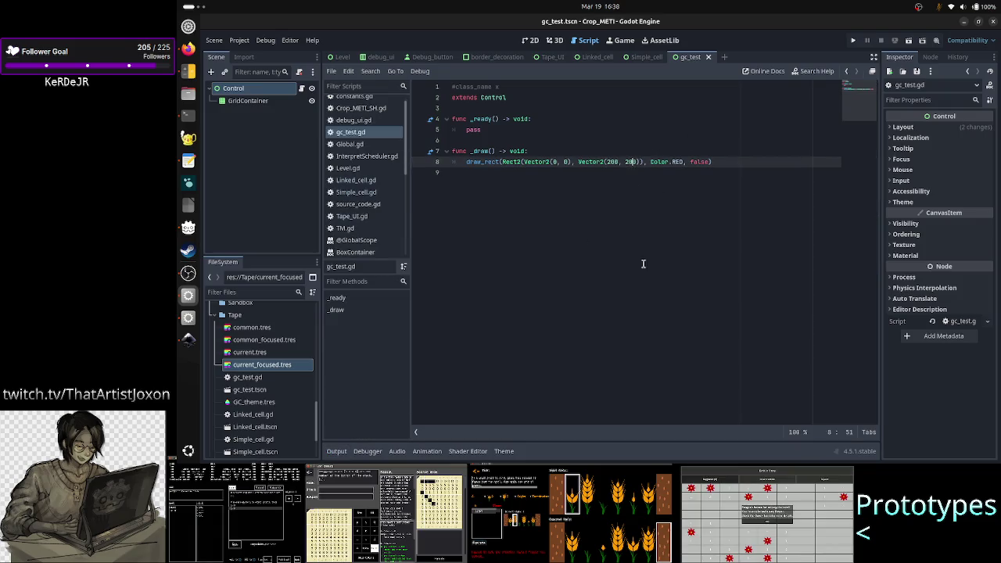
key(BackSpace)
key(BackSpace)
key(BackSpace)
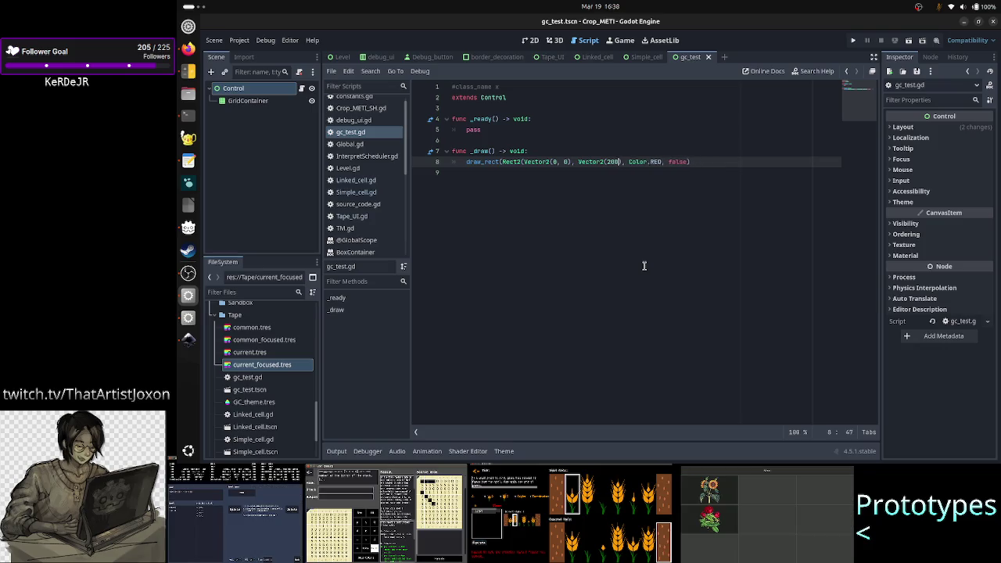
key(BackSpace)
key(BackSpace)
key(BackSpace)
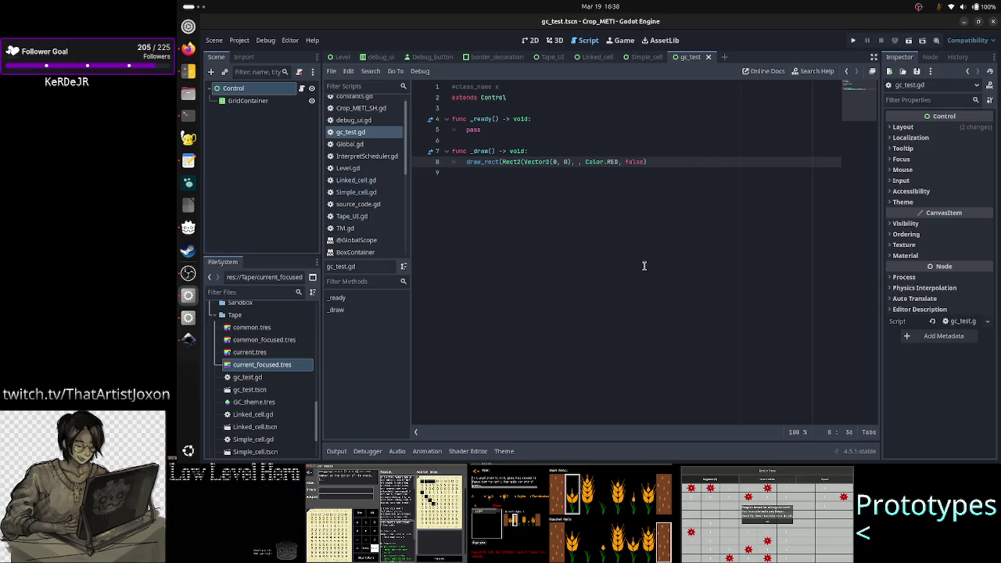
text($)
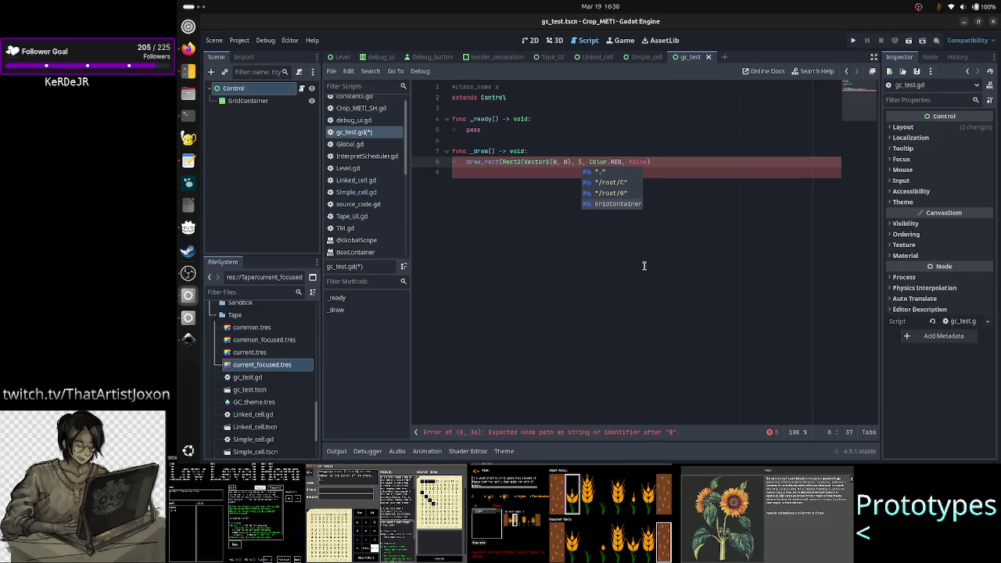
key(Return)
text(.si)
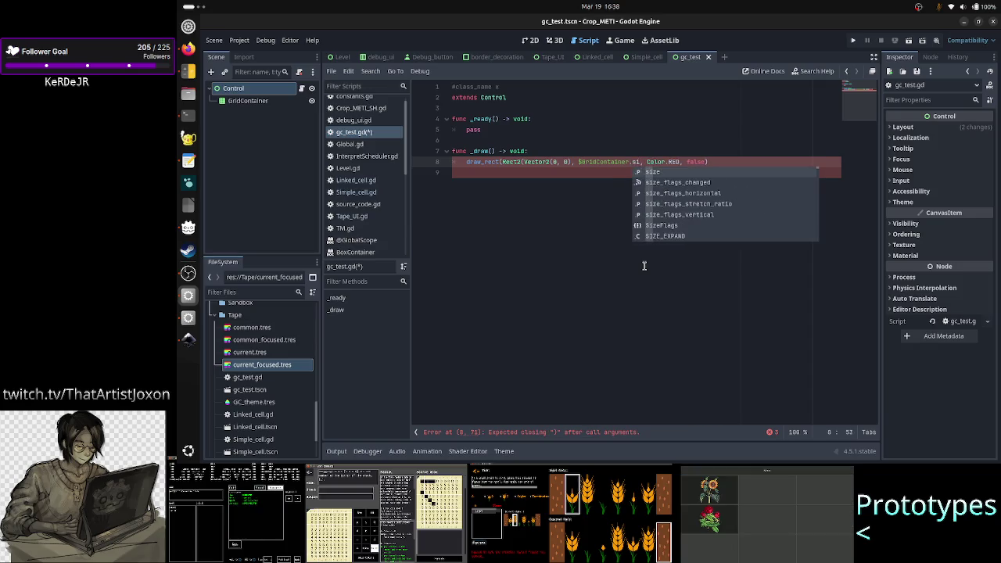
key(Return)
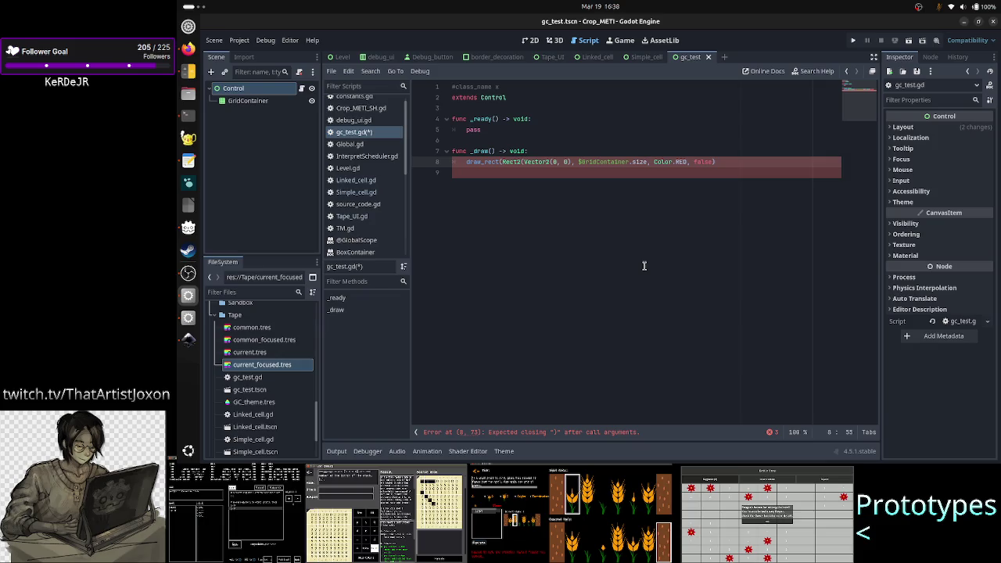
text())
key(Down)
key(ctrl+s)
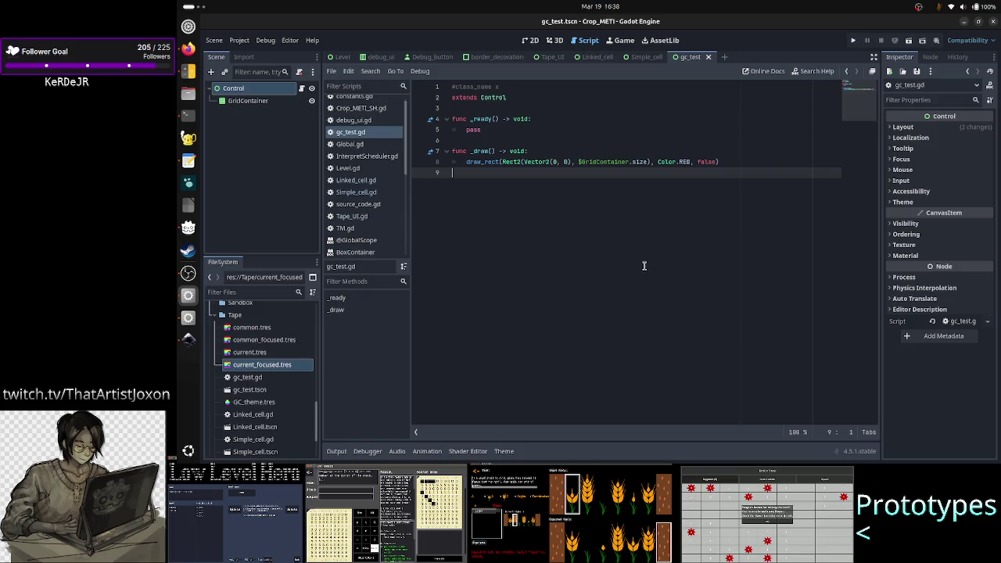
- Give the draw_rect outline a line width of 5 and save
click(713, 162)
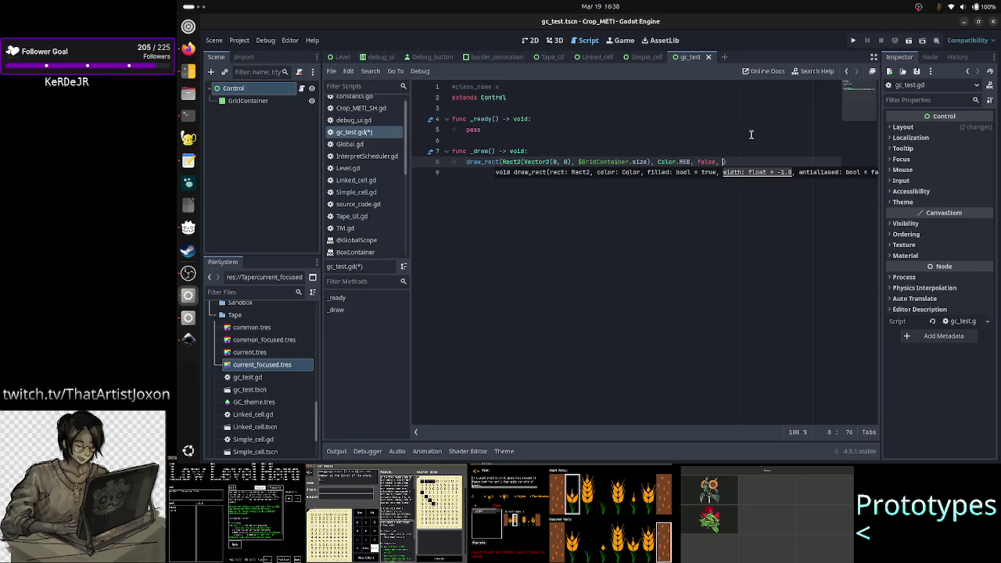
text(5)
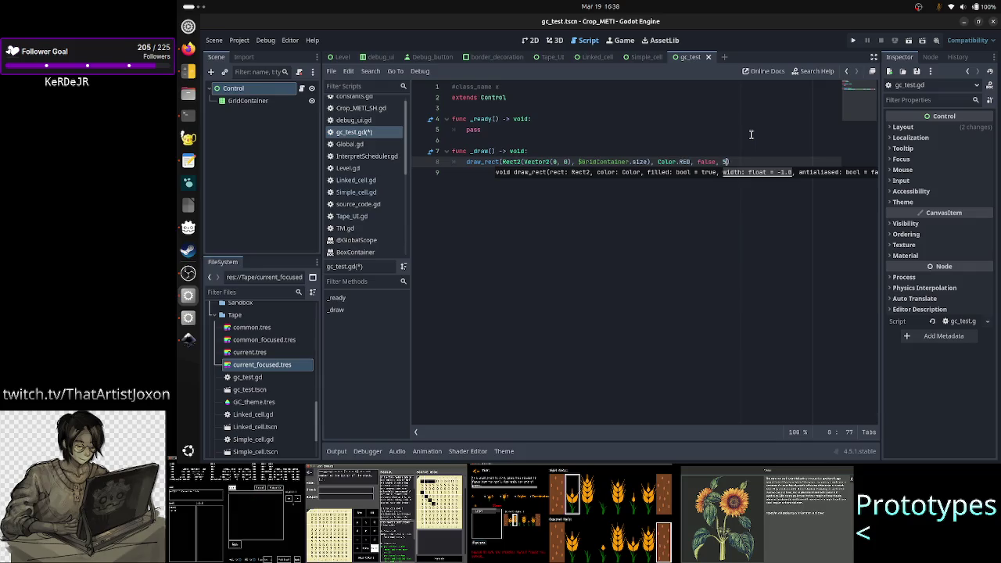
key(Down)
key(ctrl+s)
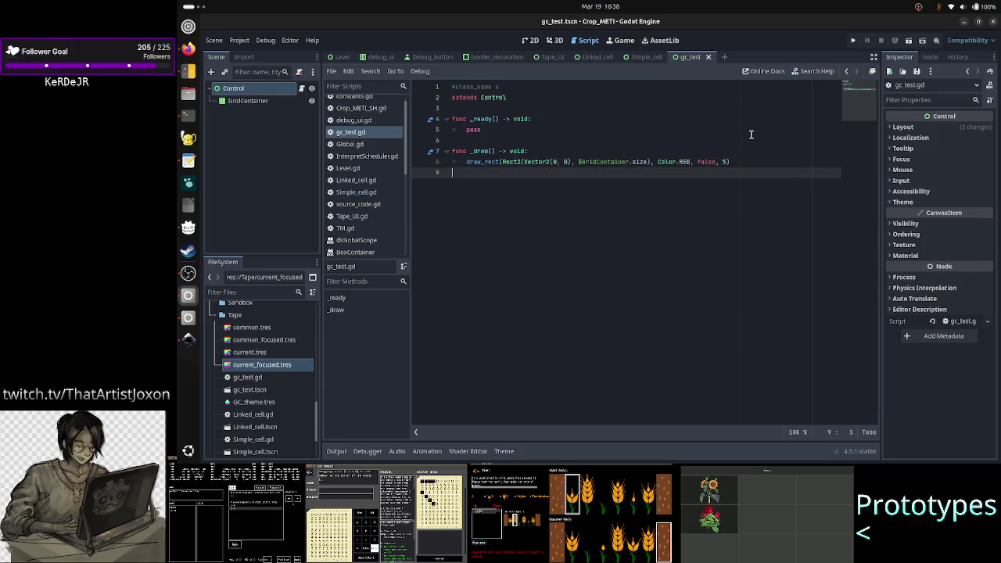